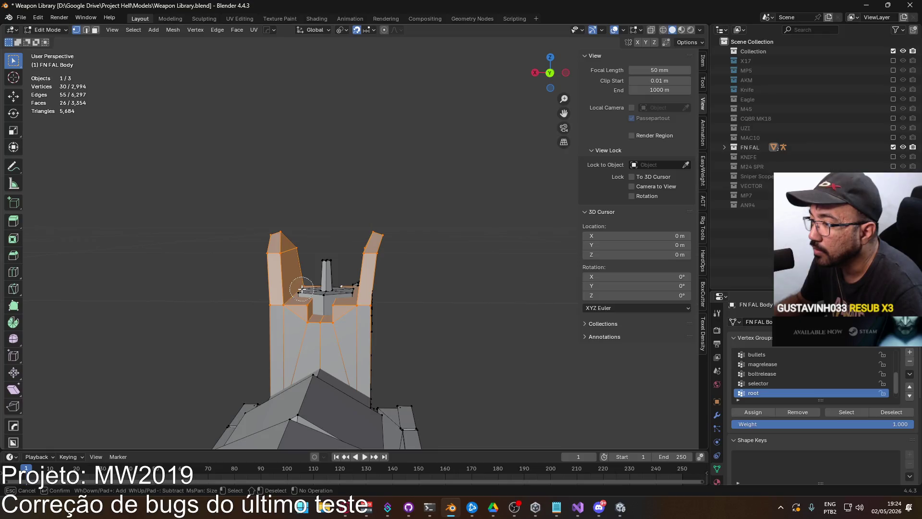
Box-select the whole rear sight block of the FN FAL Body in right side view
right_click(302, 288)
mouse_move(328, 295)
middle_down()
mouse_move(385, 274)
mouse_move(490, 294)
mouse_move(422, 322)
mouse_move(522, 290)
middle_up()
key(KP_3)
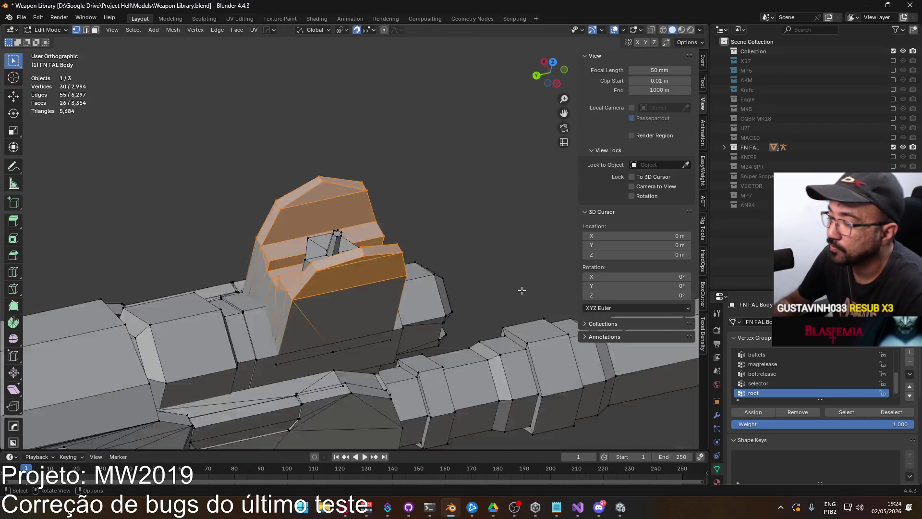
key(b)
mouse_move(303, 237)
mouse_down()
mouse_move(433, 310)
mouse_move(423, 312)
mouse_up()
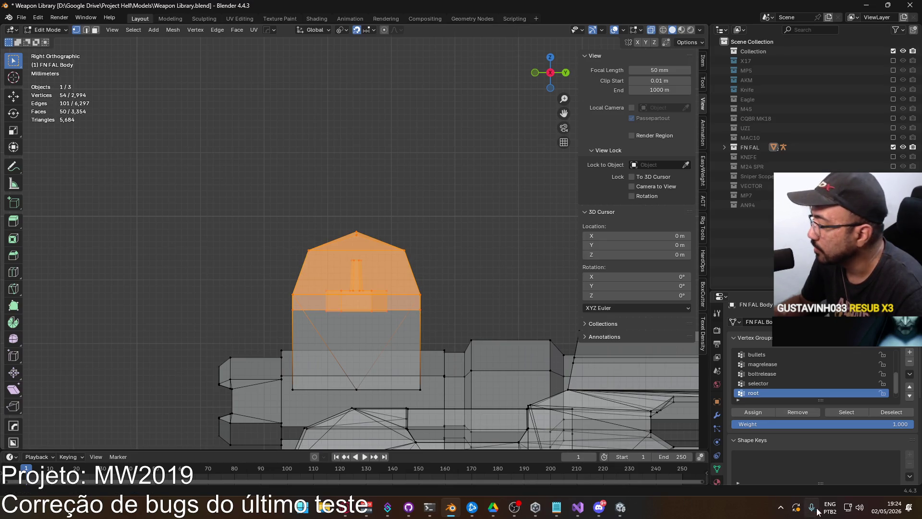
Bring the 'FN FAL G1 (West German) POV firing' YouTube video to the front as reference
click(780, 507)
click(555, 393)
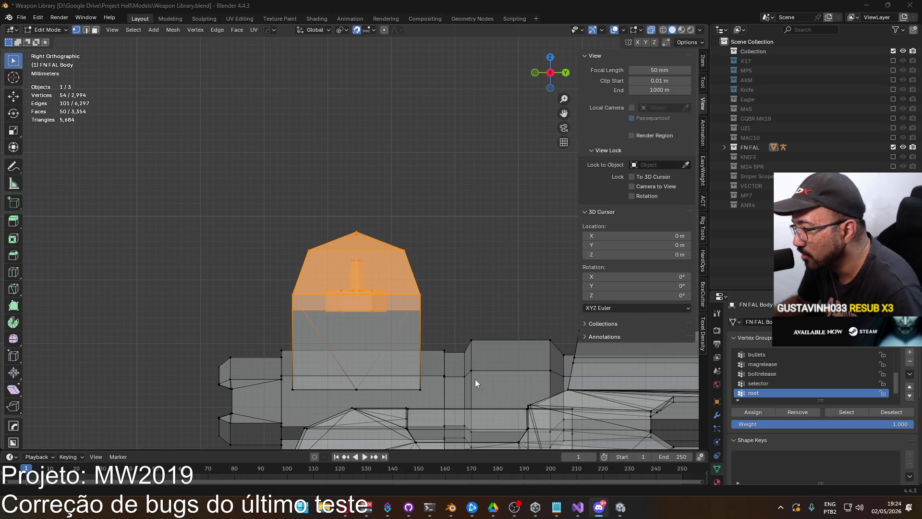
key(alt+Tab)
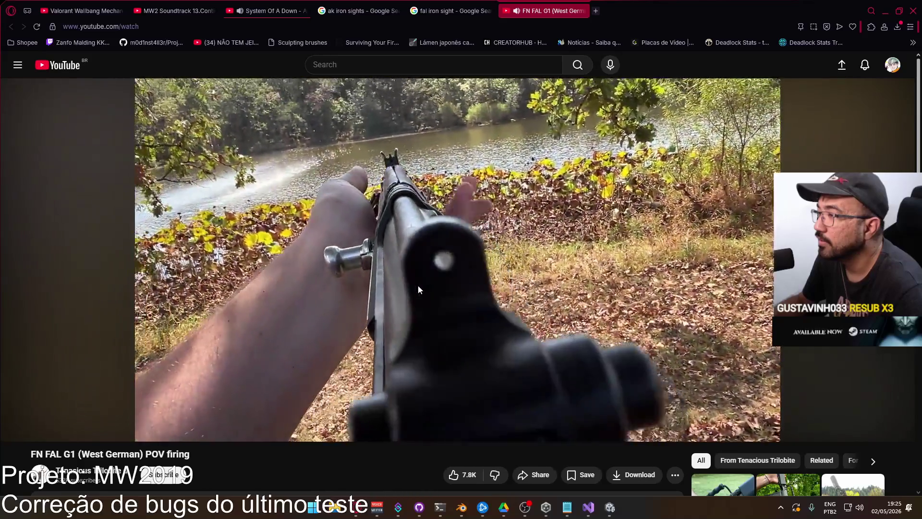
Pause and replay the FN FAL G1 POV video to study the sights
mouse_move(466, 264)
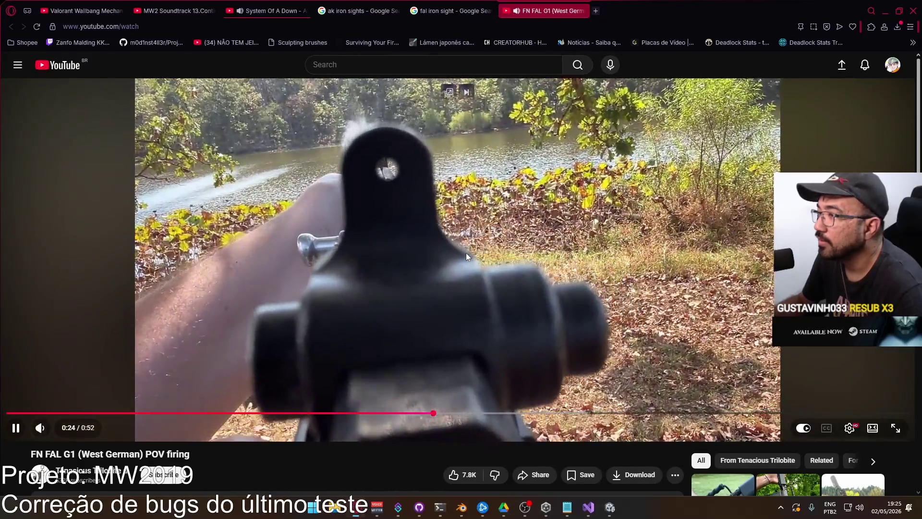
click(466, 254)
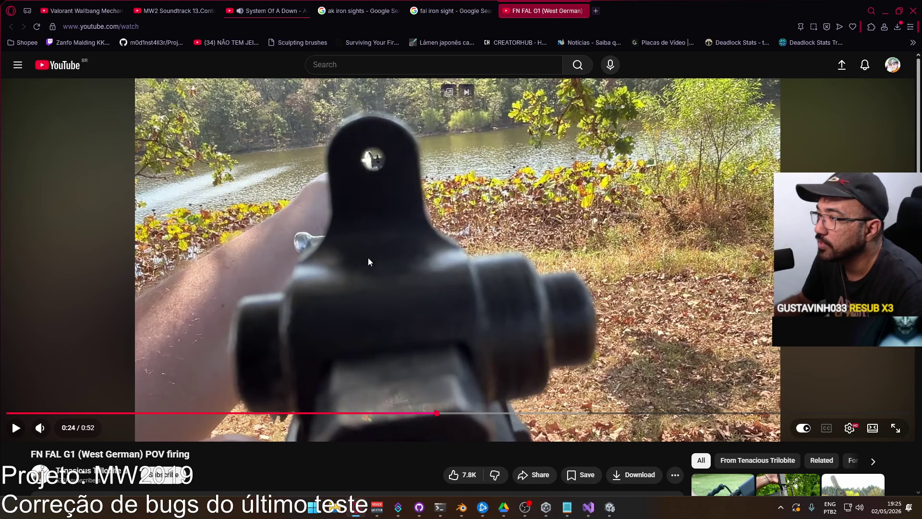
click(435, 324)
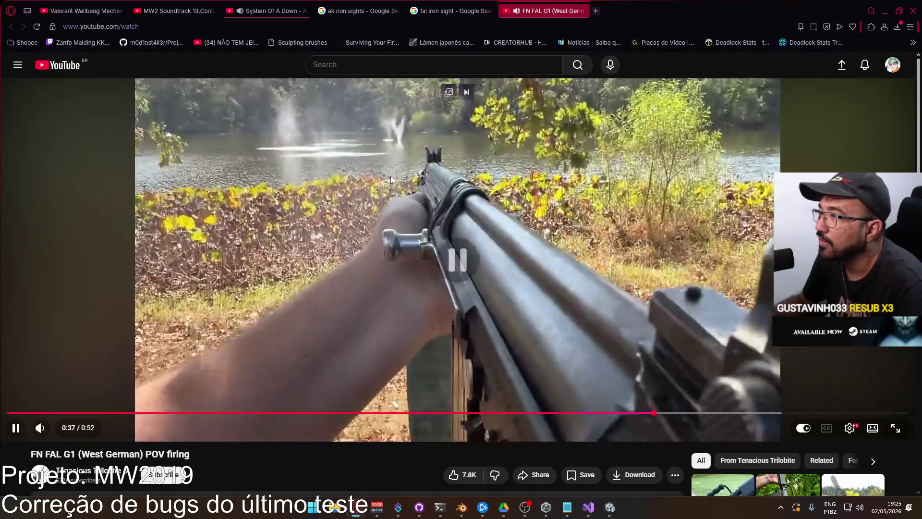
click(390, 176)
Return to the FN FAL model in Blender and start moving the selected rear sight block
click(610, 507)
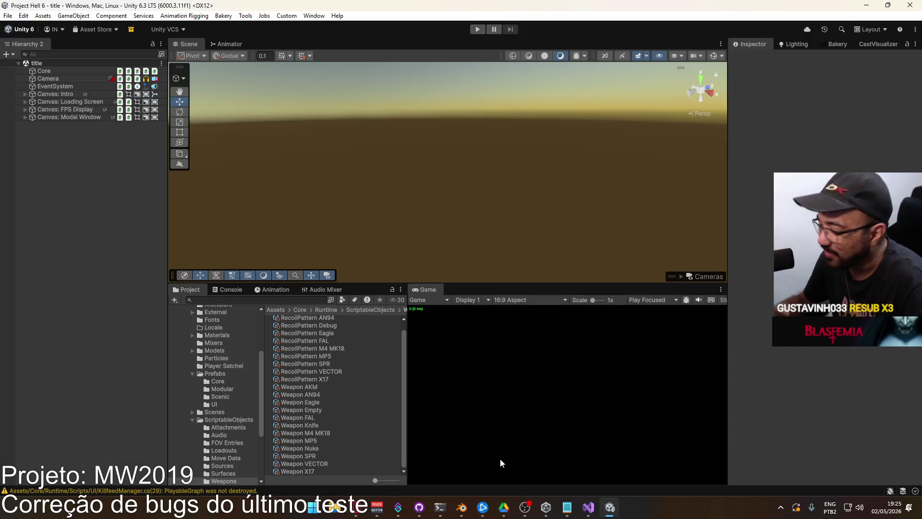
click(461, 507)
mouse_move(470, 308)
middle_down()
mouse_move(484, 308)
mouse_move(457, 317)
mouse_move(384, 283)
middle_up()
scroll(399, 262, up, 2)
key(g)
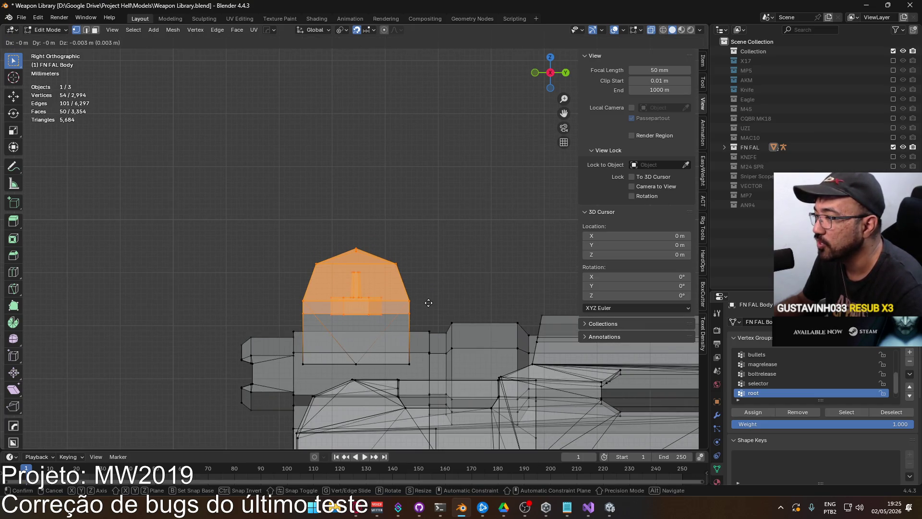
Lower the rear sight block, then lower it another 0.001 m in back view
click(428, 302)
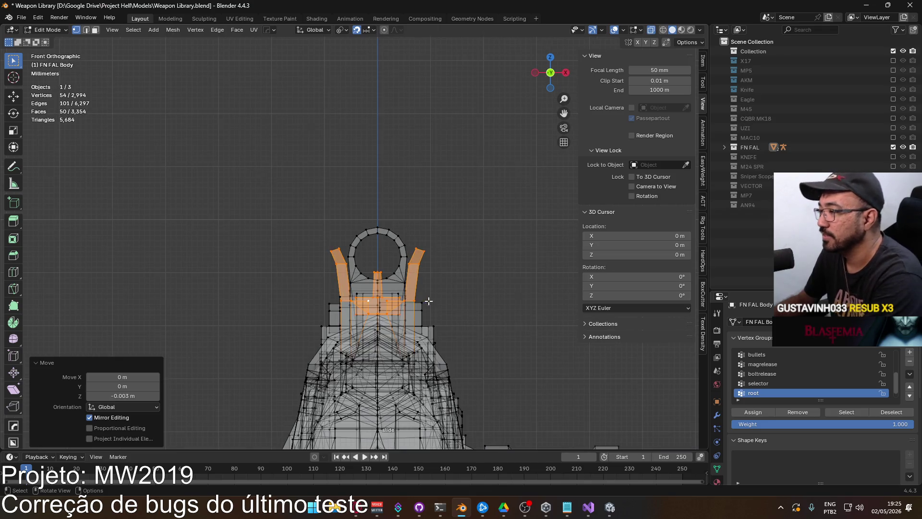
key(ctrl+KP_1)
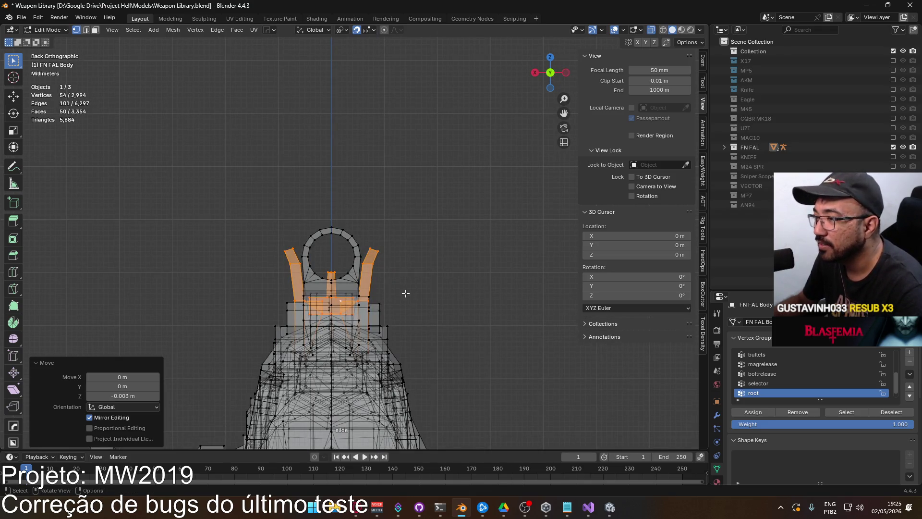
scroll(405, 299, up, 3)
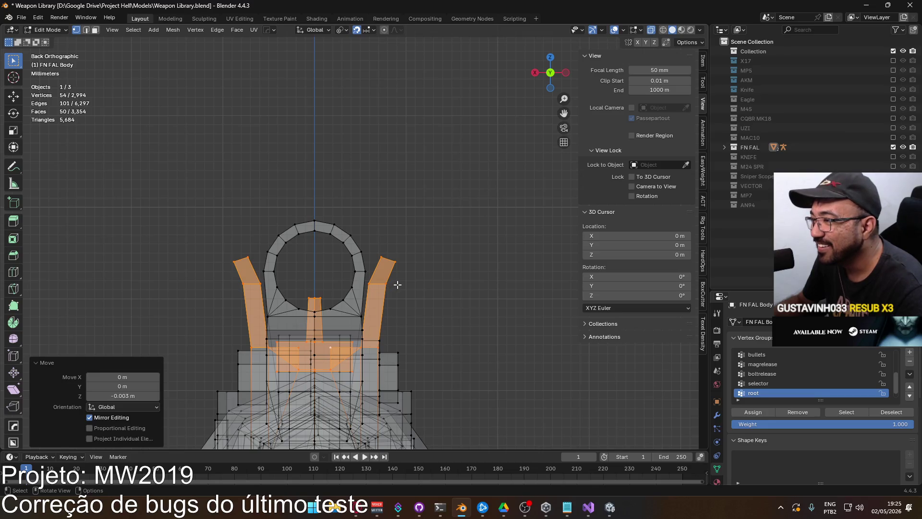
key(g)
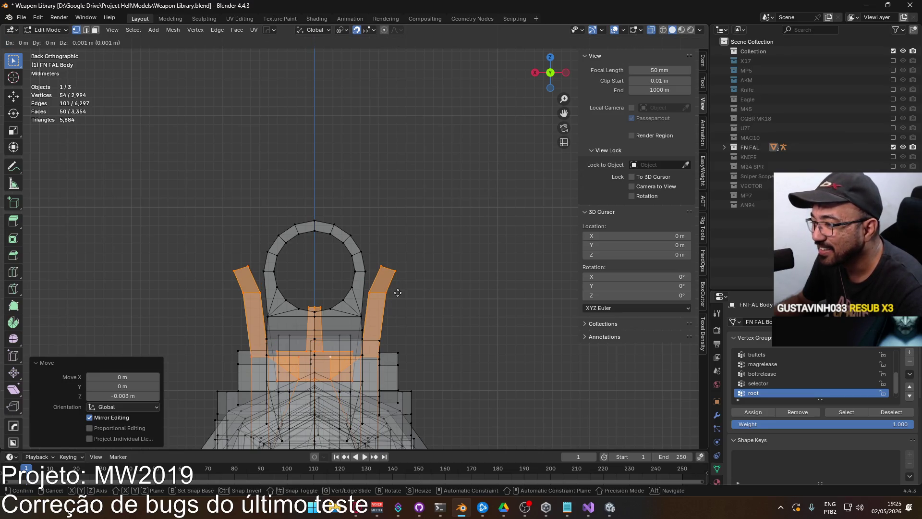
click(398, 292)
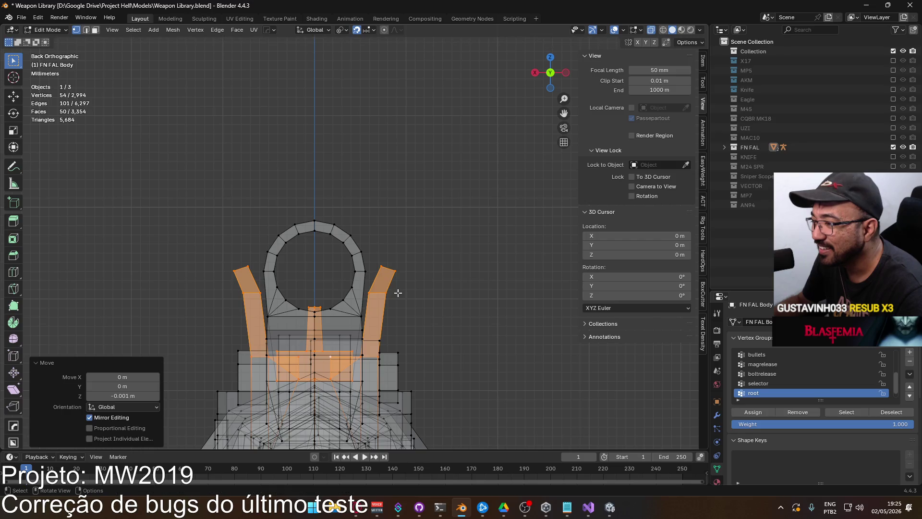
Select the centre post vertices and raise them 0.004 m
mouse_move(397, 291)
middle_down()
mouse_move(286, 305)
mouse_move(472, 293)
mouse_move(486, 305)
mouse_move(390, 303)
middle_up()
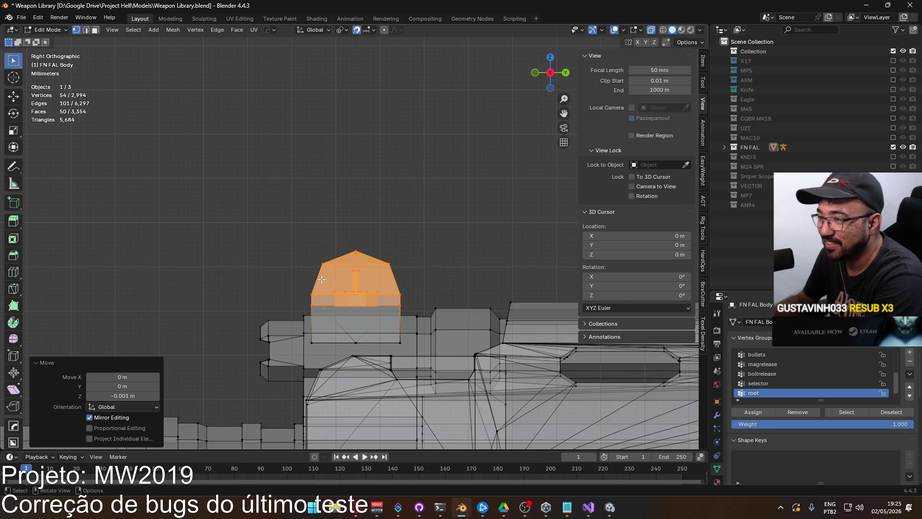
alt+click(374, 272)
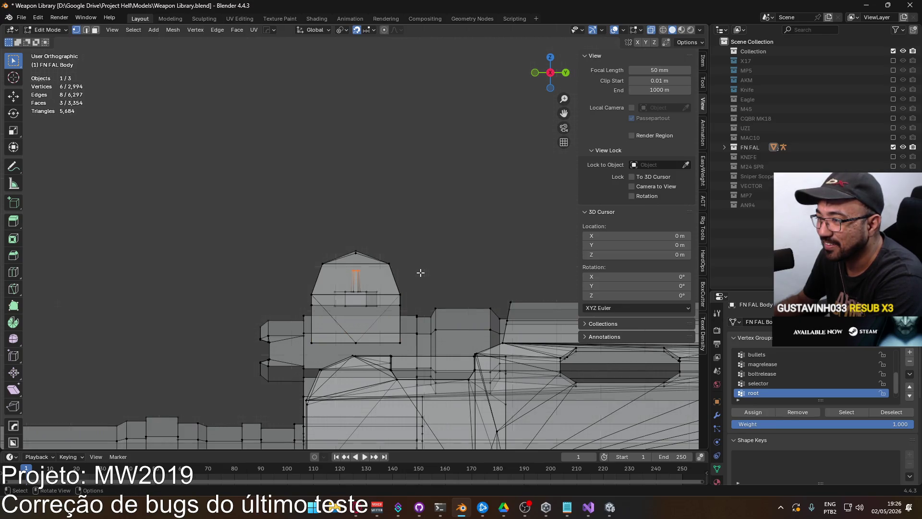
key(KP_1)
key(ctrl+KP_1)
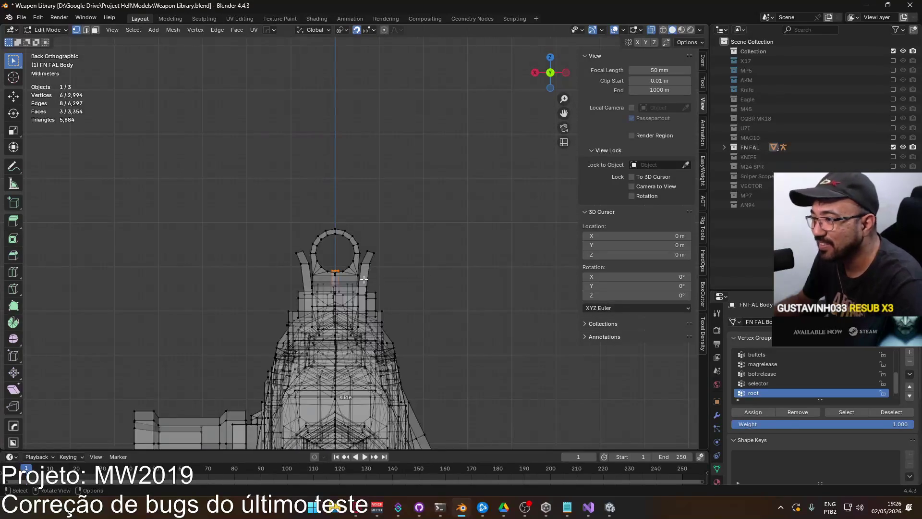
scroll(363, 279, up, 2)
key(g)
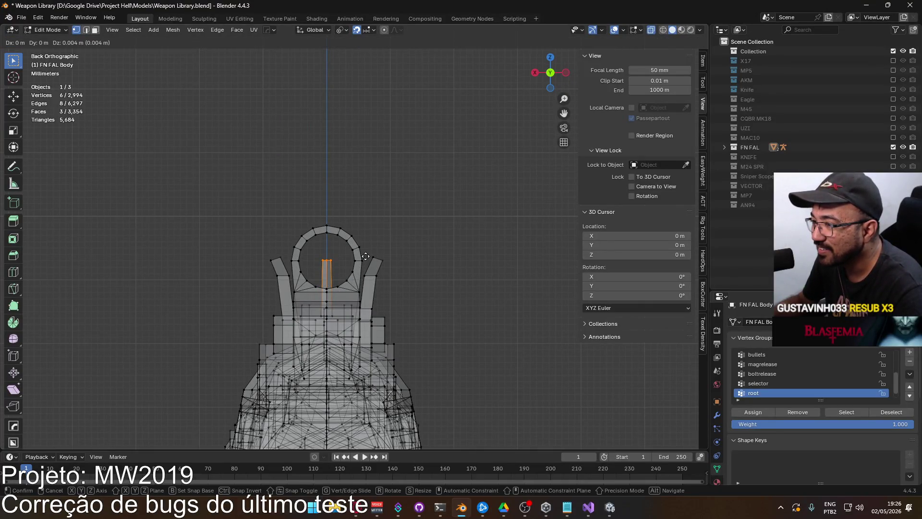
click(365, 255)
scroll(361, 250, up, 6)
scroll(315, 280, up, 3)
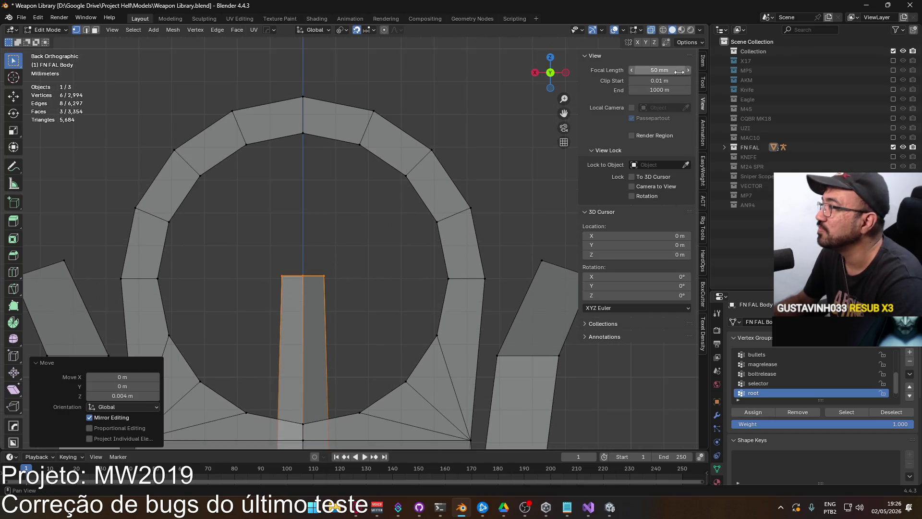
Set the centre post's Median Z to 0.093 m in the Item panel
click(703, 61)
click(665, 98)
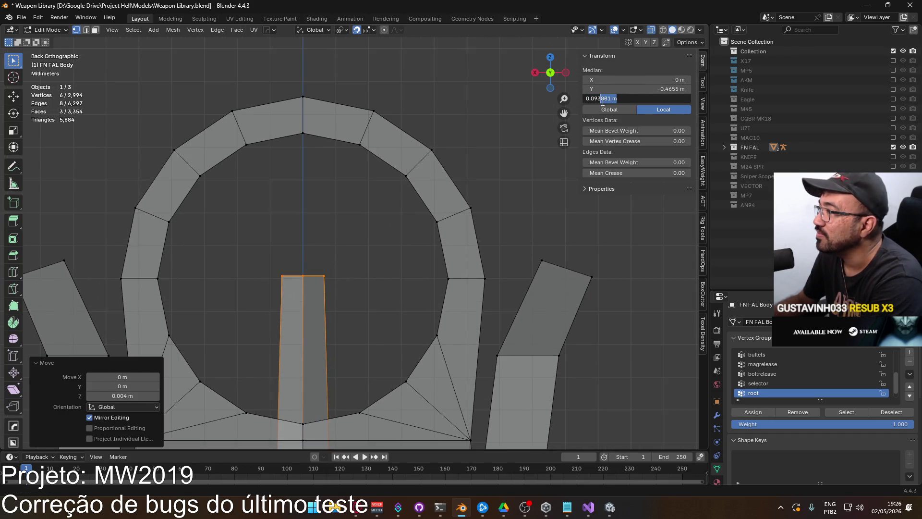
key(Return)
Box-select the ring's upper faces and delete them as vertices
scroll(418, 258, down, 6)
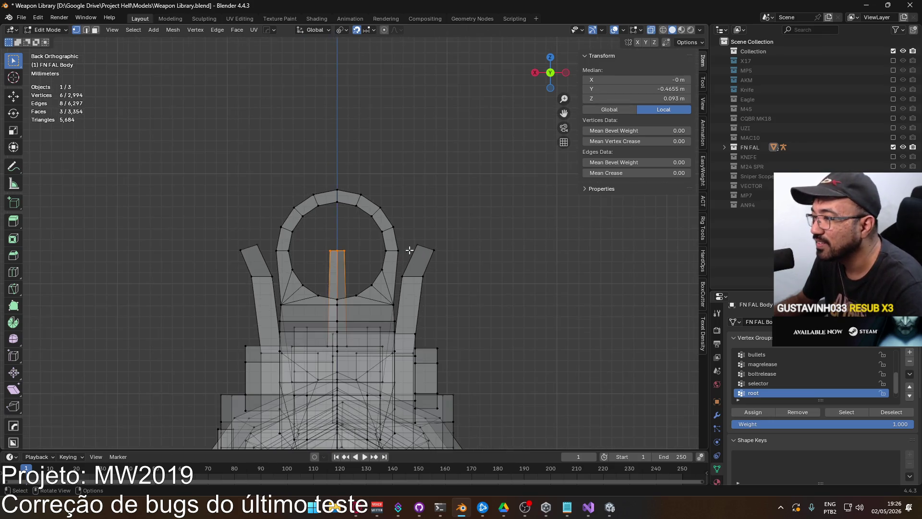
key(b)
drag(260, 177, 421, 231)
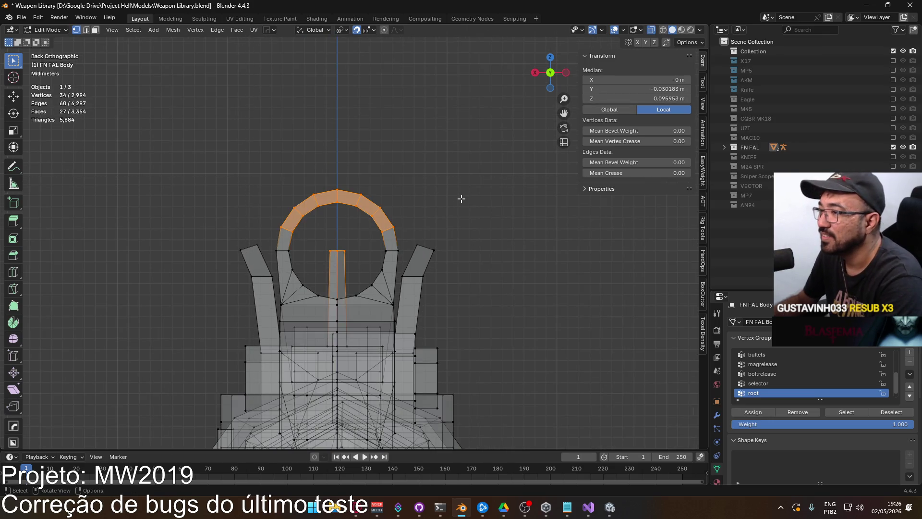
click(472, 190)
drag(260, 181, 411, 235)
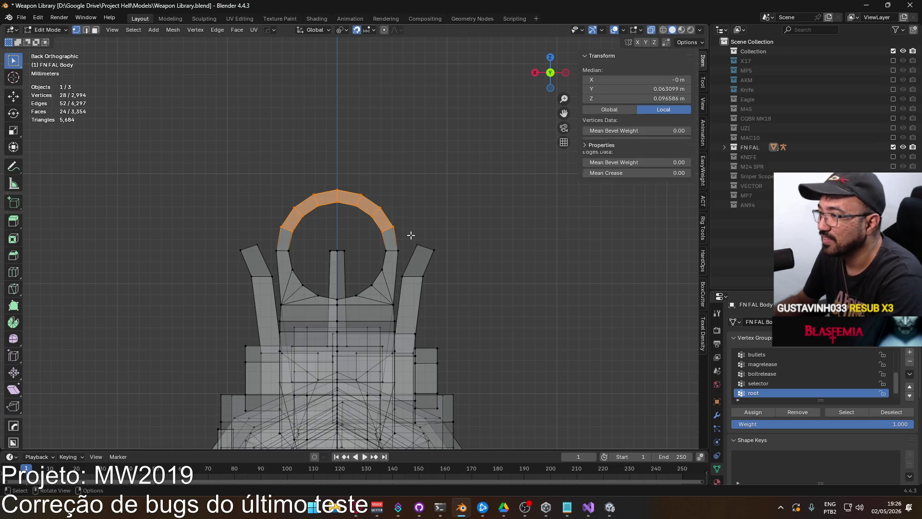
key(x)
click(410, 234)
Cap the open top of the left sight post with a face, then select the edge path along the sight's curve
mouse_move(411, 235)
middle_down()
mouse_move(325, 246)
mouse_move(384, 245)
middle_up()
scroll(445, 243, down, 5)
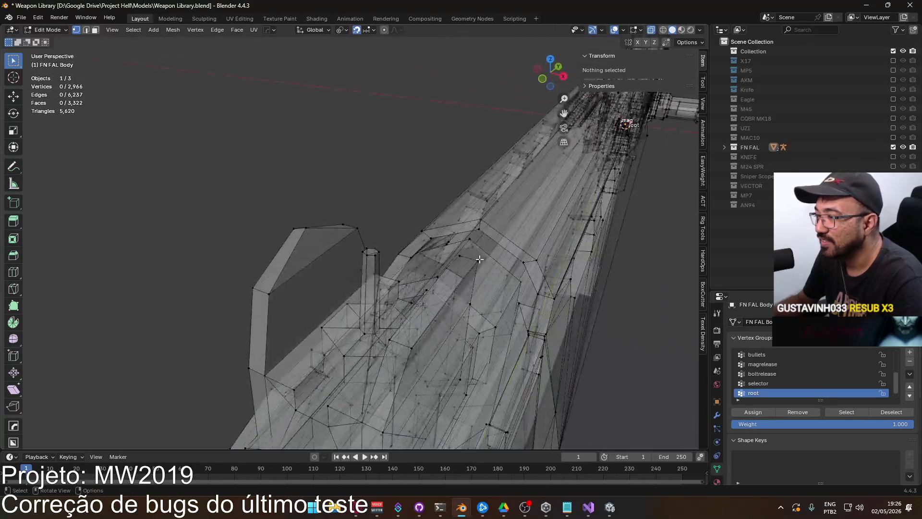
key(KP_3)
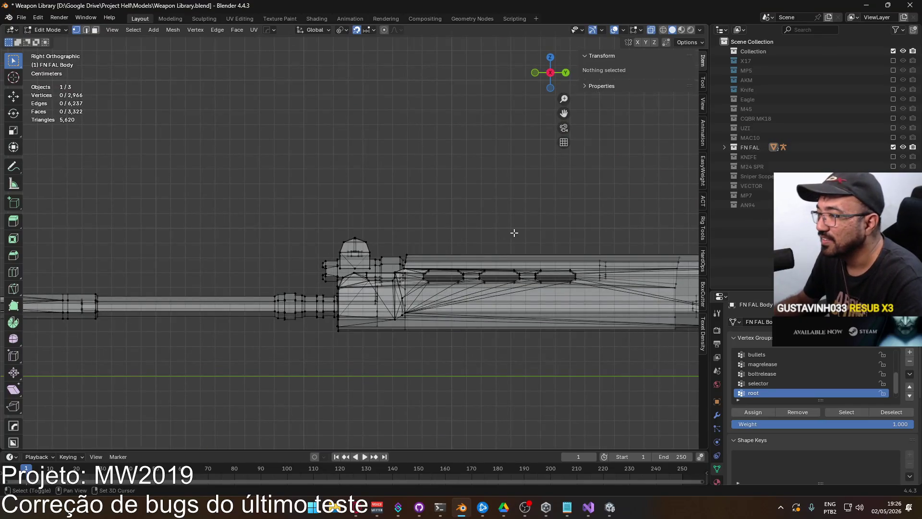
scroll(418, 236, up, 8)
mouse_move(384, 292)
middle_down()
mouse_move(389, 312)
mouse_move(310, 308)
mouse_move(315, 315)
mouse_move(340, 236)
mouse_move(401, 269)
mouse_move(385, 287)
middle_up()
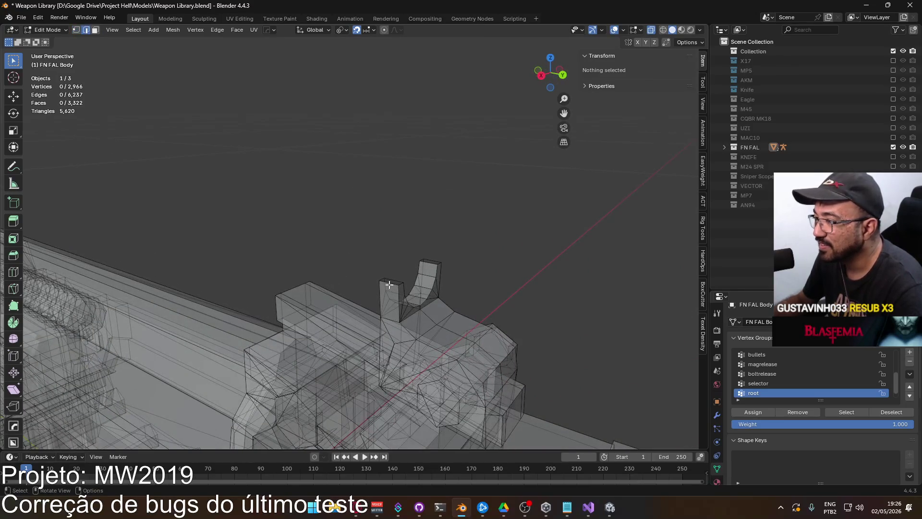
shift+click(389, 284)
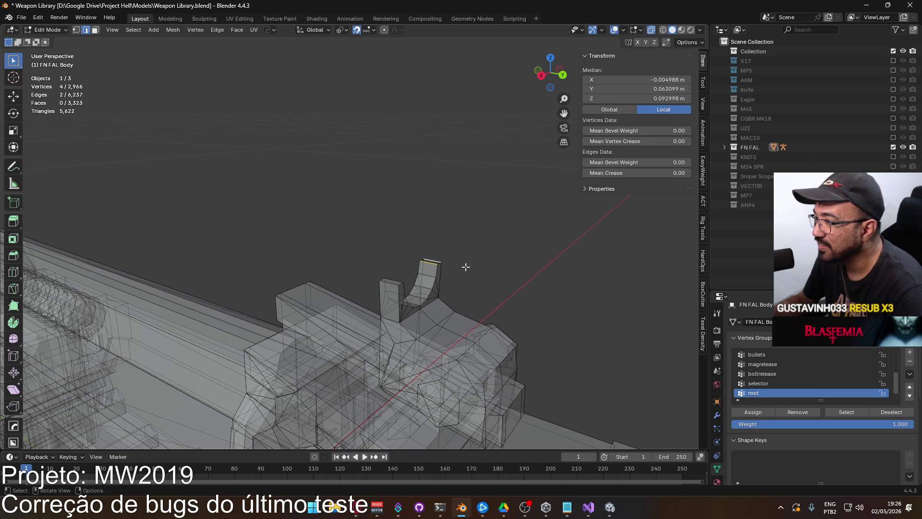
key(f)
mouse_move(462, 268)
middle_down()
mouse_move(324, 254)
mouse_move(253, 262)
mouse_move(396, 245)
mouse_move(289, 298)
mouse_move(355, 293)
middle_up()
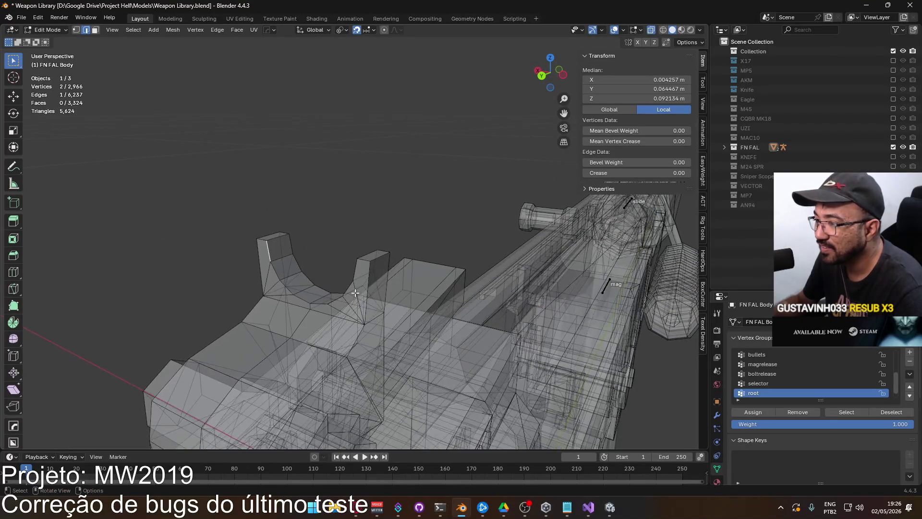
ctrl+click(356, 266)
right_click(356, 267)
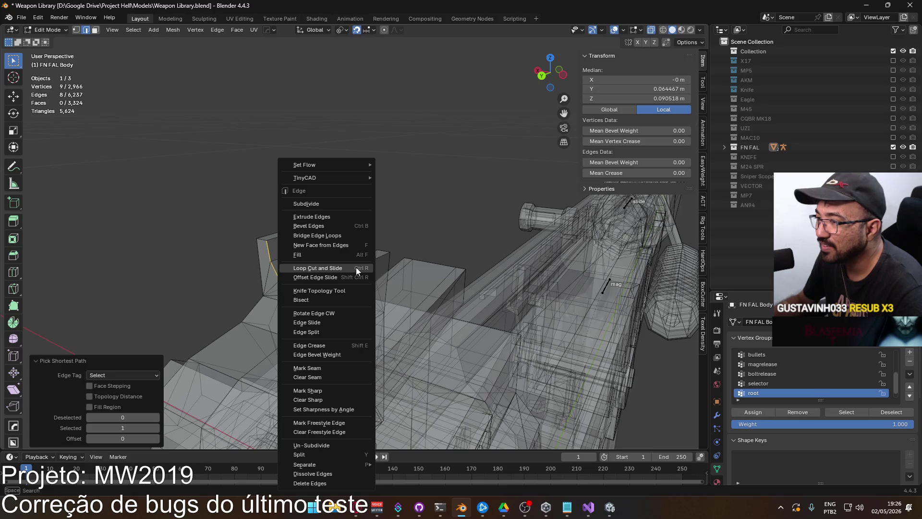
click(349, 229)
click(363, 227)
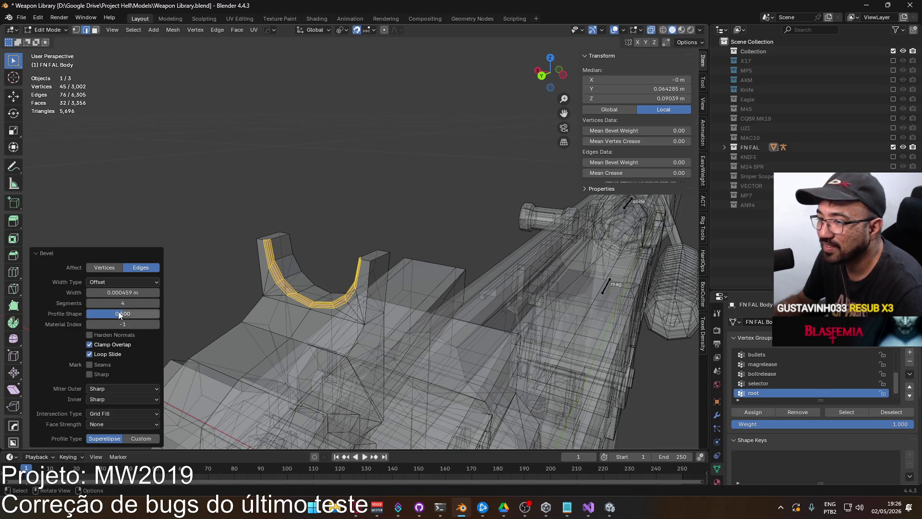
click(91, 302)
click(90, 302)
click(91, 301)
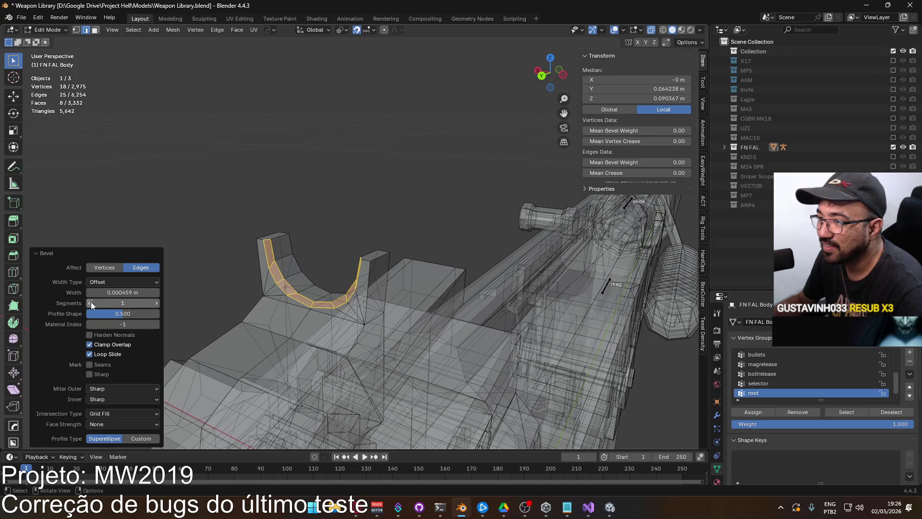
click(132, 293)
key(BackSpace)
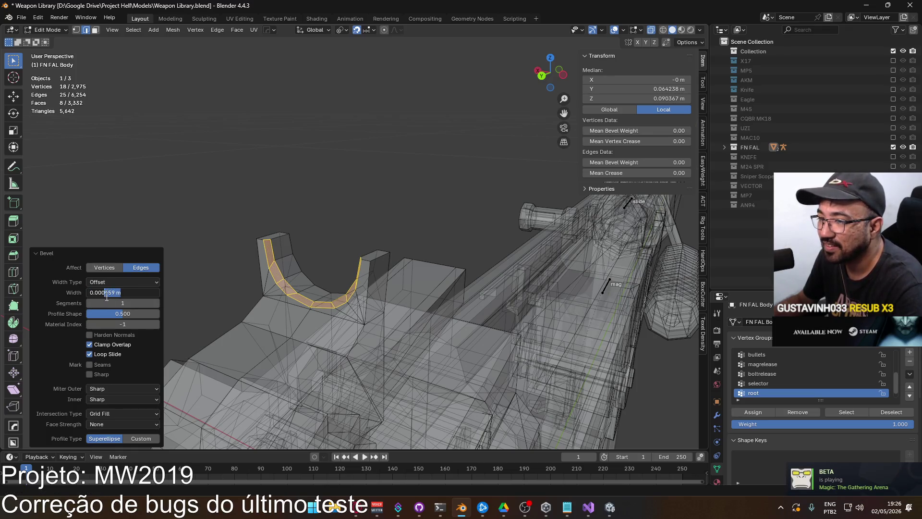
key(Return)
mouse_move(305, 281)
middle_down()
mouse_move(355, 281)
mouse_move(307, 279)
middle_up()
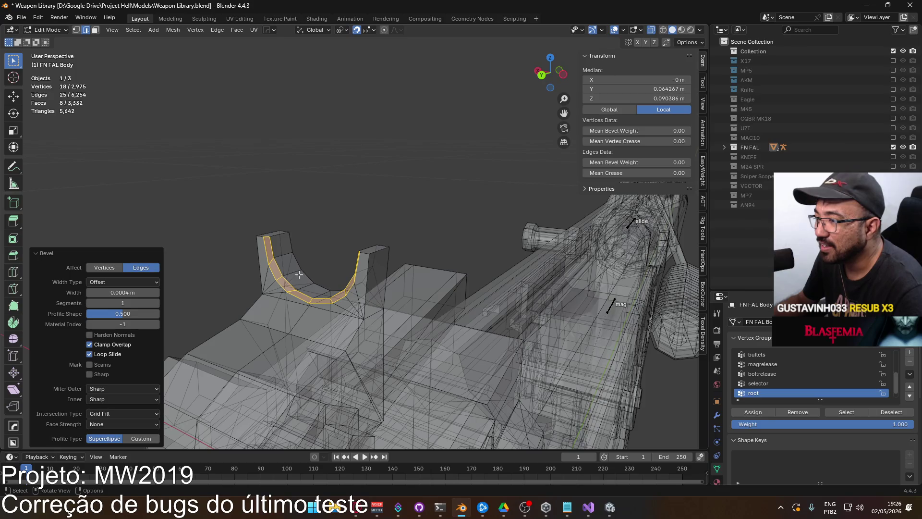
key(ctrl+z)
key(alt+a)
key(alt+z)
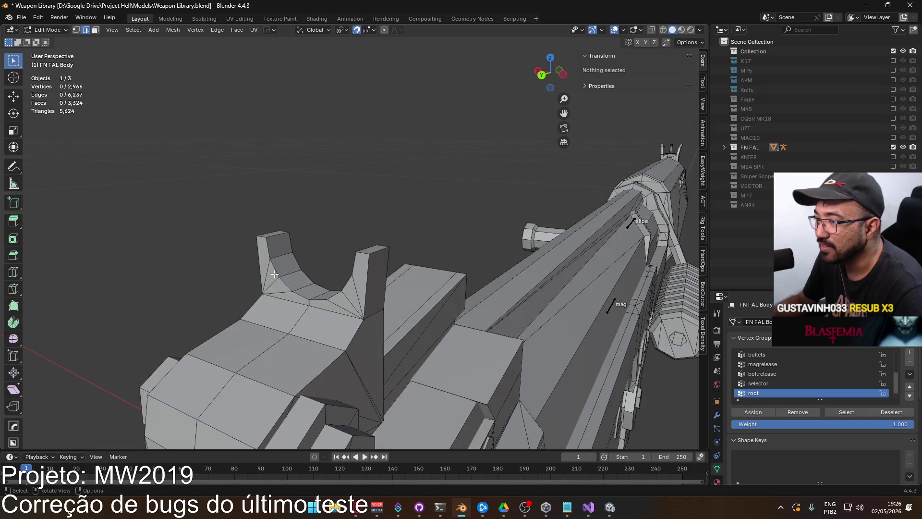
mouse_move(260, 159)
middle_down()
mouse_move(283, 271)
mouse_move(330, 253)
mouse_move(354, 258)
middle_up()
click(322, 298)
key(KP_1)
key(KP_1)
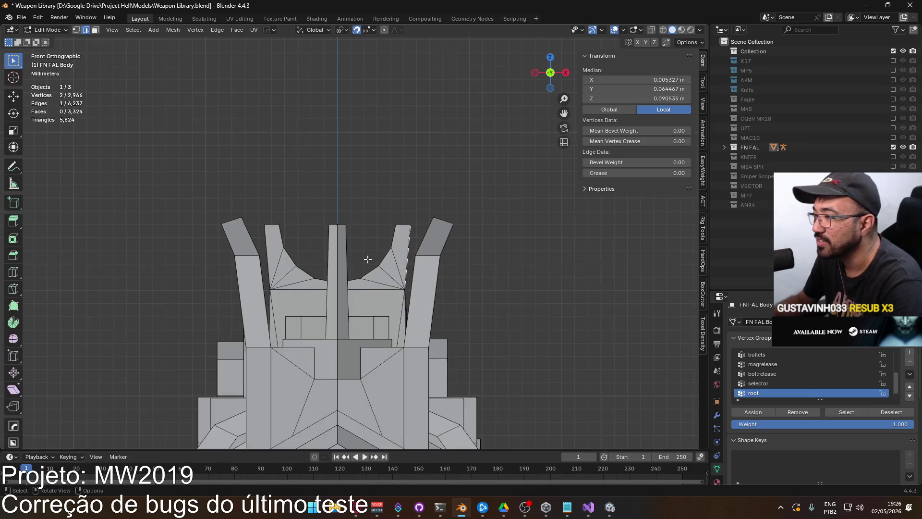
Reveal the hidden sight ring with Alt+H and turn on see-through display
scroll(346, 257, up, 4)
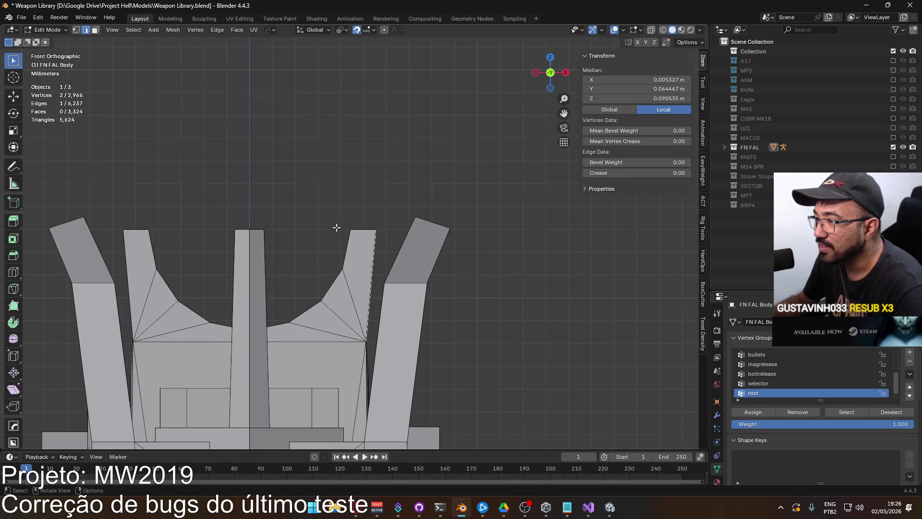
key(ctrl+shift+m)
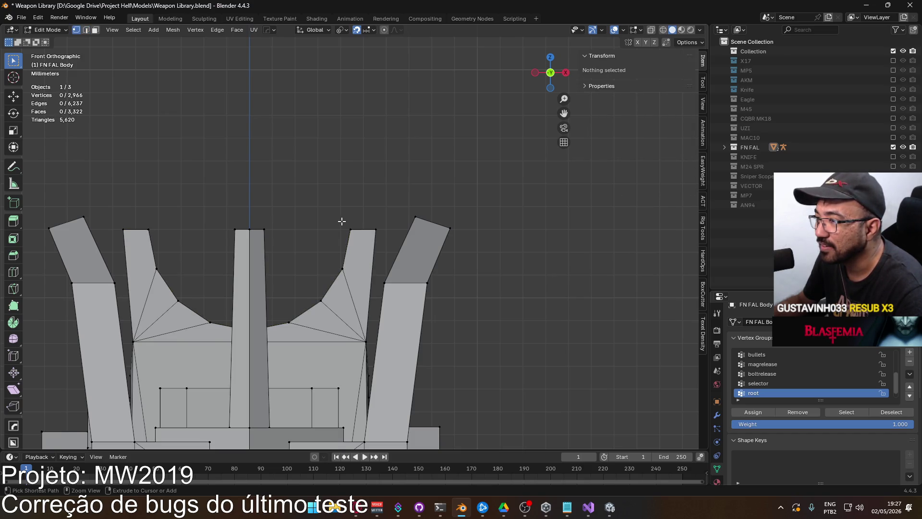
key(alt+h)
key(1)
click(418, 202)
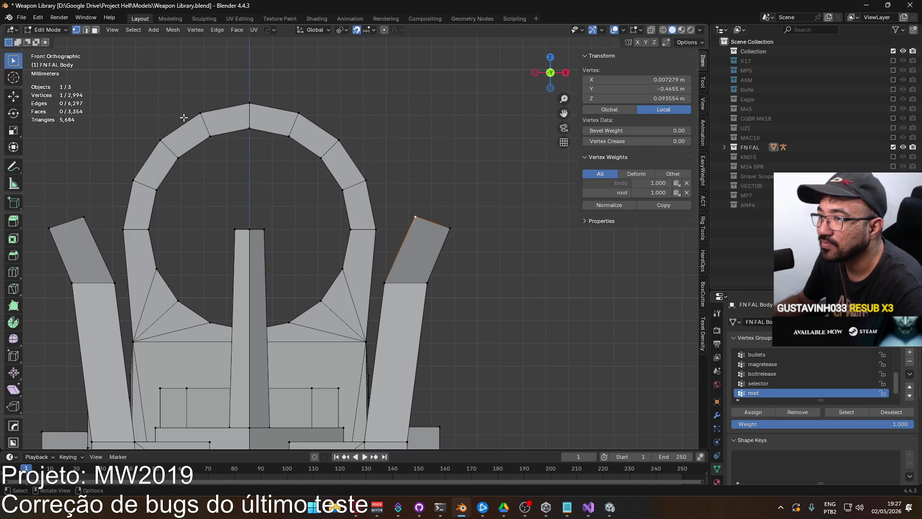
click(126, 205)
key(alt+z)
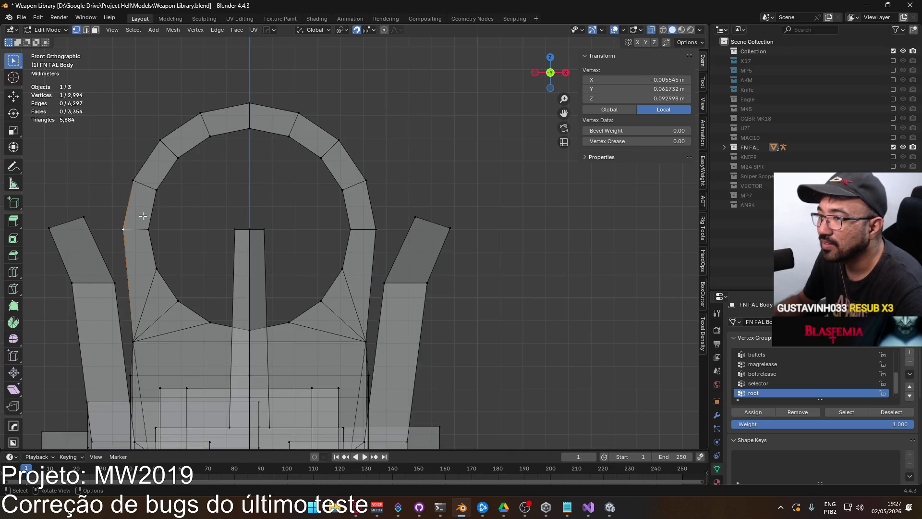
Circle-select the ring vertices and snap the 3D cursor to the ring centre
key(c)
mouse_move(143, 216)
mouse_down()
mouse_move(128, 222)
mouse_move(179, 215)
mouse_move(162, 144)
mouse_move(184, 143)
mouse_move(213, 117)
mouse_move(268, 113)
mouse_move(317, 125)
mouse_move(377, 181)
mouse_move(380, 225)
mouse_up()
right_click(312, 215)
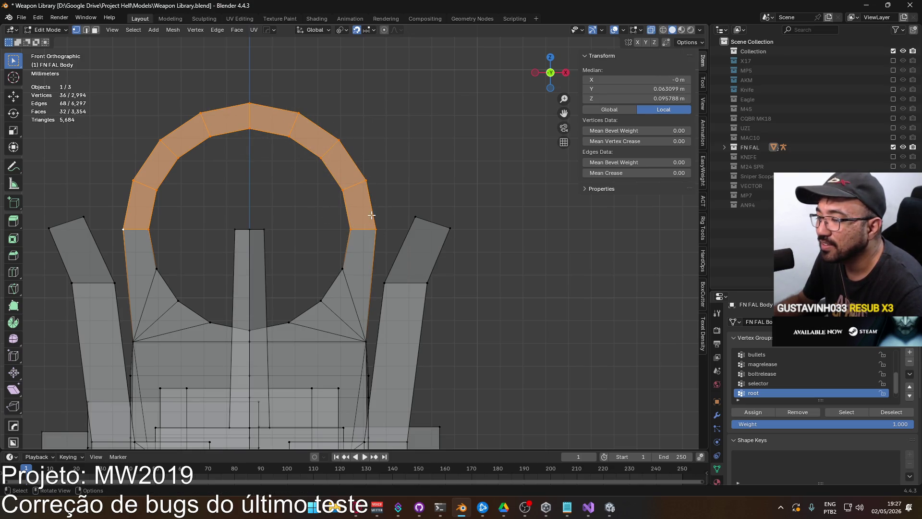
click(150, 230)
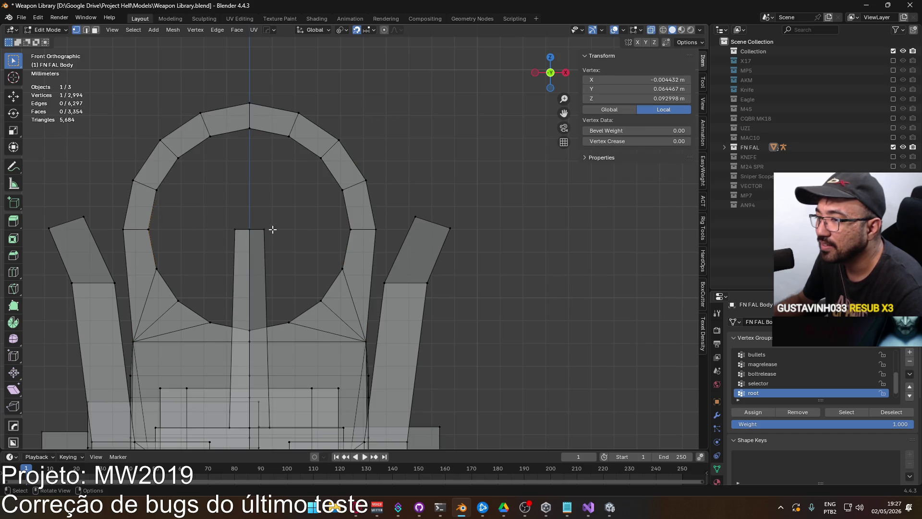
click(368, 232)
mouse_move(198, 231)
middle_down()
mouse_move(187, 236)
mouse_move(240, 224)
middle_up()
click(250, 221)
key(shift+s)
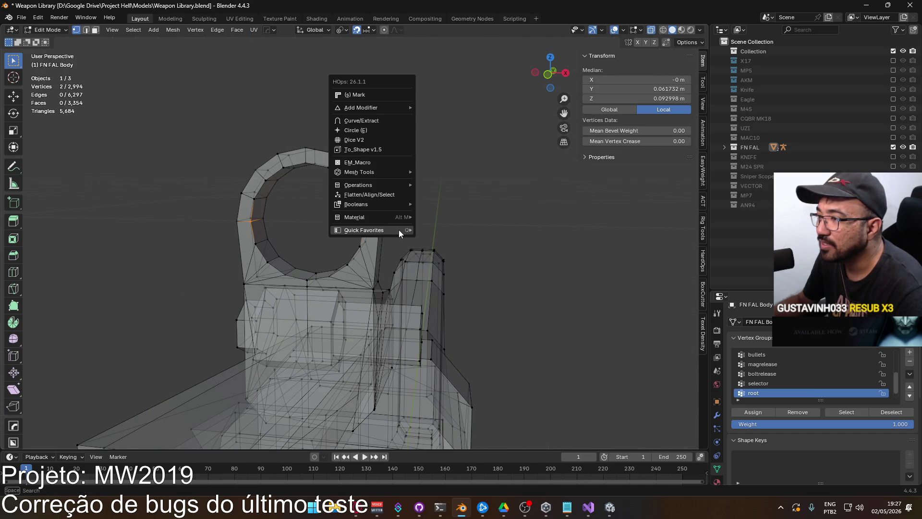
click(451, 229)
Enlarge the ring's arch by scaling around the 3D cursor, excluding the Y axis
key(KP_1)
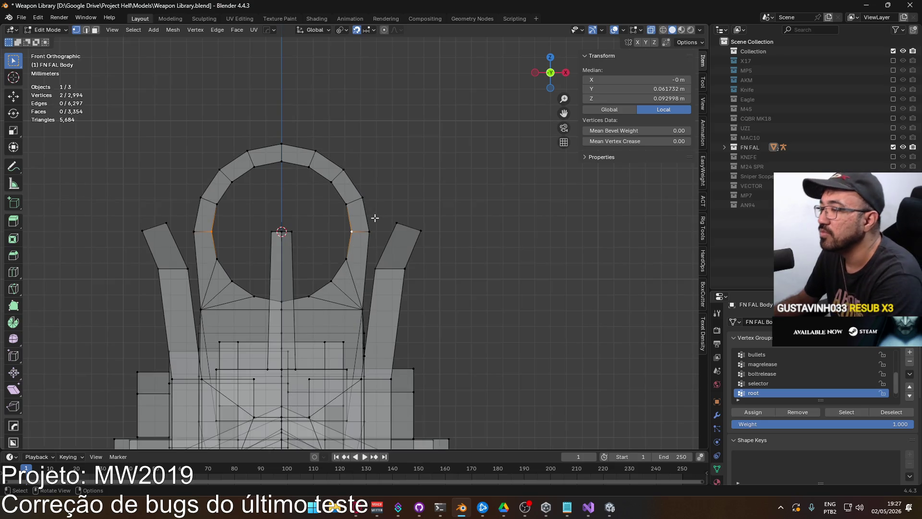
scroll(324, 242, up, 3)
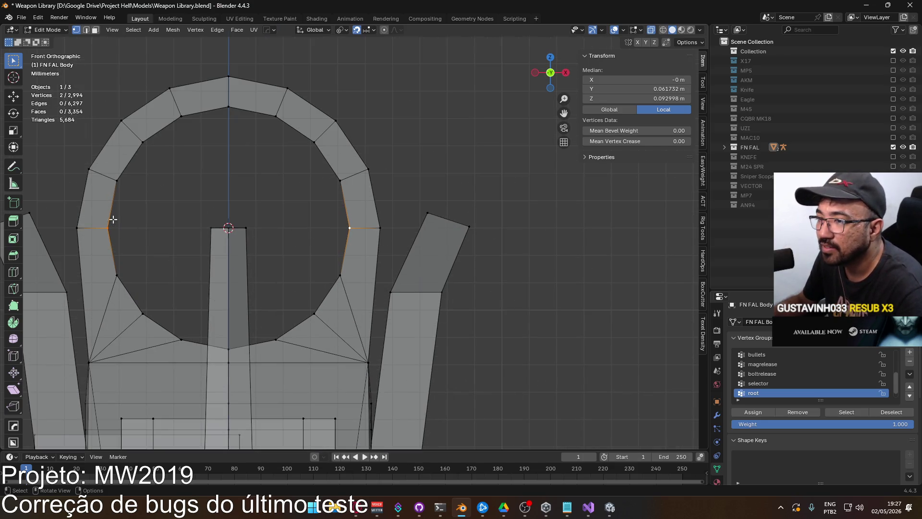
mouse_move(79, 230)
mouse_down()
mouse_move(96, 163)
mouse_move(173, 76)
mouse_move(246, 72)
mouse_move(331, 129)
mouse_move(367, 180)
mouse_move(382, 230)
mouse_up()
right_click(383, 230)
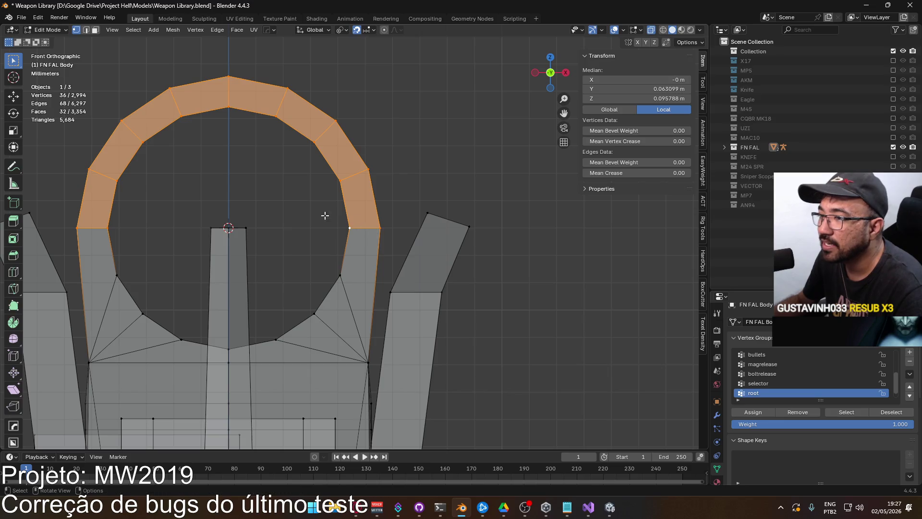
click(342, 30)
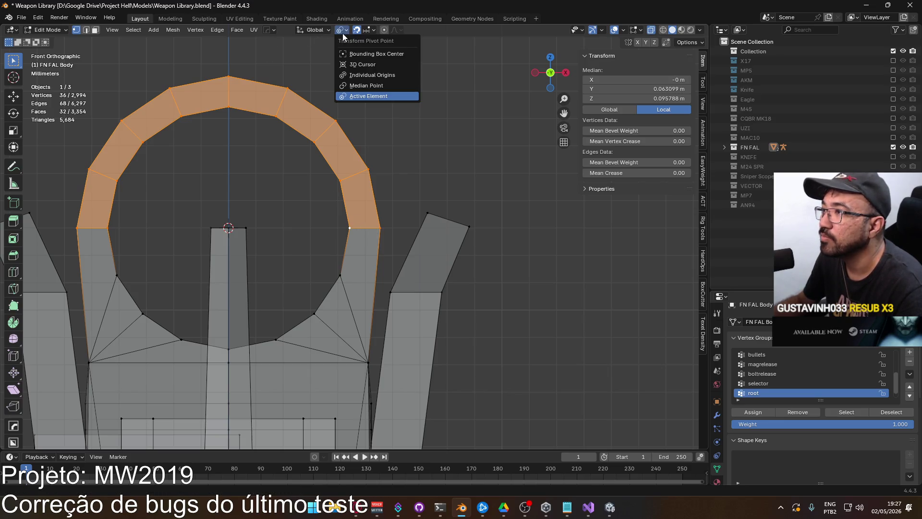
click(360, 77)
key(s)
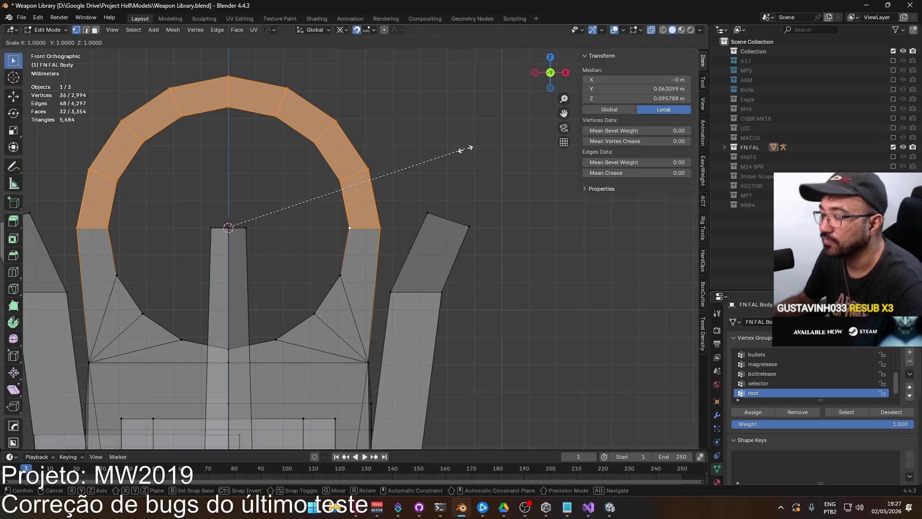
key(shift+y)
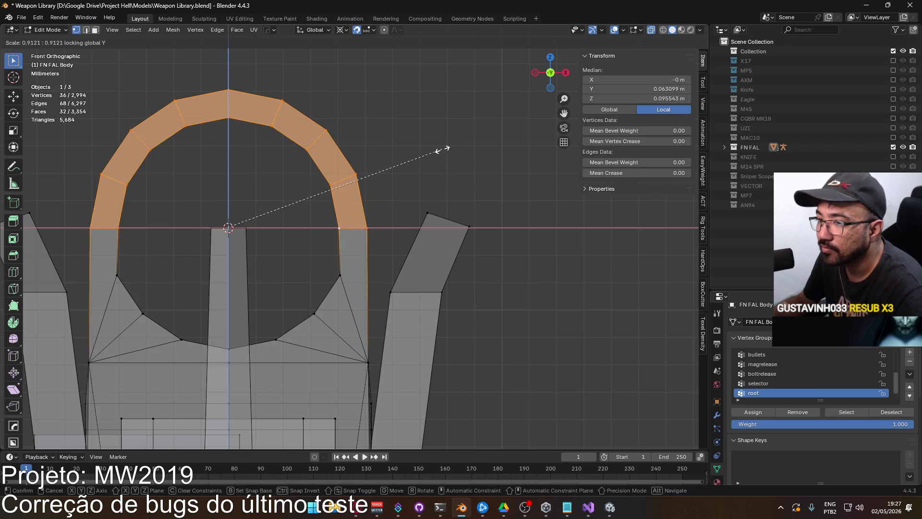
click(443, 151)
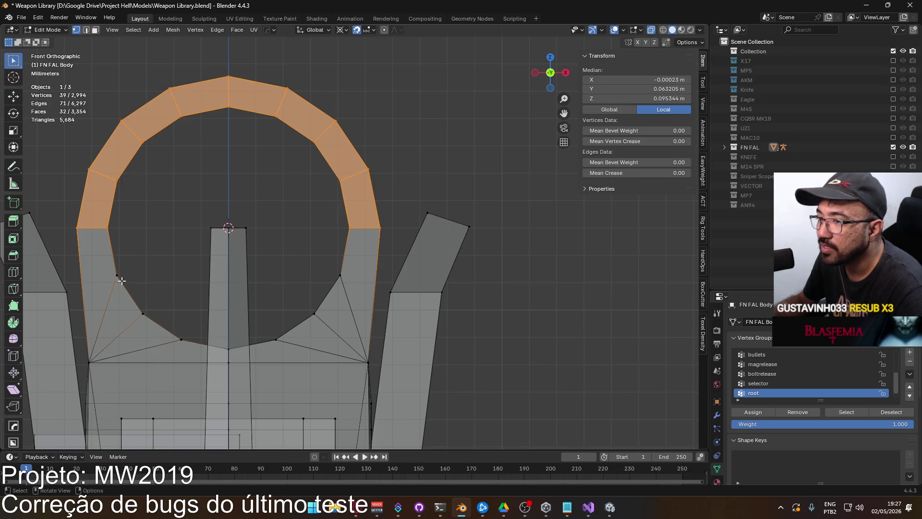
Add the lower fan and shrink the ring and fan to fit between the posts
mouse_move(122, 280)
mouse_down()
mouse_move(158, 323)
mouse_move(241, 340)
mouse_move(329, 295)
mouse_move(399, 217)
mouse_up()
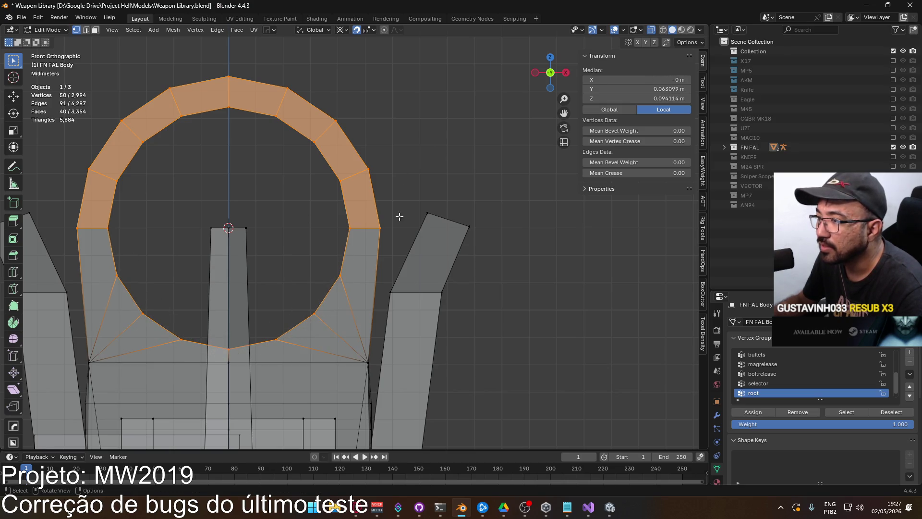
key(s)
key(shift+z)
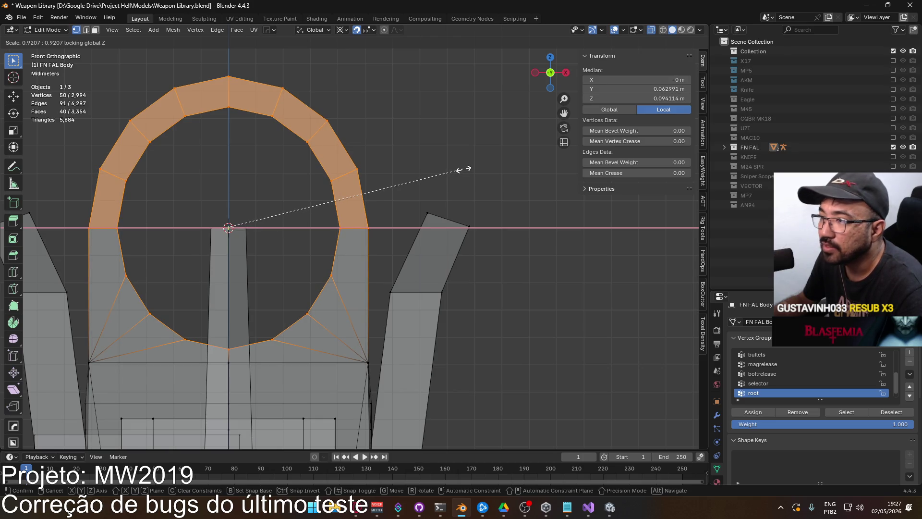
key(shift+y)
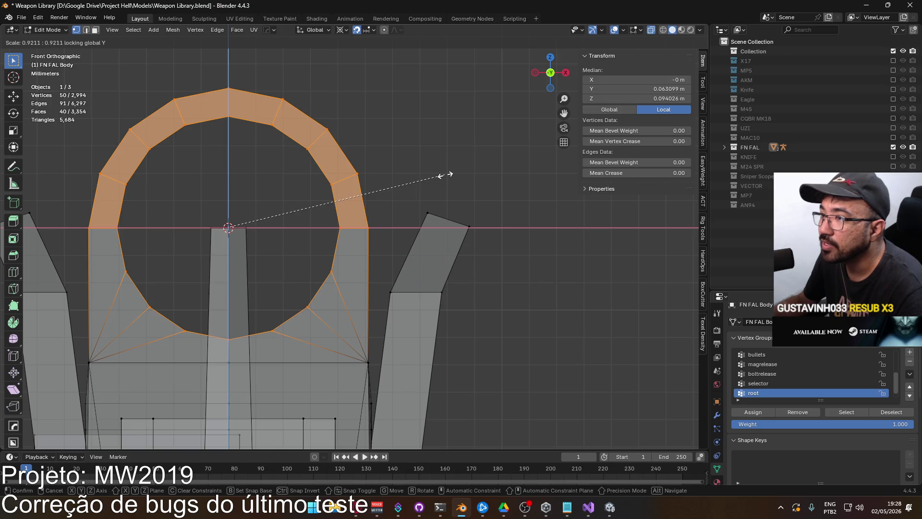
click(446, 174)
click(450, 176)
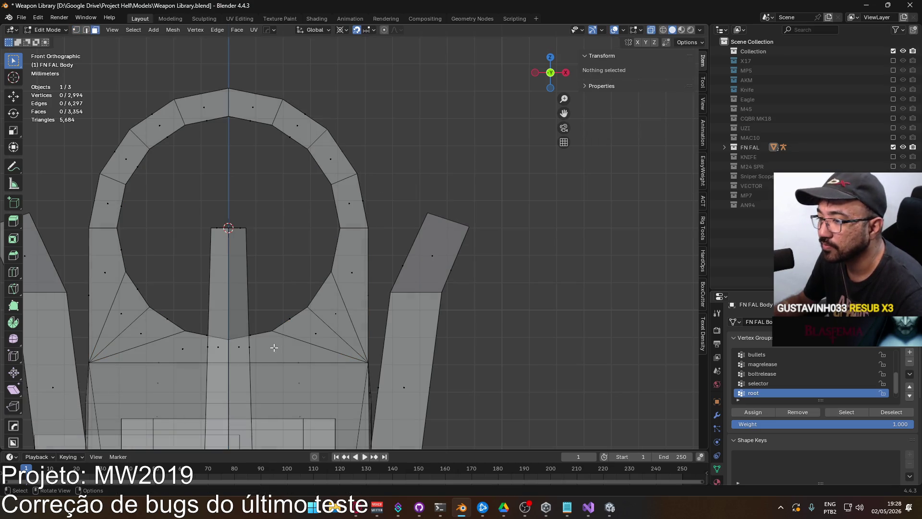
Select face paths around the ring and try filling them, then undo the fill
mouse_move(273, 347)
middle_down()
mouse_move(258, 330)
mouse_move(281, 317)
middle_up()
click(355, 282)
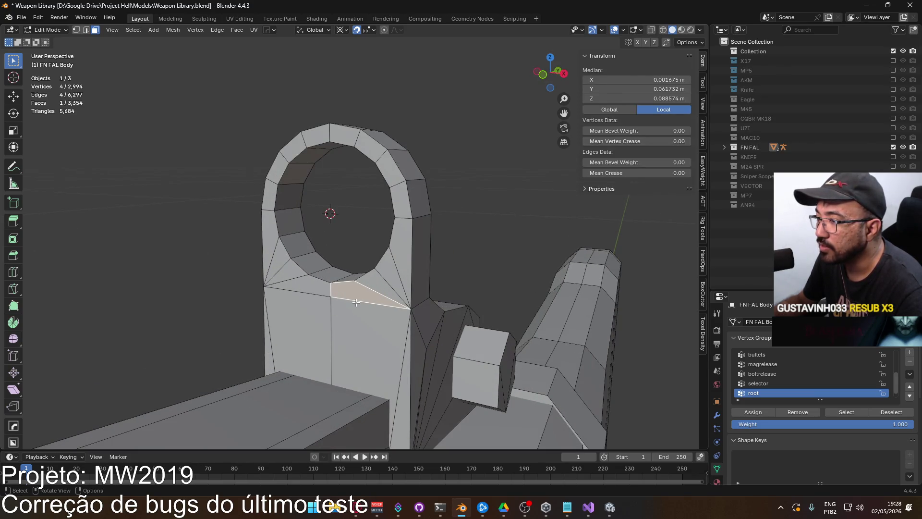
ctrl+click(405, 218)
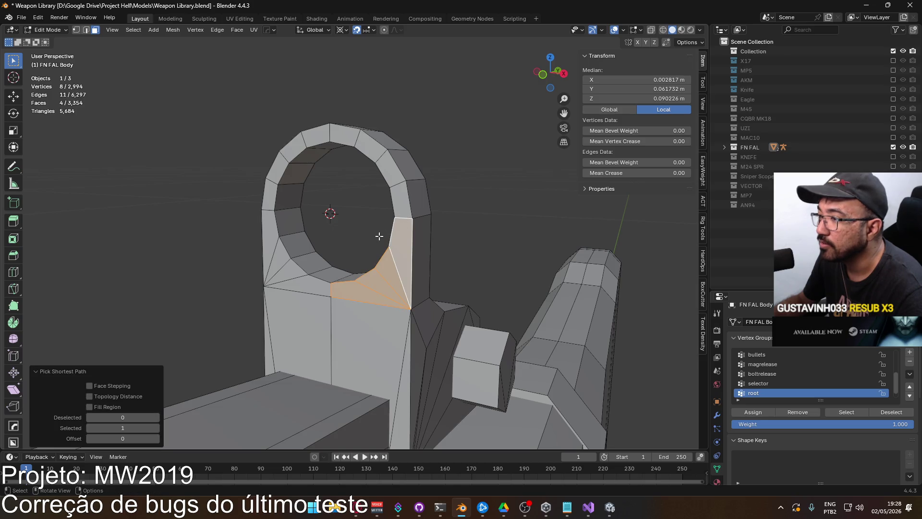
mouse_move(399, 229)
middle_down()
mouse_move(385, 247)
mouse_move(350, 251)
mouse_move(407, 268)
mouse_move(401, 248)
mouse_move(384, 250)
middle_up()
click(407, 269)
click(421, 248)
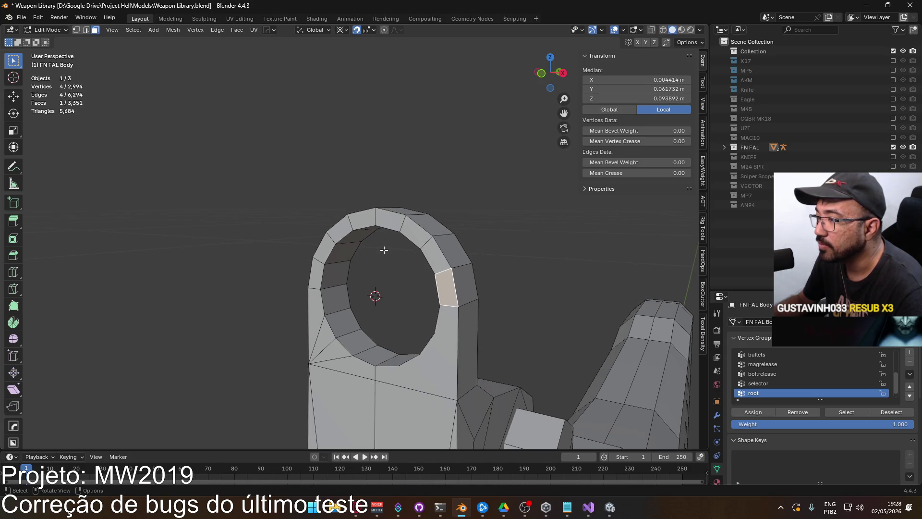
click(447, 313)
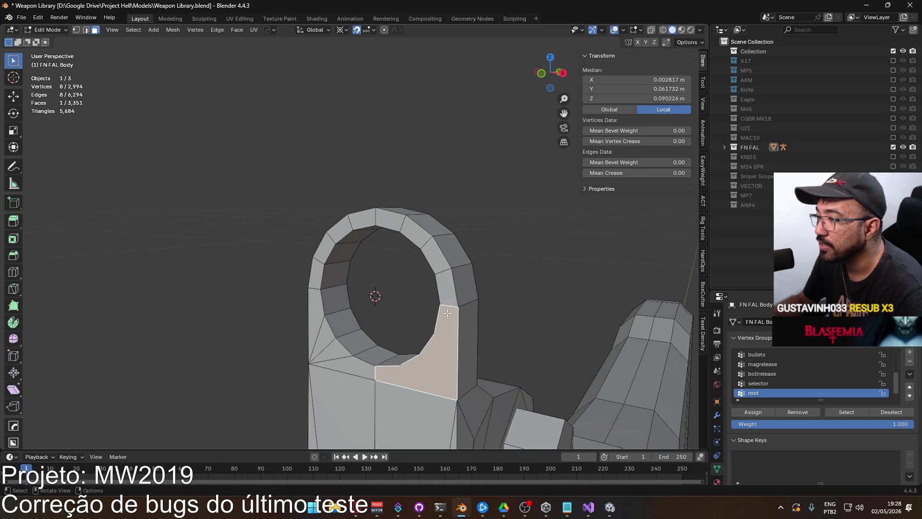
ctrl+click(388, 223)
ctrl+click(313, 279)
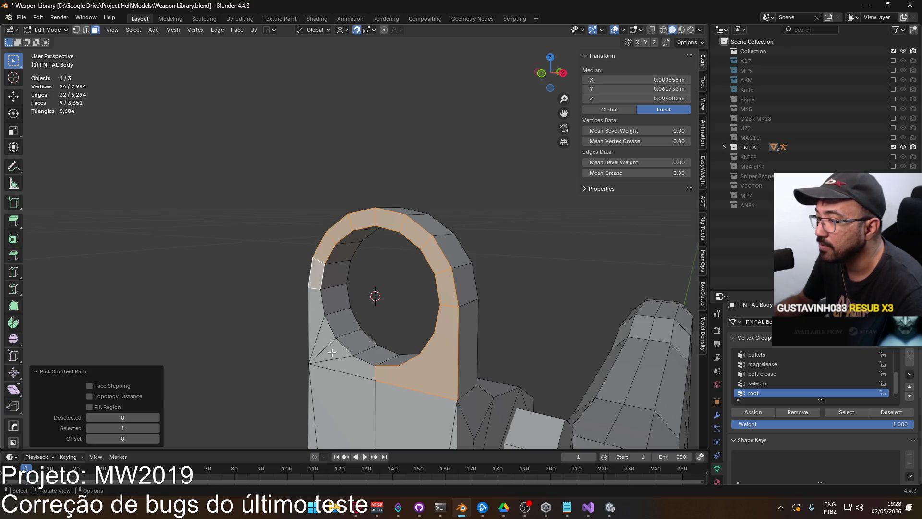
ctrl+click(339, 367)
key(f)
key(ctrl+z)
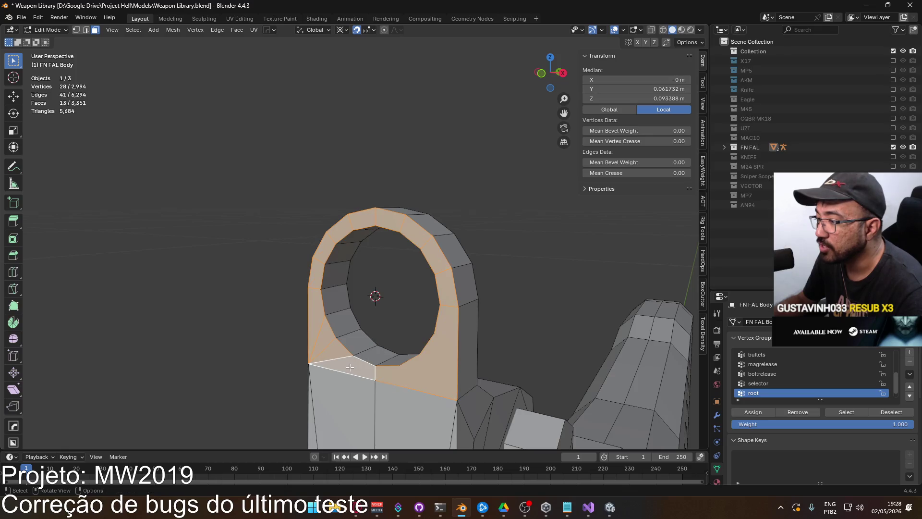
Dissolve the face strips on the ring's left and right sides into single faces
click(359, 361)
mouse_move(312, 311)
middle_down()
mouse_move(329, 305)
mouse_move(301, 285)
middle_up()
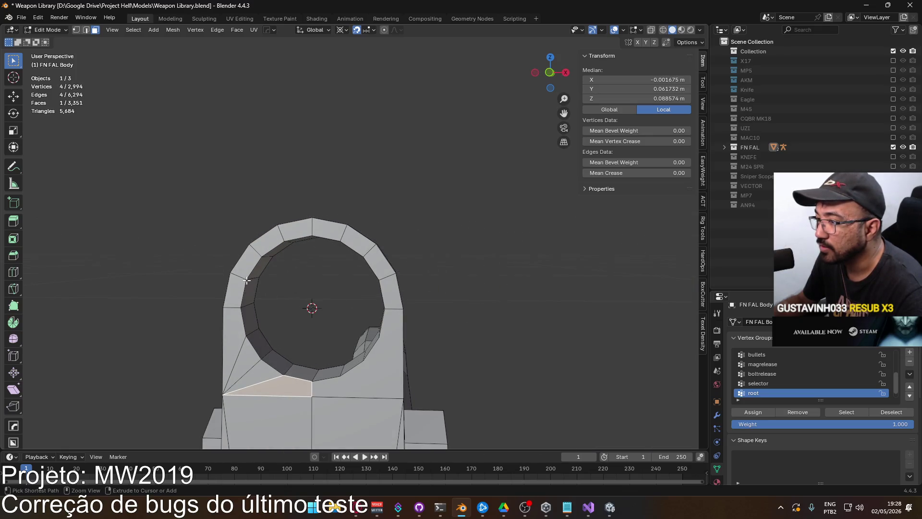
ctrl+click(293, 235)
key(ctrl+x)
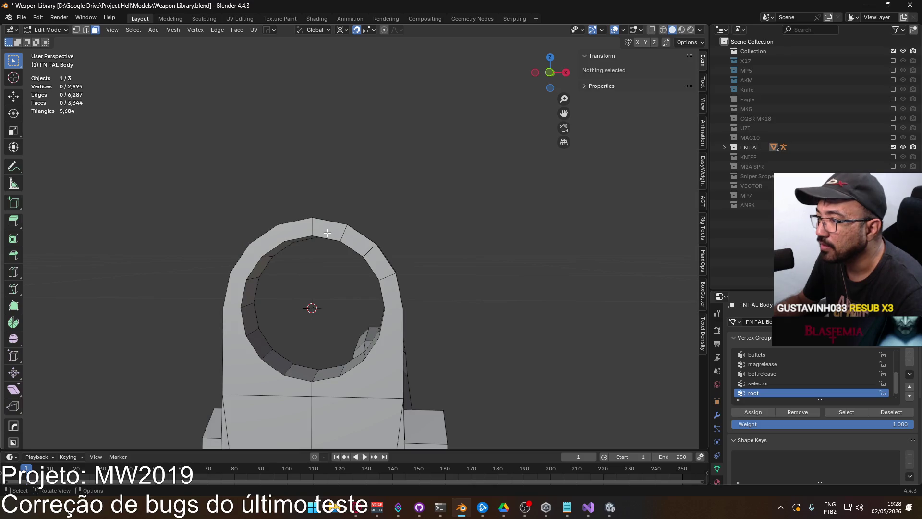
click(329, 229)
ctrl+click(393, 310)
key(ctrl+x)
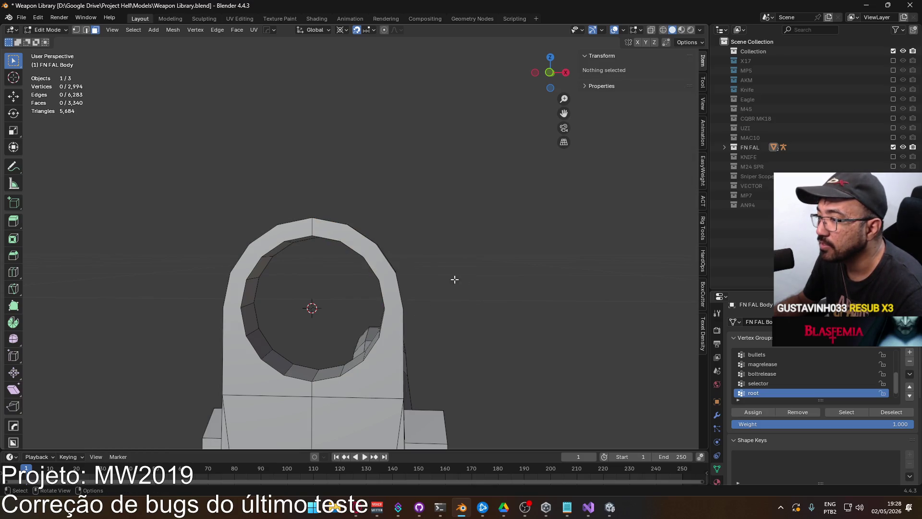
Dissolve the remaining face paths down each ring side into single flat faces
mouse_move(455, 278)
middle_down()
mouse_move(329, 304)
mouse_move(424, 338)
mouse_move(288, 257)
middle_up()
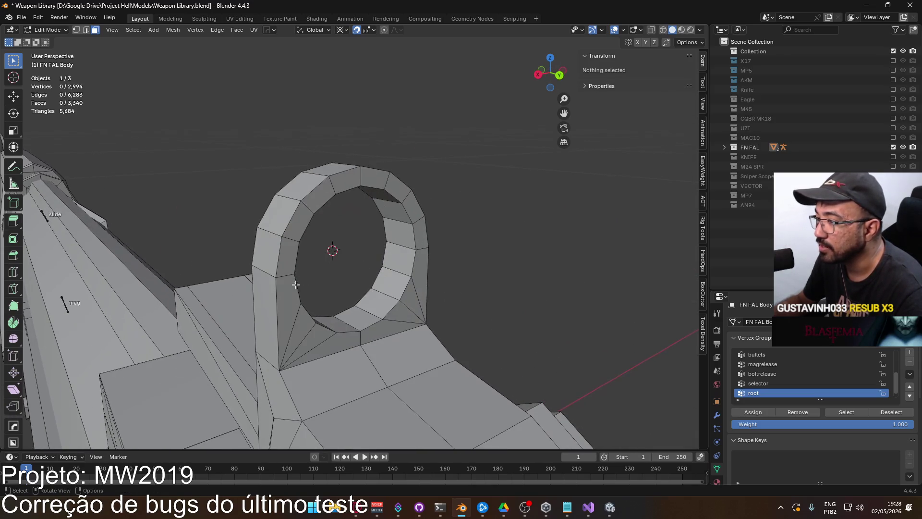
click(288, 256)
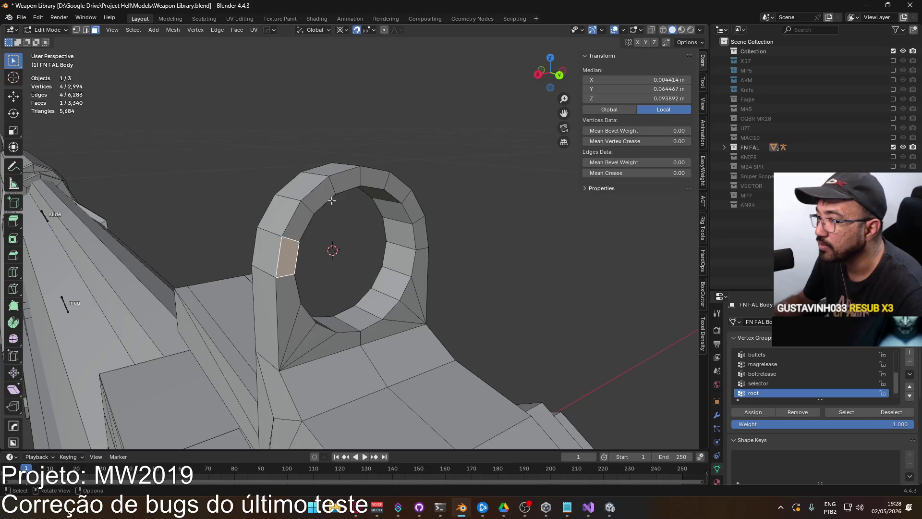
click(347, 182)
ctrl+click(373, 333)
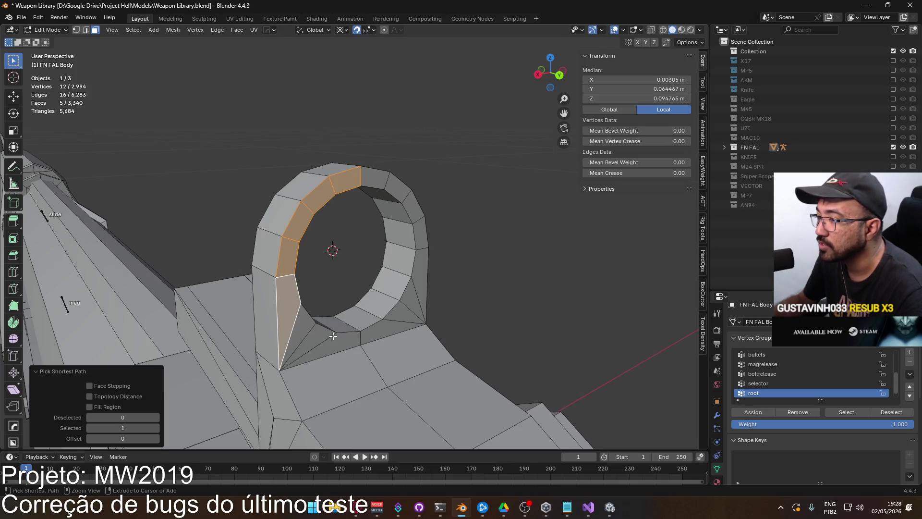
key(ctrl+x)
click(375, 333)
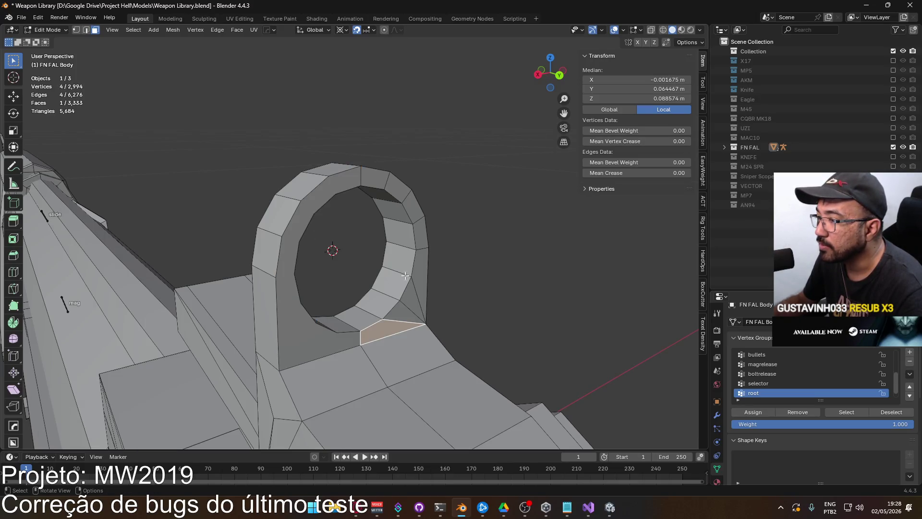
ctrl+click(395, 187)
key(ctrl+x)
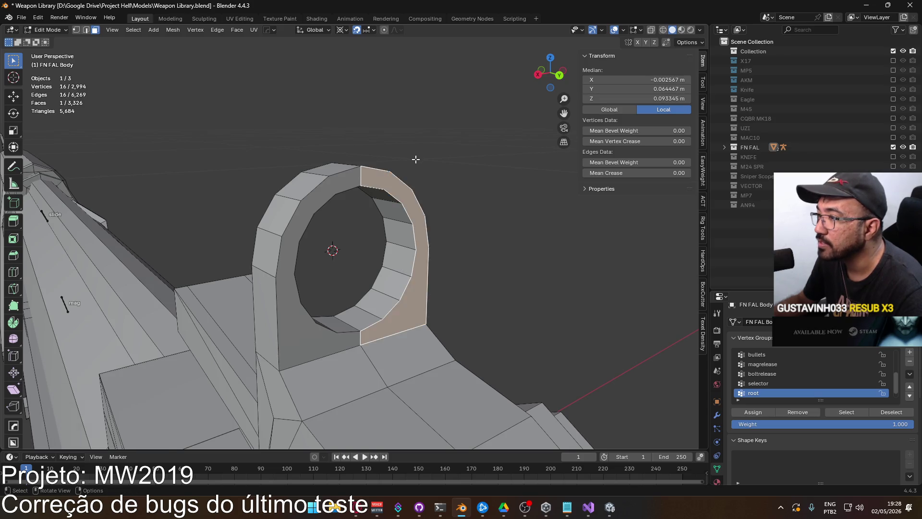
click(416, 159)
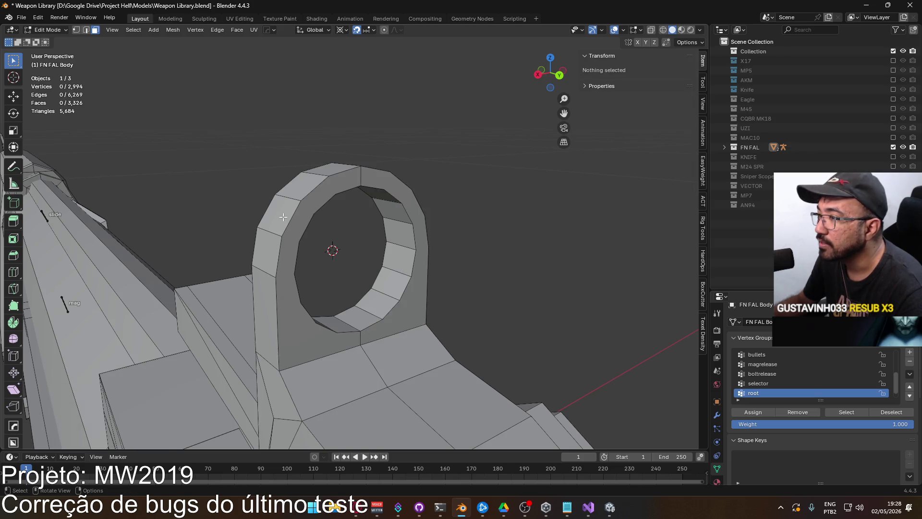
Select the ring's inner edge loops, then both flat side faces in Face mode
mouse_move(416, 159)
middle_down()
mouse_move(322, 260)
mouse_move(348, 257)
middle_up()
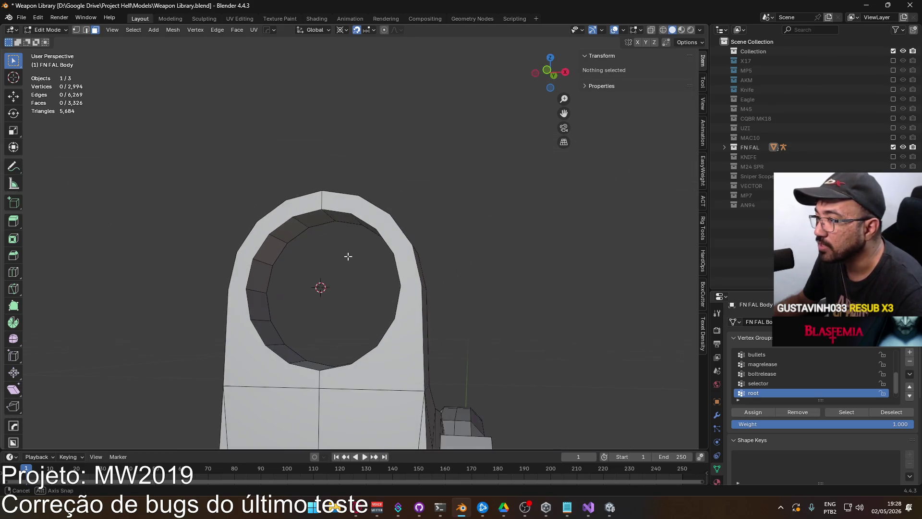
alt+click(345, 214)
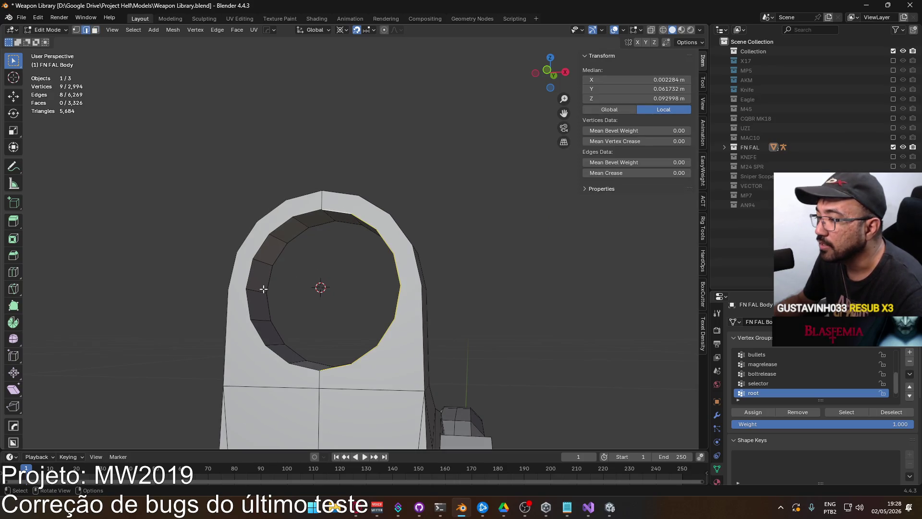
alt+shift+click(251, 264)
mouse_move(250, 264)
middle_down()
mouse_move(150, 304)
mouse_move(462, 195)
mouse_move(448, 233)
middle_up()
click(462, 195)
alt+click(403, 214)
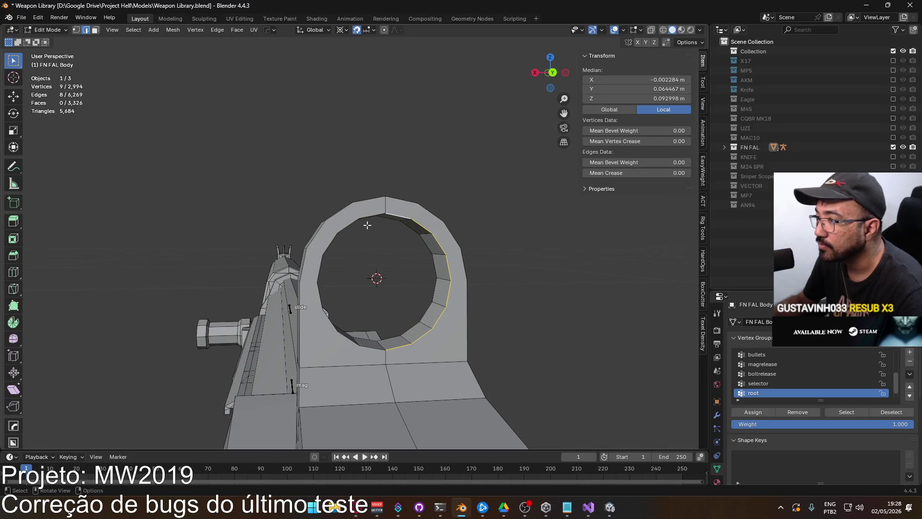
mouse_move(369, 223)
middle_down()
mouse_move(454, 232)
mouse_move(469, 242)
mouse_move(416, 275)
mouse_move(358, 290)
middle_up()
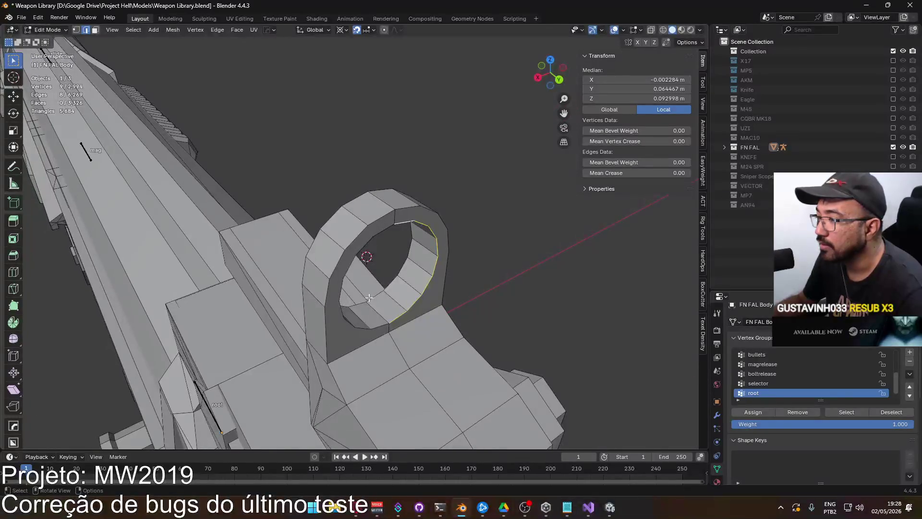
key(3)
click(357, 291)
shift+click(435, 255)
middle_drag(434, 255, 427, 300)
key(KP_3)
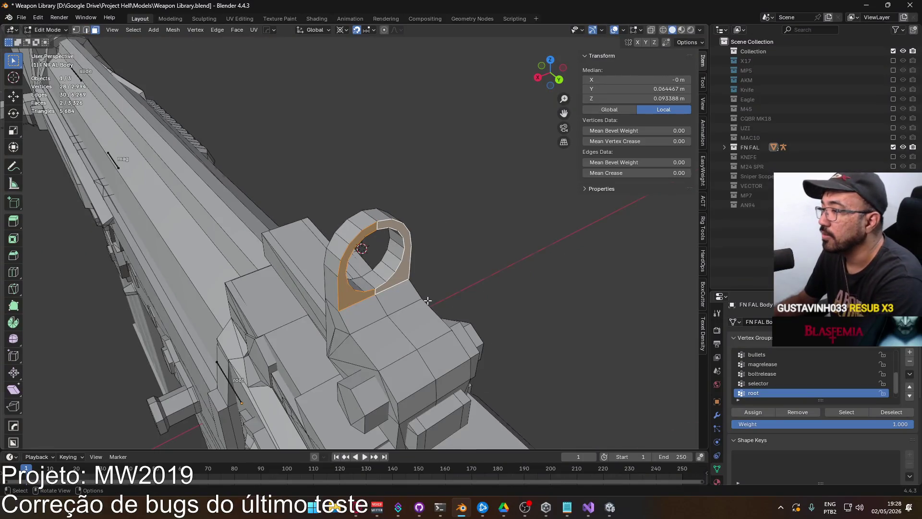
Move the ring's selected side faces -0.001 along Y, 1 mm inward
scroll(413, 307, up, 5)
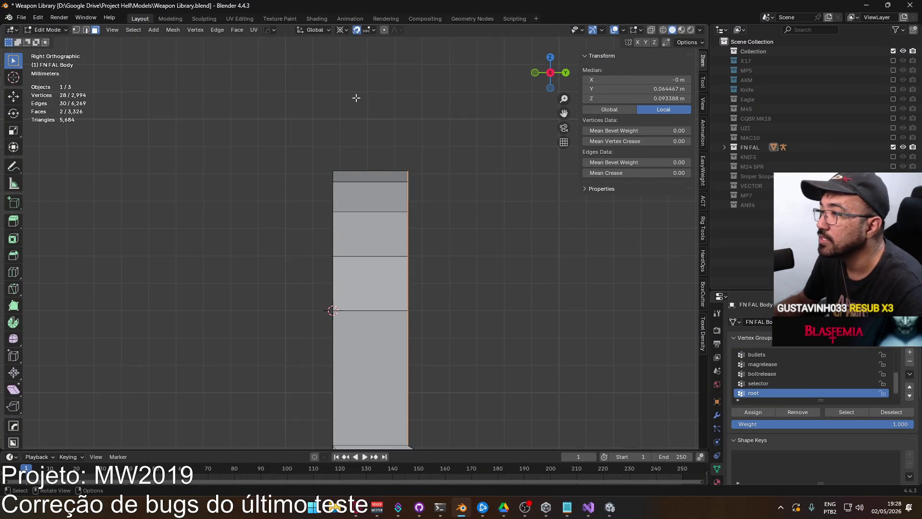
key(g)
key(y)
key(minus)
key(period)
key(0)
key(0)
key(1)
key(Return)
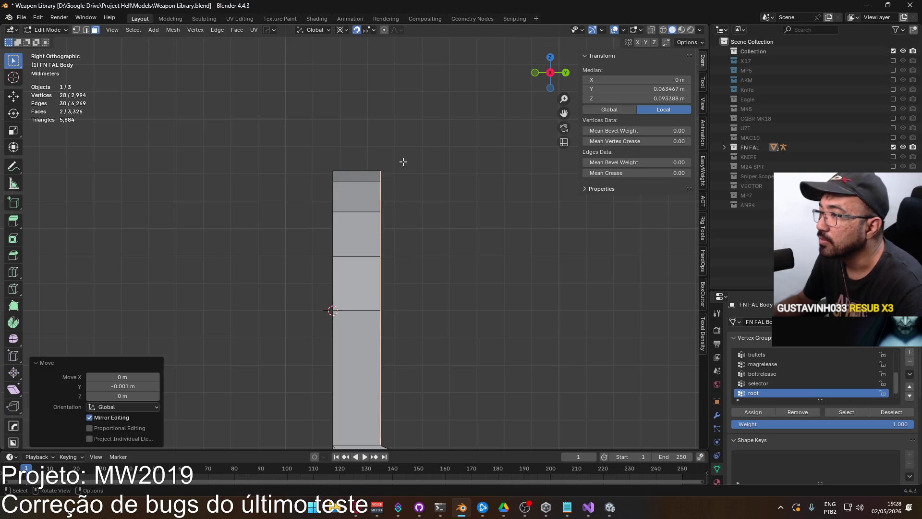
scroll(403, 160, down, 4)
Bevel the ring's inner edge loop with a thin single-segment width
click(420, 249)
mouse_move(420, 249)
middle_down()
mouse_move(405, 257)
mouse_move(339, 243)
middle_up()
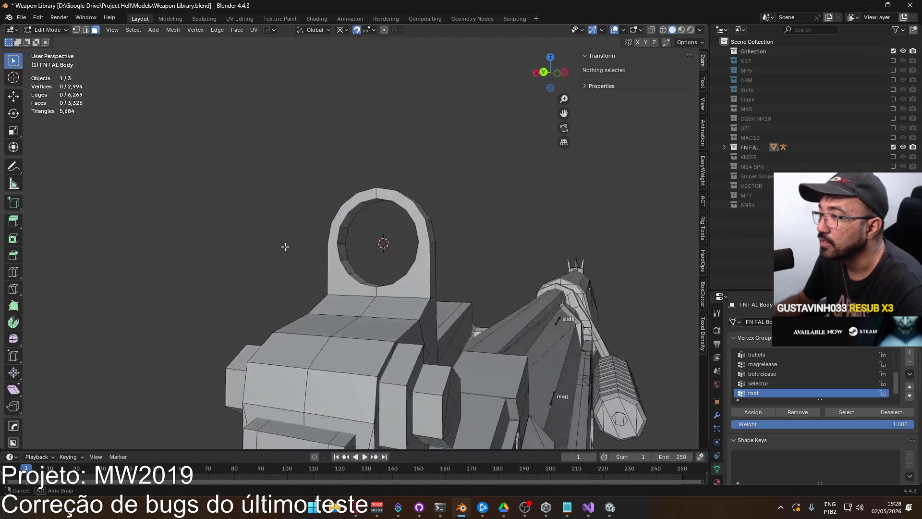
scroll(325, 246, up, 6)
alt+click(364, 188)
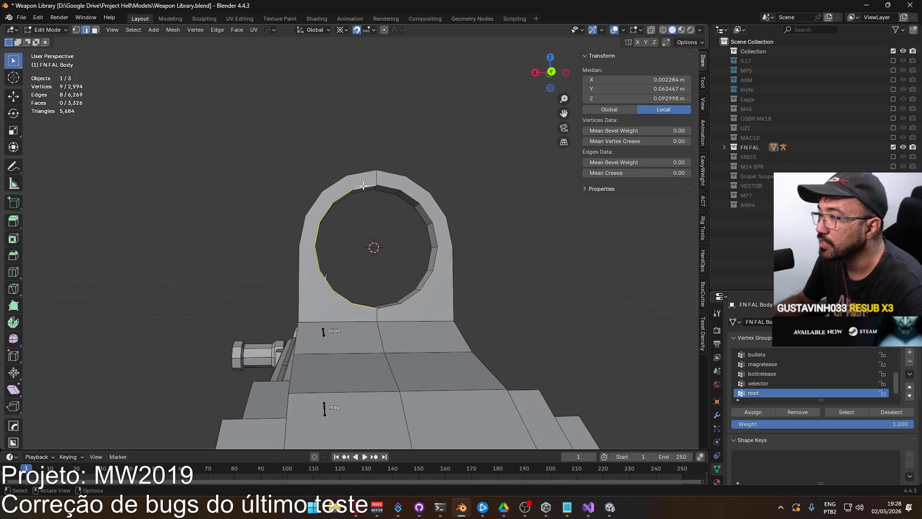
right_click(390, 185)
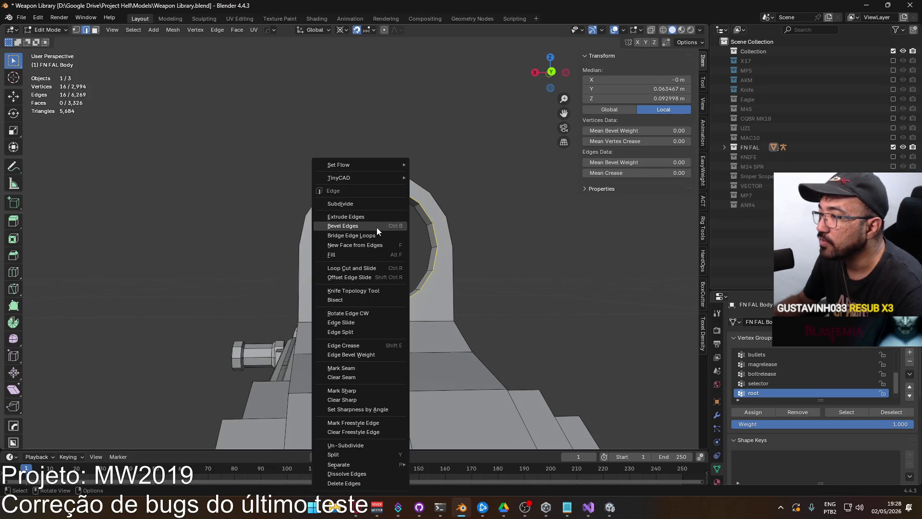
click(377, 227)
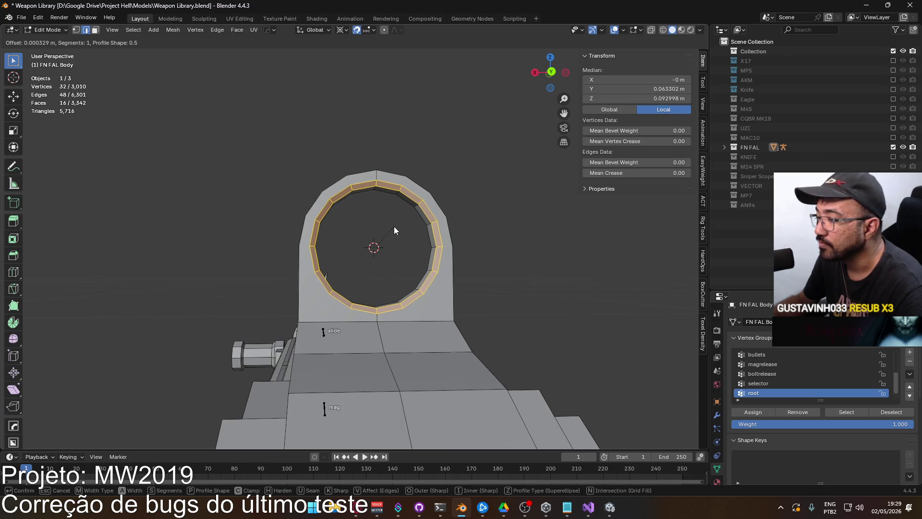
click(394, 228)
click(134, 294)
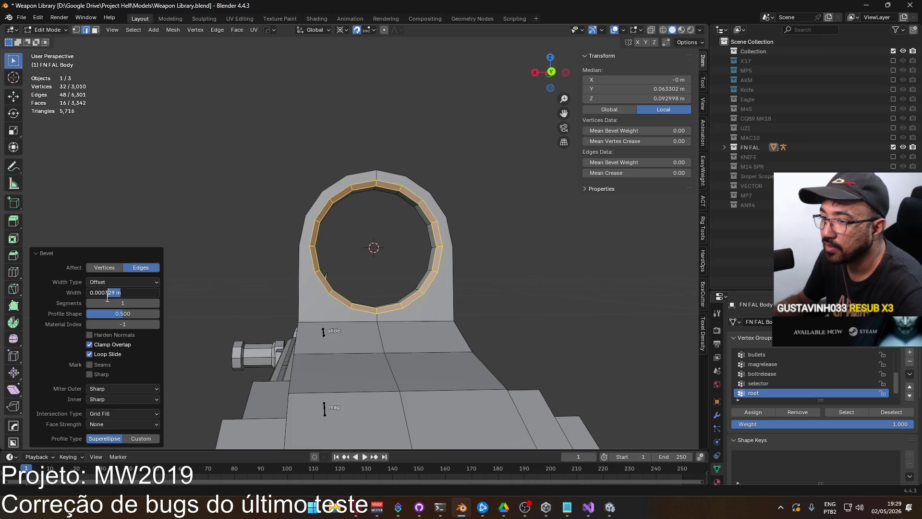
key(Return)
key(alt+a)
middle_drag(336, 279, 439, 280)
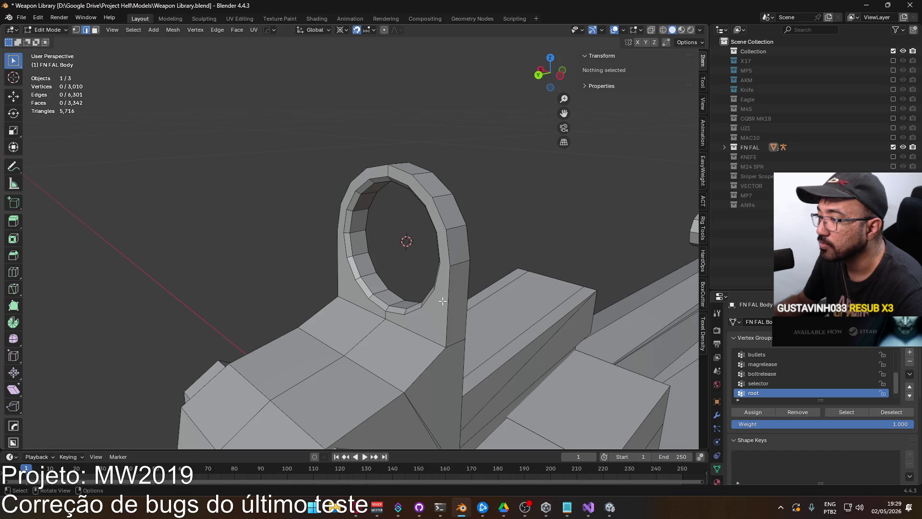
Apply Shade Auto Smooth to the FN FAL Body in Object Mode
scroll(426, 350, down, 2)
mouse_move(411, 294)
middle_down()
mouse_move(334, 235)
mouse_move(379, 264)
mouse_move(430, 264)
mouse_move(379, 221)
mouse_move(351, 276)
middle_up()
mouse_move(372, 311)
middle_down()
mouse_move(416, 298)
mouse_move(455, 310)
mouse_move(398, 353)
mouse_move(434, 306)
mouse_move(495, 302)
mouse_move(396, 328)
mouse_move(434, 301)
mouse_move(404, 301)
middle_up()
key(Tab)
right_click(416, 298)
click(416, 295)
click(470, 292)
scroll(399, 352, down, 2)
scroll(405, 342, down, 4)
scroll(391, 330, down, 1)
Delete the sight ring's top vertices in X-ray, leaving an open U-shaped notch
key(Tab)
key(Tab)
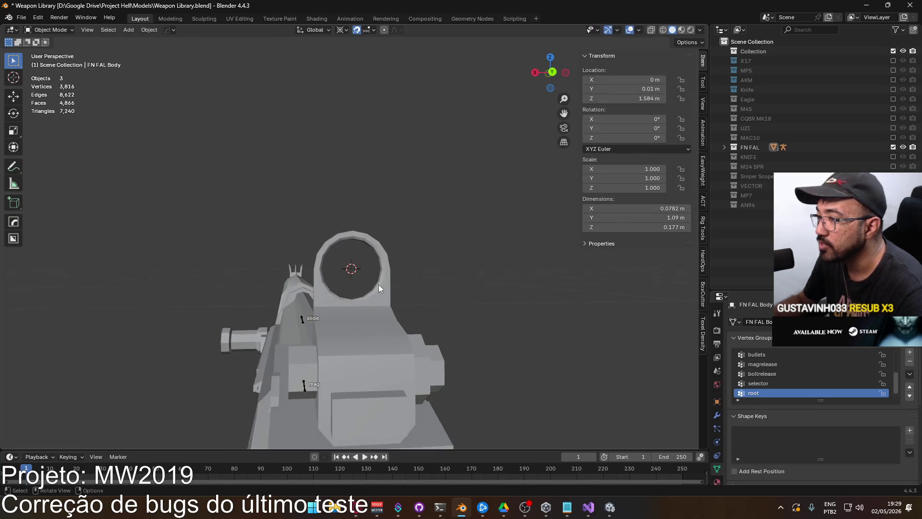
scroll(344, 217, up, 3)
key(Tab)
mouse_move(342, 183)
middle_down()
mouse_move(355, 203)
mouse_move(348, 216)
middle_up()
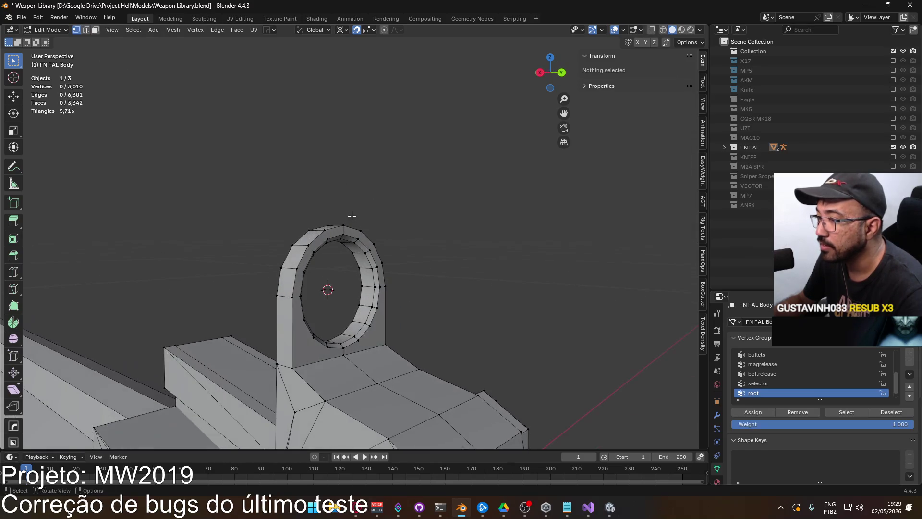
key(alt+z)
mouse_move(258, 216)
mouse_down()
mouse_move(343, 258)
mouse_move(406, 274)
mouse_up()
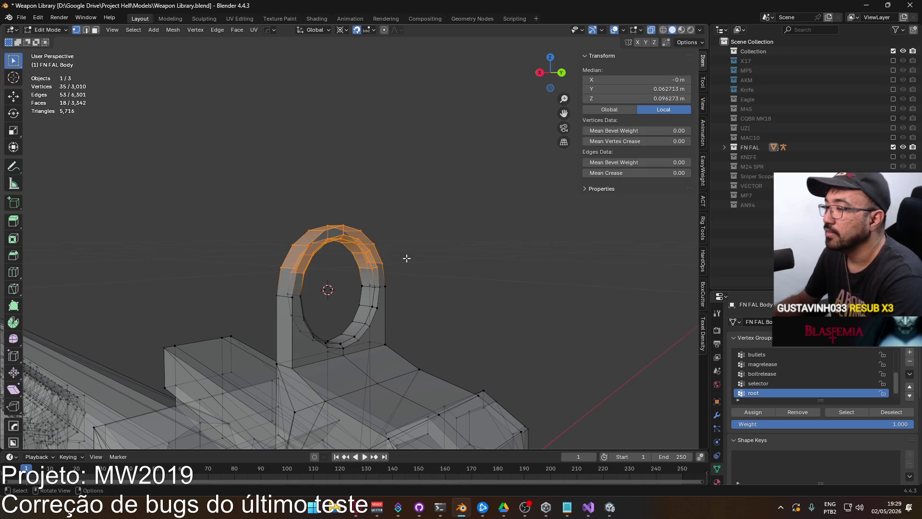
key(x)
click(403, 255)
mouse_move(426, 270)
middle_down()
mouse_move(333, 280)
mouse_move(362, 303)
mouse_move(395, 249)
mouse_move(360, 226)
mouse_move(327, 291)
mouse_move(346, 269)
middle_up()
key(alt+z)
In edge select mode, select two matching open edges of the notch
key(2)
click(291, 295)
shift+click(272, 332)
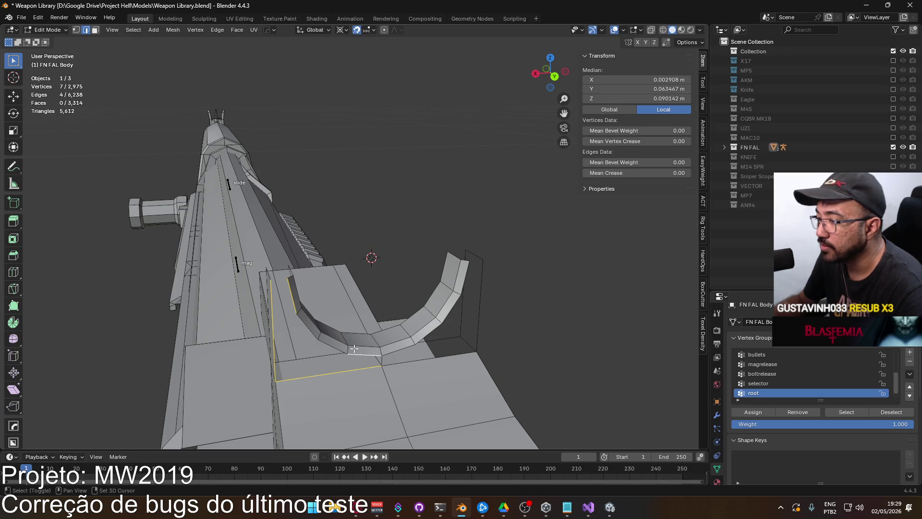
Fill faces across the notch's selected open edges and along its curved side
key(f)
click(390, 243)
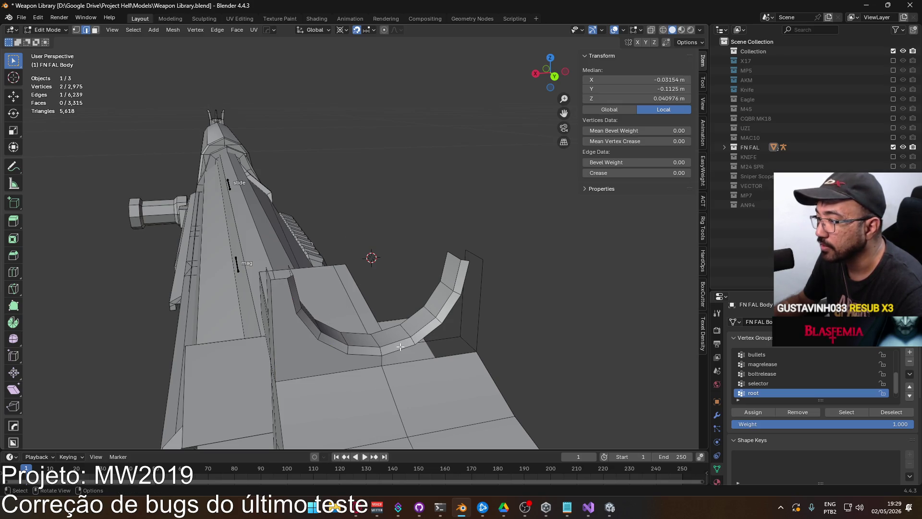
ctrl+click(468, 276)
shift+click(481, 277)
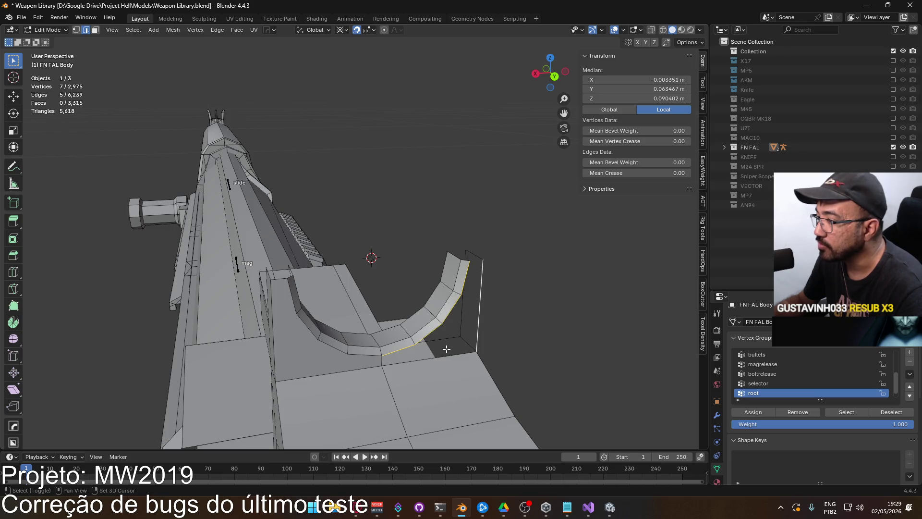
key(f)
key(alt+a)
Cap the top of the small front panel with a new face
mouse_move(484, 277)
middle_down()
mouse_move(349, 277)
mouse_move(308, 307)
middle_up()
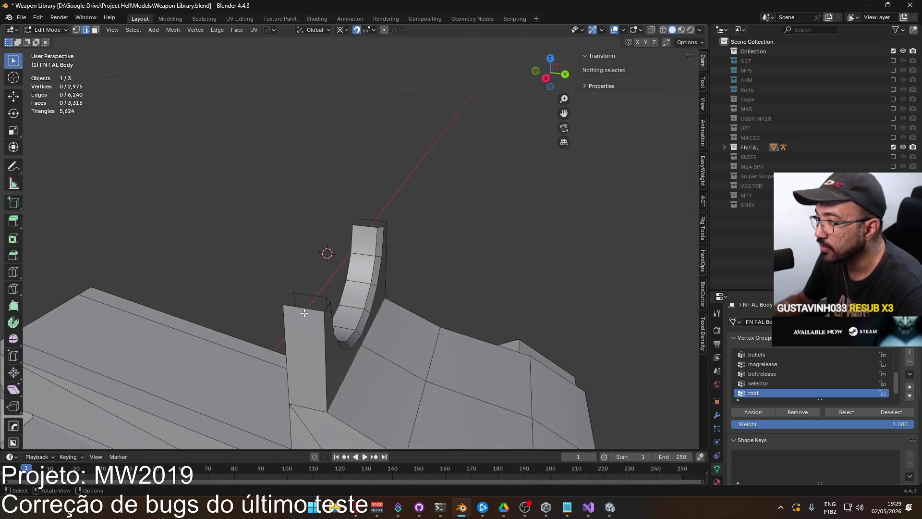
click(307, 308)
key(f)
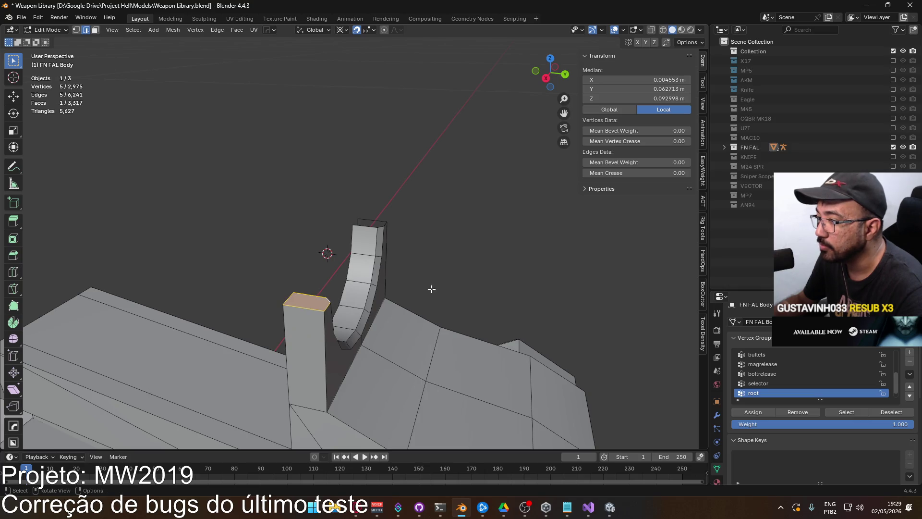
key(alt+a)
Fill the loop formed by the front panel edges and the notch's curved edge chain
mouse_move(478, 253)
middle_down()
mouse_move(350, 263)
mouse_move(399, 283)
mouse_move(359, 288)
middle_up()
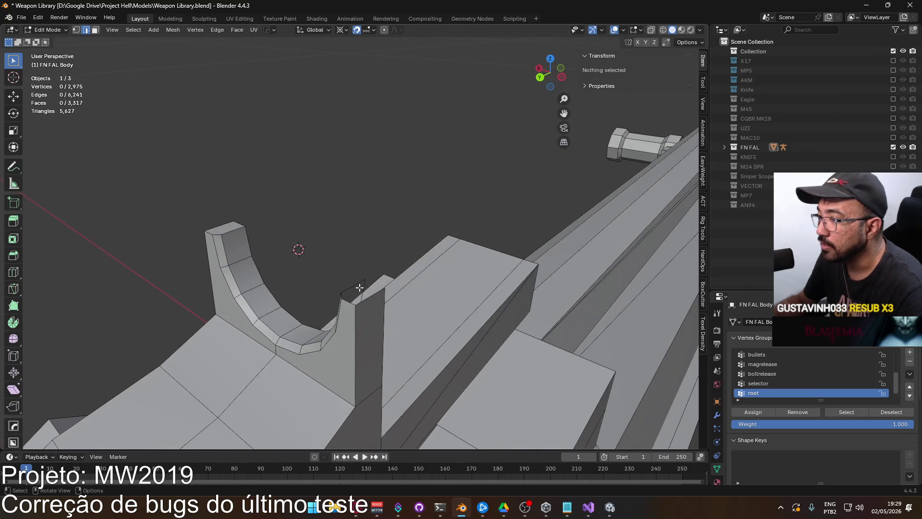
click(348, 295)
shift+click(353, 301)
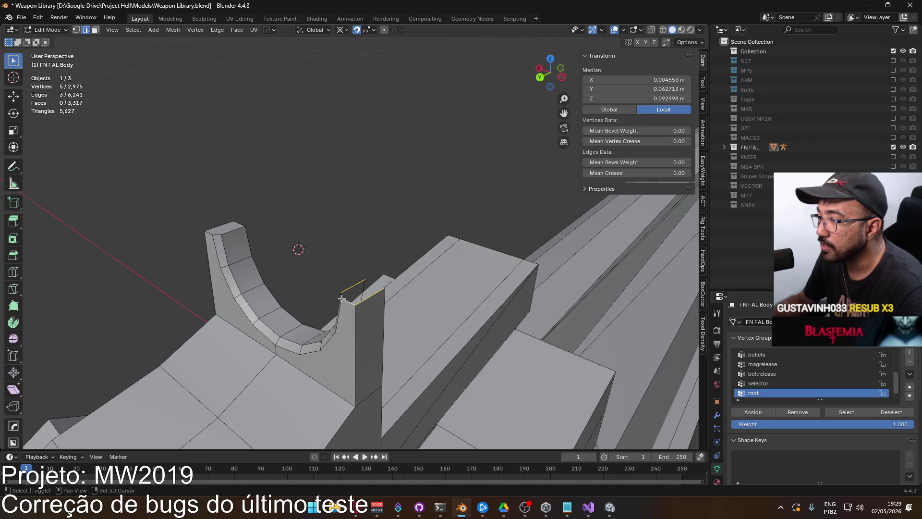
click(352, 249)
mouse_move(352, 250)
middle_down()
mouse_move(366, 268)
mouse_move(288, 310)
mouse_move(331, 316)
mouse_move(259, 305)
middle_up()
click(288, 310)
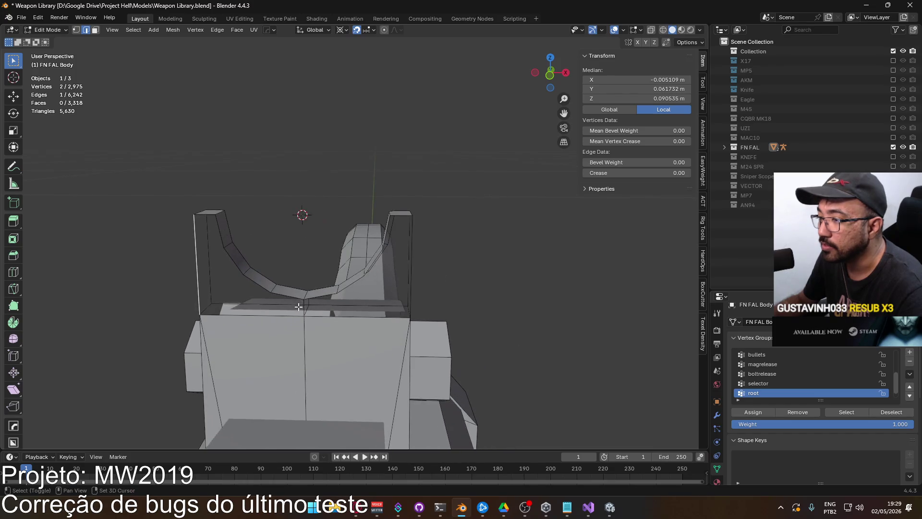
shift+click(259, 304)
click(217, 239)
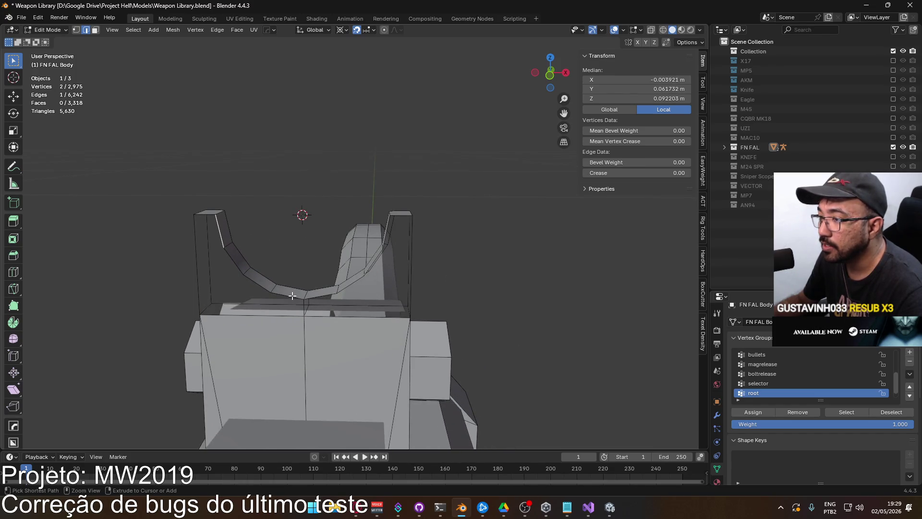
ctrl+click(307, 297)
shift+click(252, 315)
key(f)
key(alt+a)
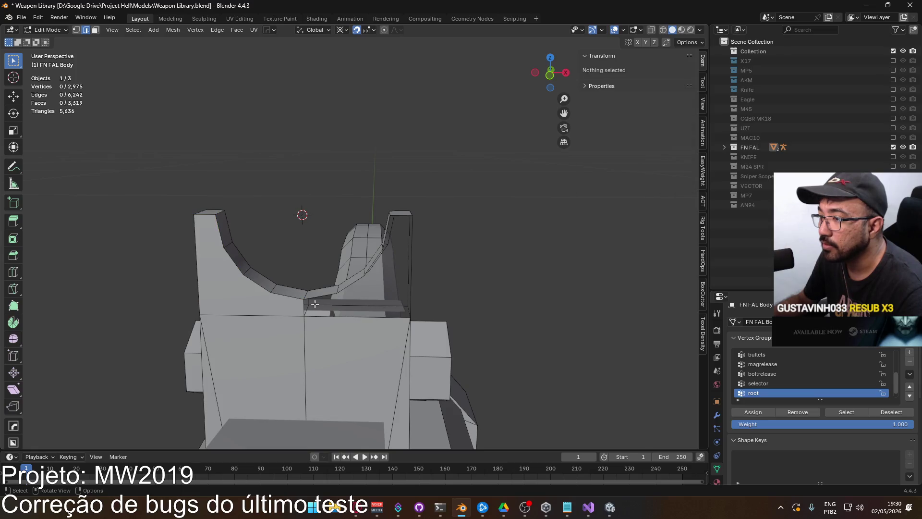
Fill the curve's inner side with a face, then return to Object Mode
click(331, 294)
middle_drag(382, 245, 421, 241)
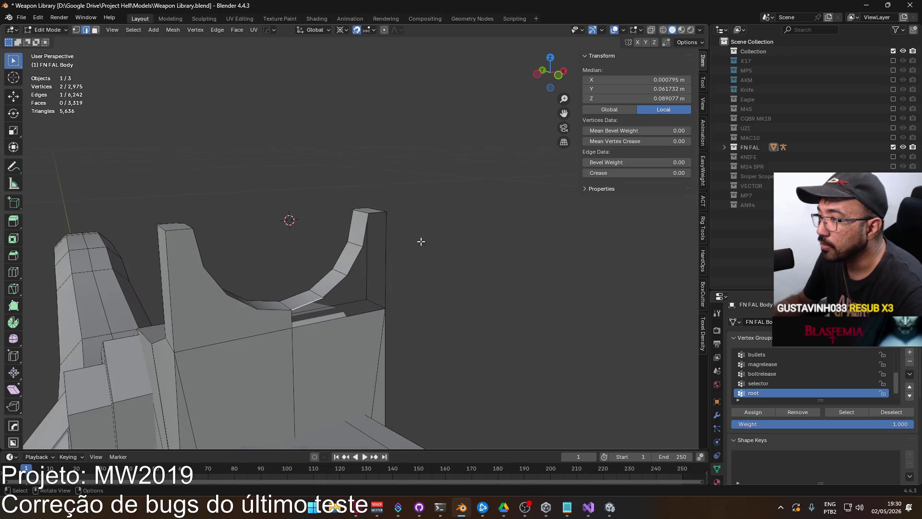
ctrl+click(366, 224)
key(f)
click(460, 292)
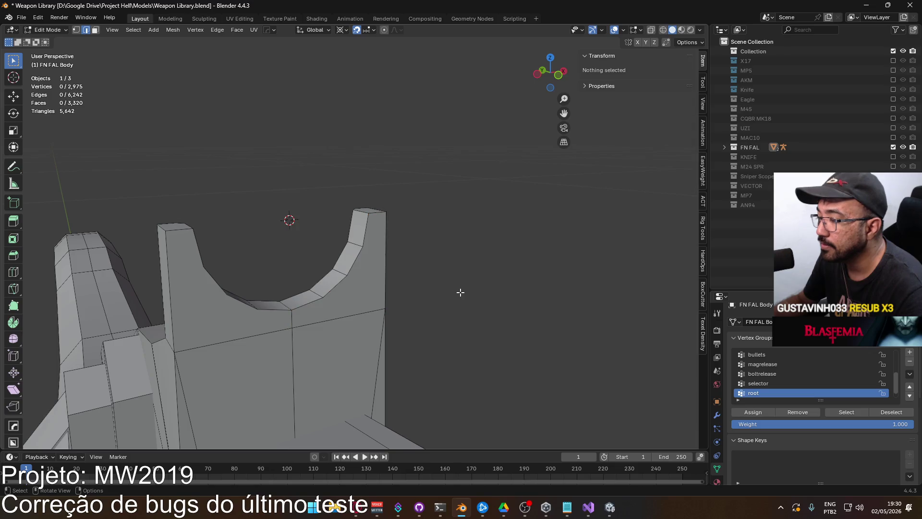
mouse_move(460, 291)
middle_down()
mouse_move(358, 273)
mouse_move(467, 274)
middle_up()
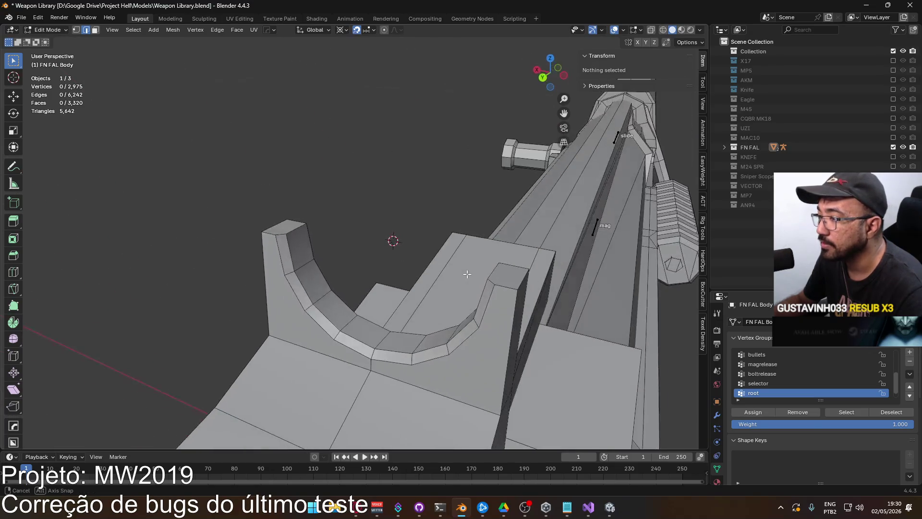
key(Tab)
mouse_move(380, 237)
middle_down()
mouse_move(330, 270)
mouse_move(261, 281)
mouse_move(172, 255)
mouse_move(313, 240)
mouse_move(365, 263)
mouse_move(354, 276)
mouse_move(378, 287)
mouse_move(351, 295)
mouse_move(292, 284)
mouse_move(306, 281)
middle_up()
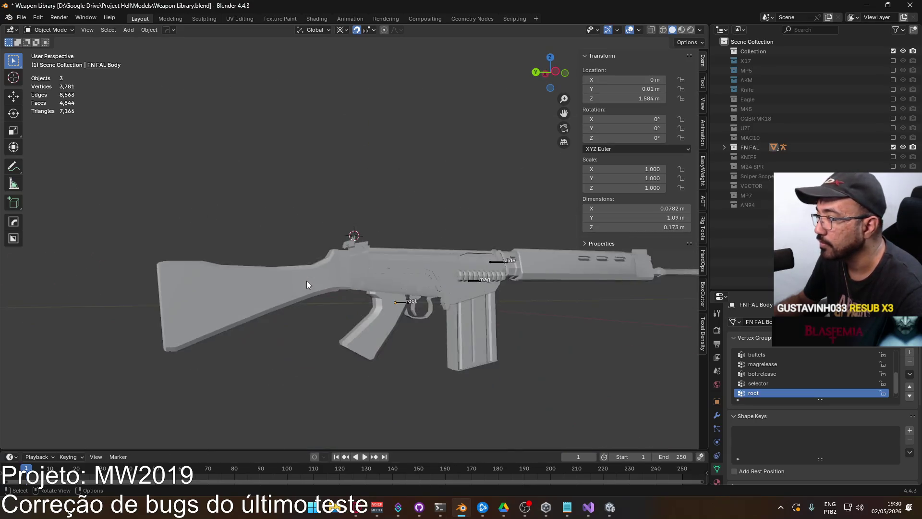
Box-select all three FN FAL objects in Right Orthographic view and return to that view after orbiting
scroll(306, 281, down, 5)
key(KP_3)
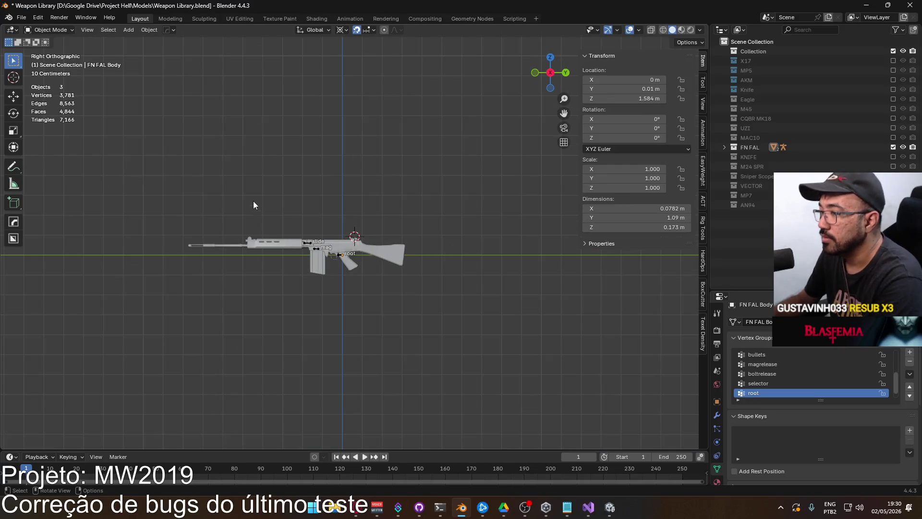
drag(151, 193, 492, 329)
scroll(365, 276, up, 7)
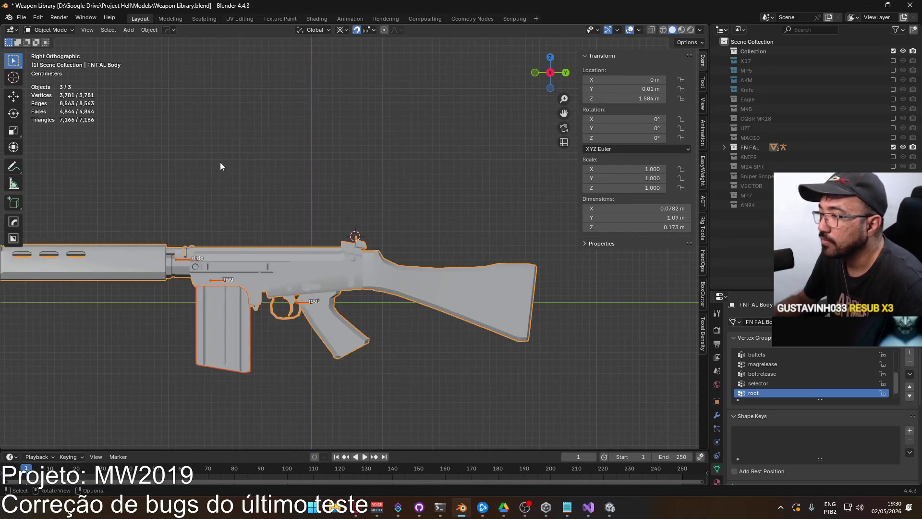
scroll(304, 267, up, 5)
mouse_move(304, 268)
middle_down()
mouse_move(389, 281)
mouse_move(255, 253)
middle_up()
scroll(254, 252, down, 6)
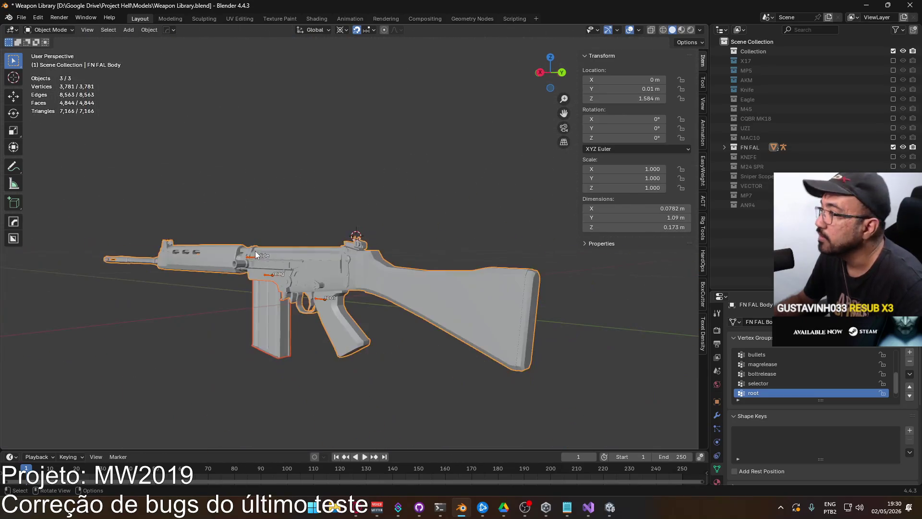
key(KP_3)
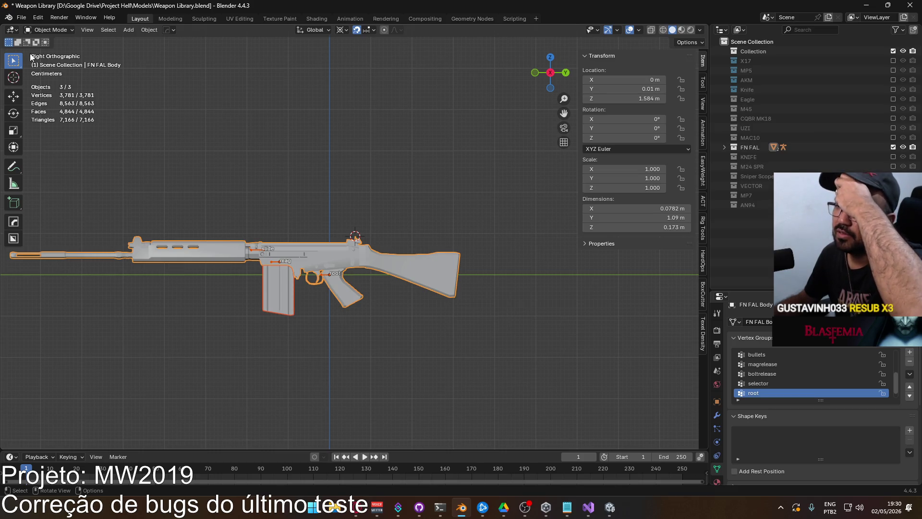
click(21, 17)
Export the rifle as FBX, overwriting Weapon FAL.fbx in the Models folder, then switch to Unity
mouse_move(67, 163)
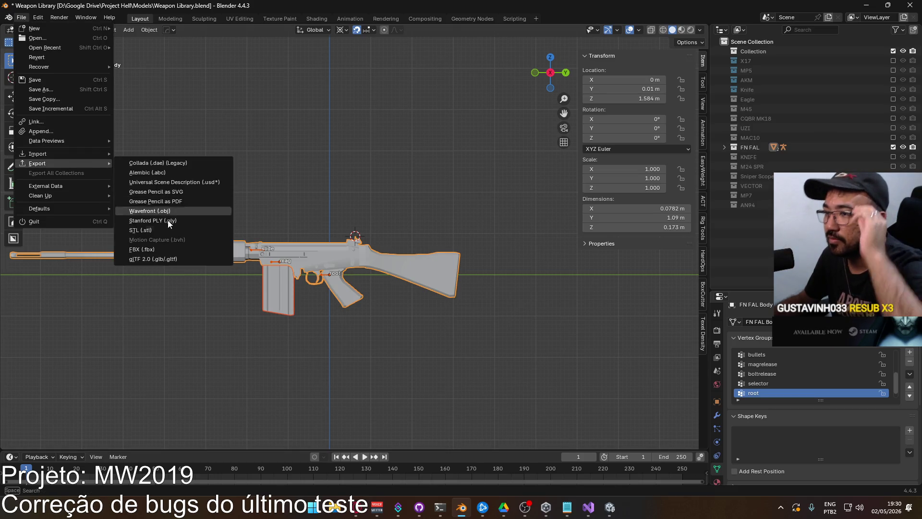
click(180, 249)
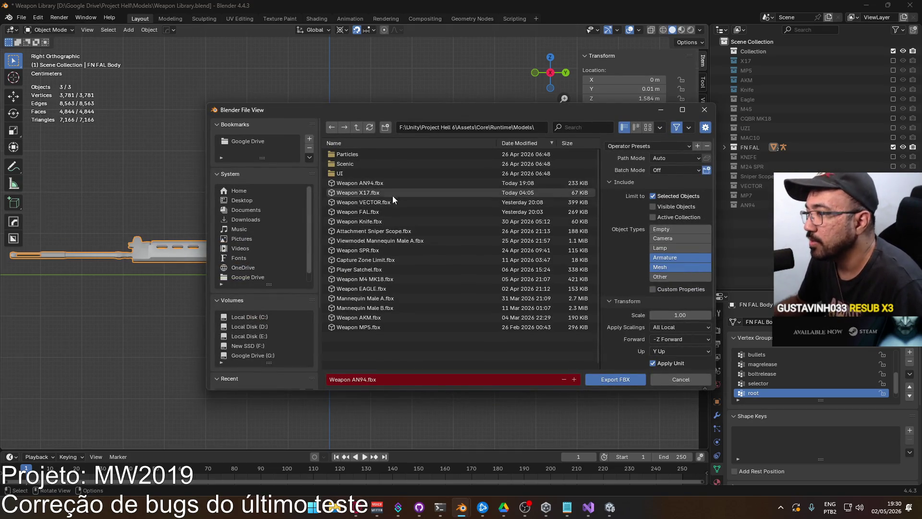
double_click(383, 212)
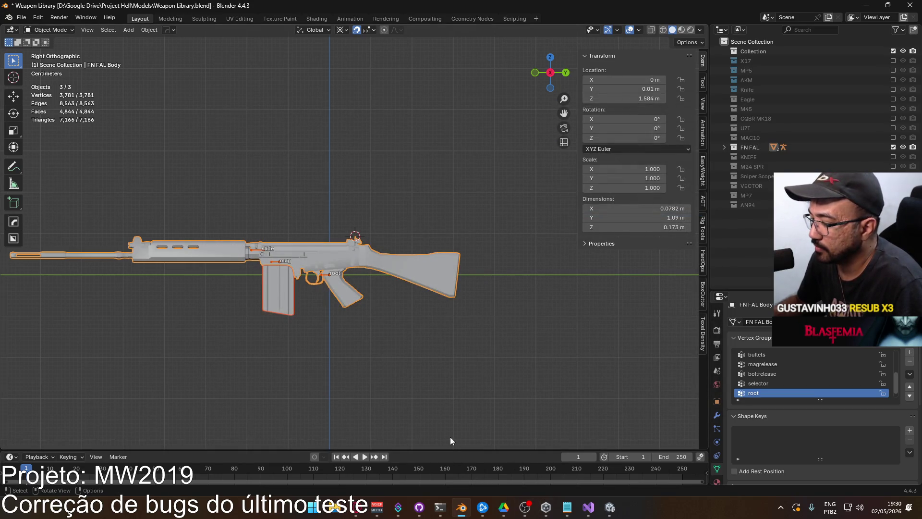
click(466, 508)
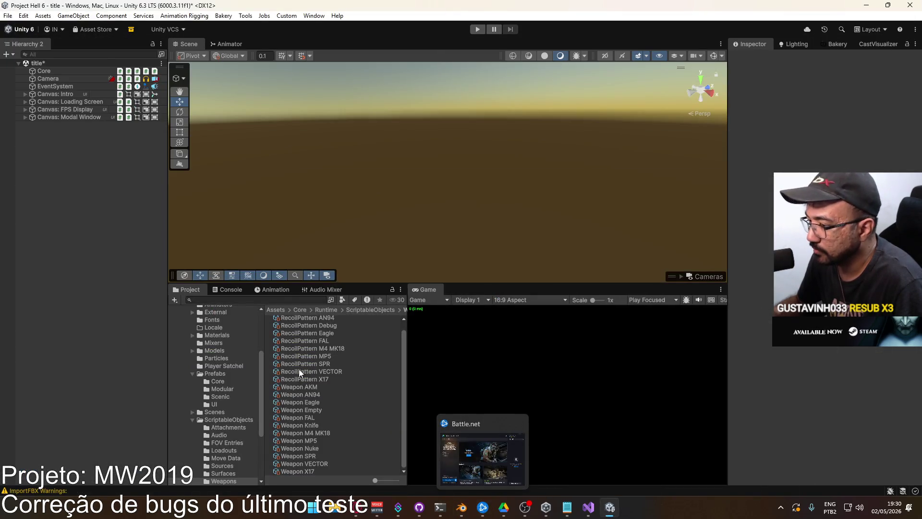
Enter Play mode, create a shipment match, and maximize the Game view
click(478, 29)
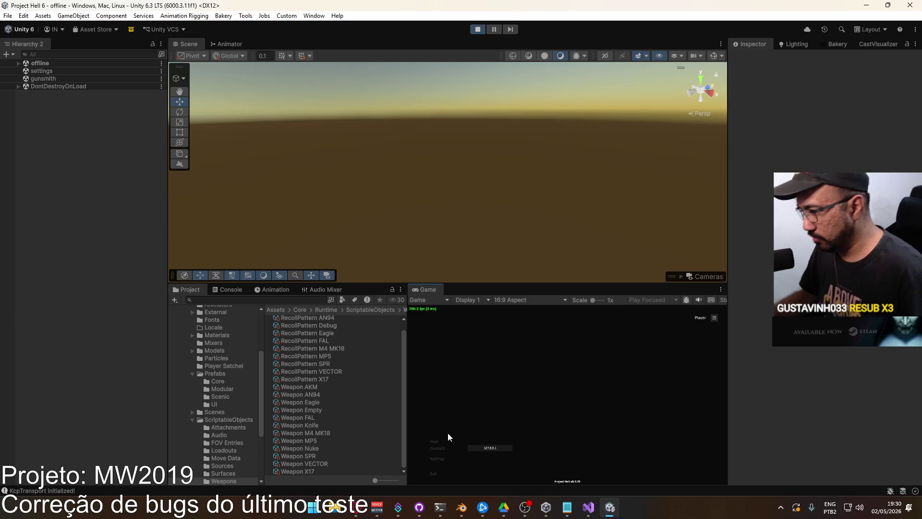
click(501, 476)
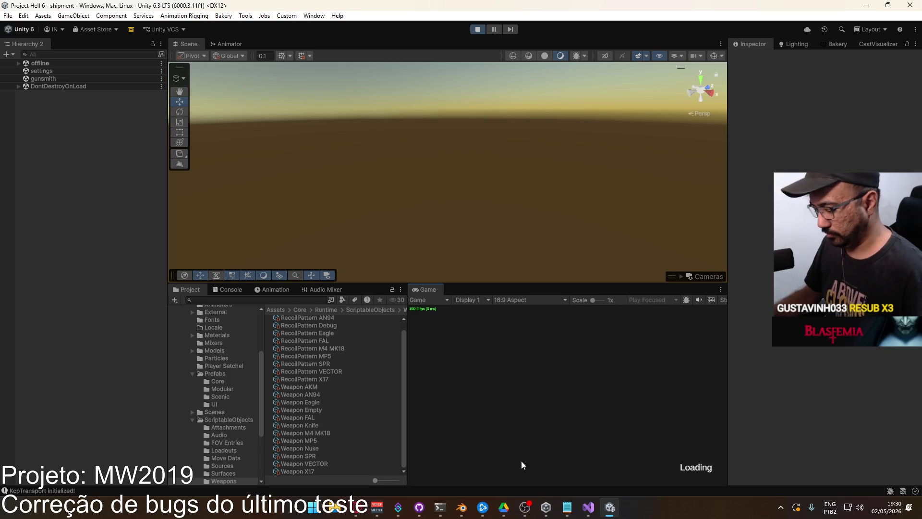
key(super)
click(436, 293)
right_click(436, 293)
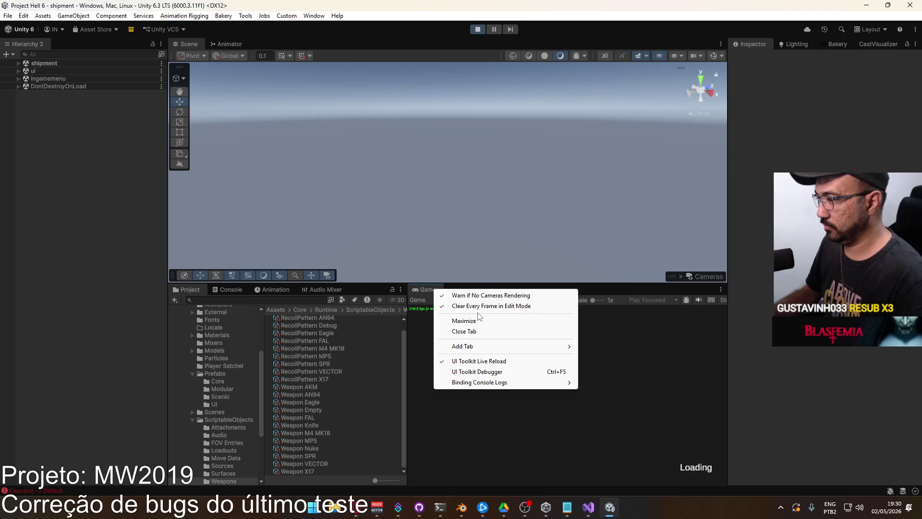
click(476, 321)
Set the FAL as Loadout 1's primary assault rifle, confirm, and deploy
key(Escape)
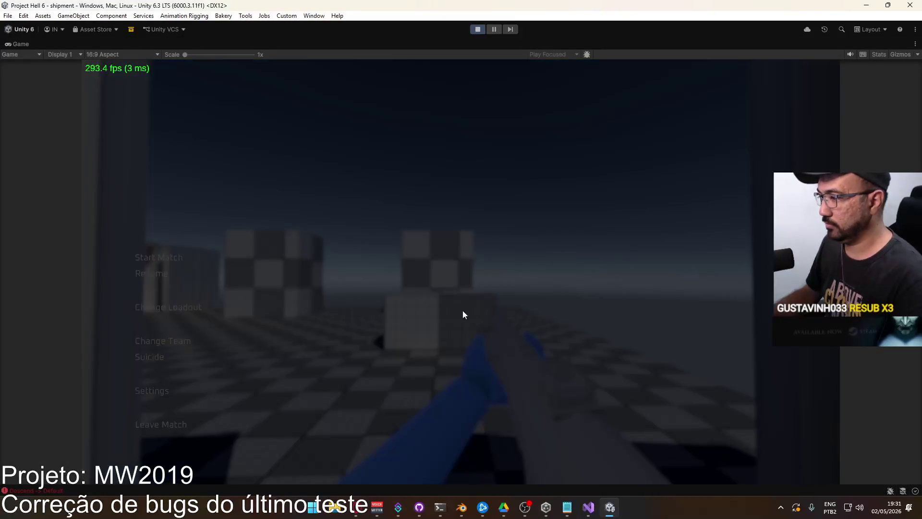
click(190, 309)
click(290, 145)
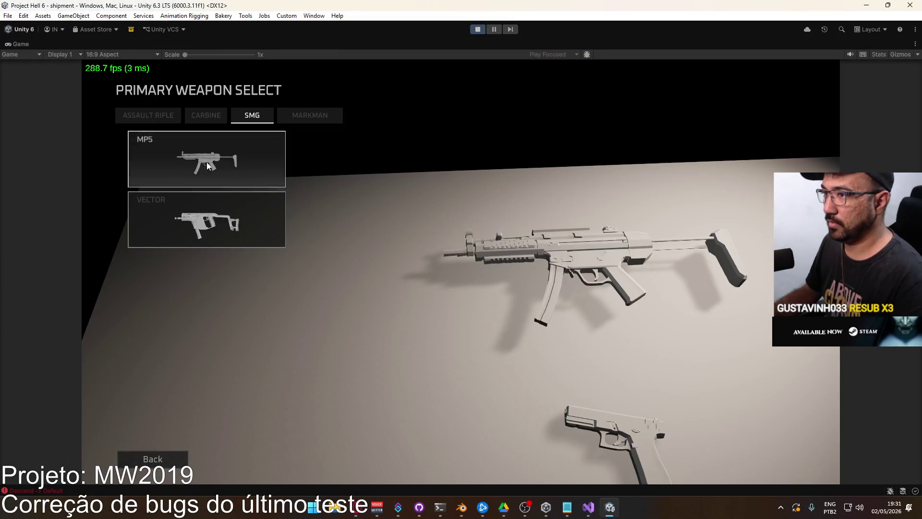
click(295, 118)
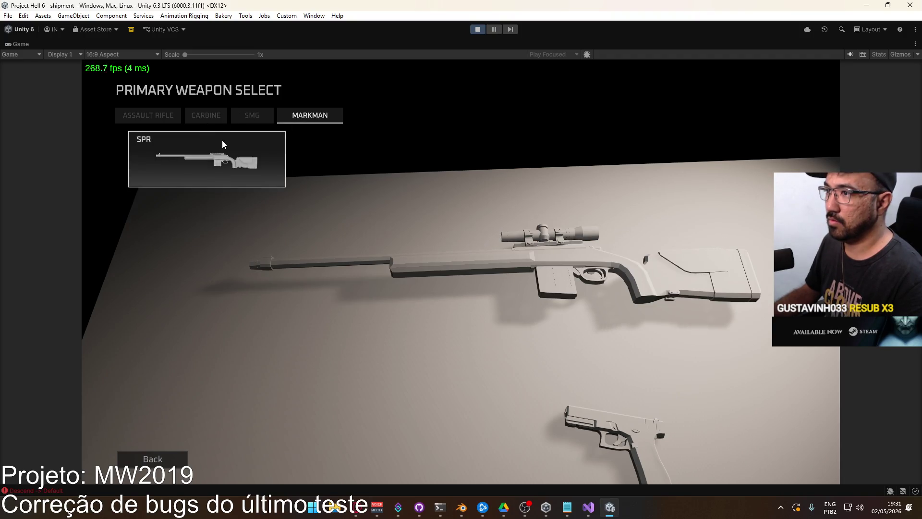
click(217, 119)
click(154, 120)
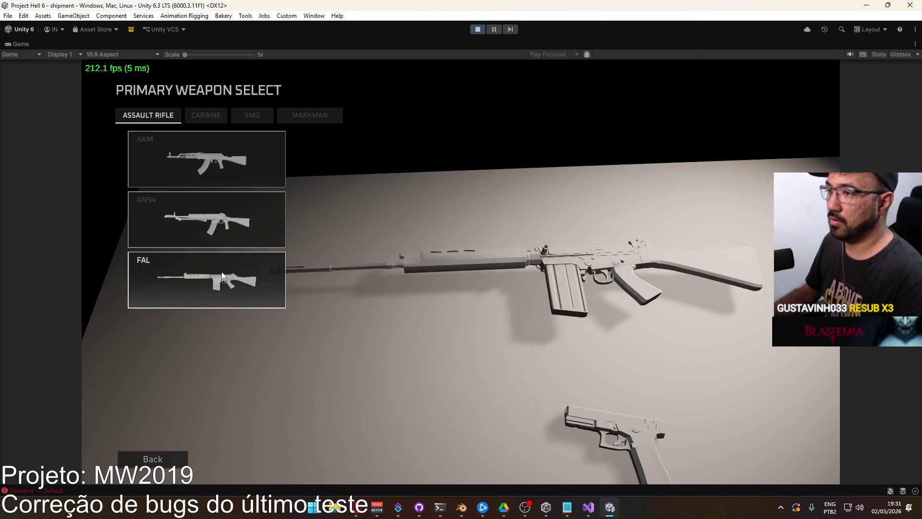
click(224, 278)
click(451, 457)
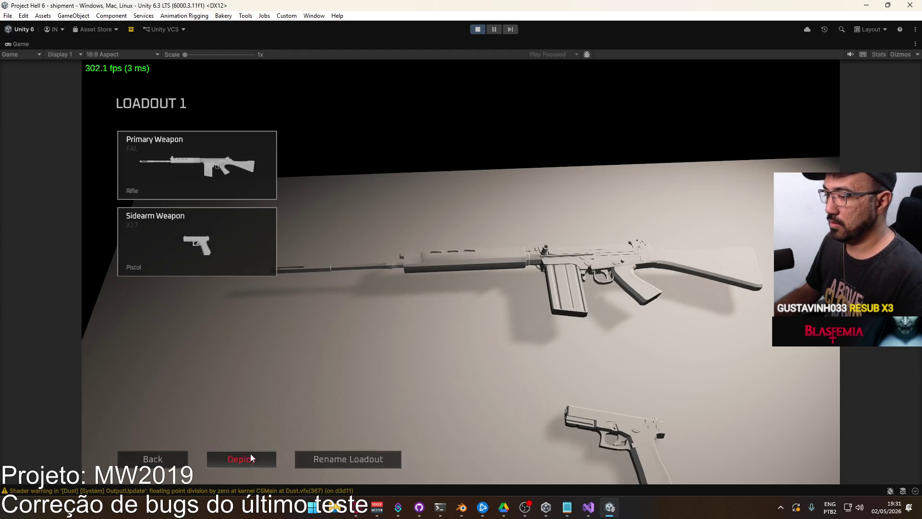
click(250, 457)
key(super)
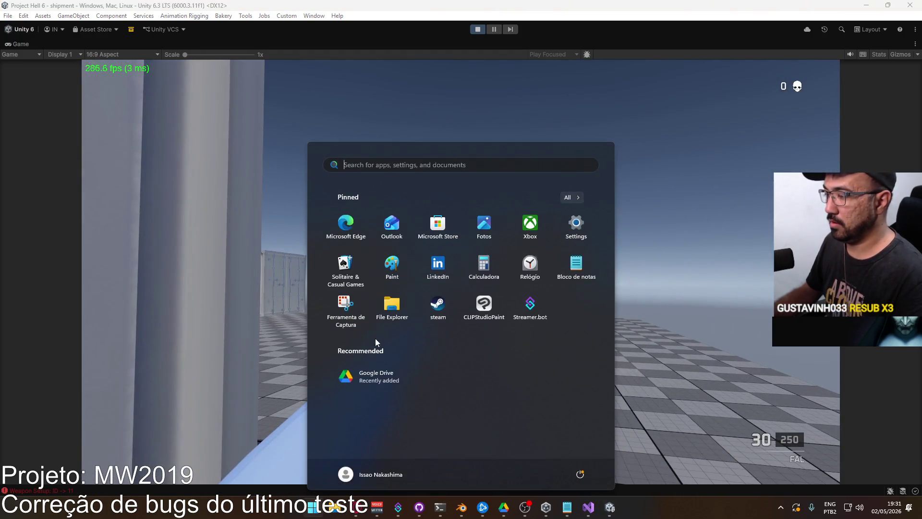
Fire bursts from the FAL at the containers to inspect the rear sight, then stop Play mode
key(super)
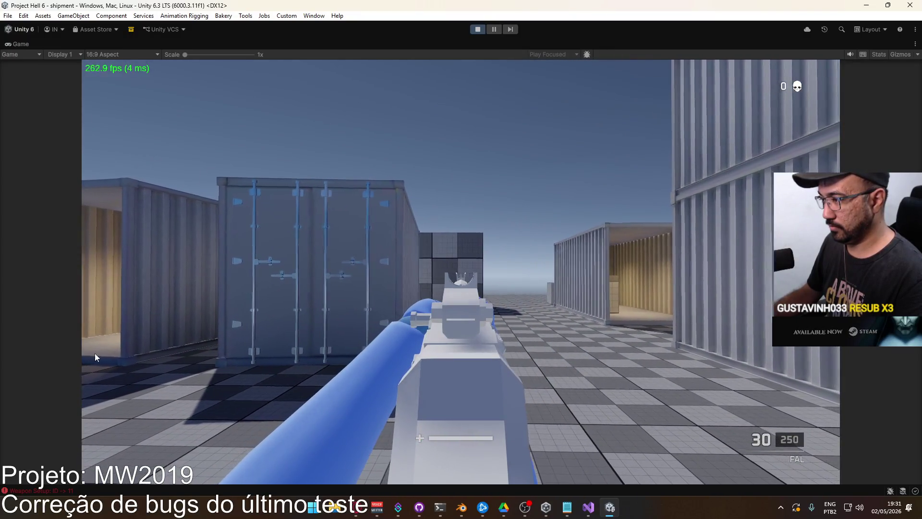
click(99, 355)
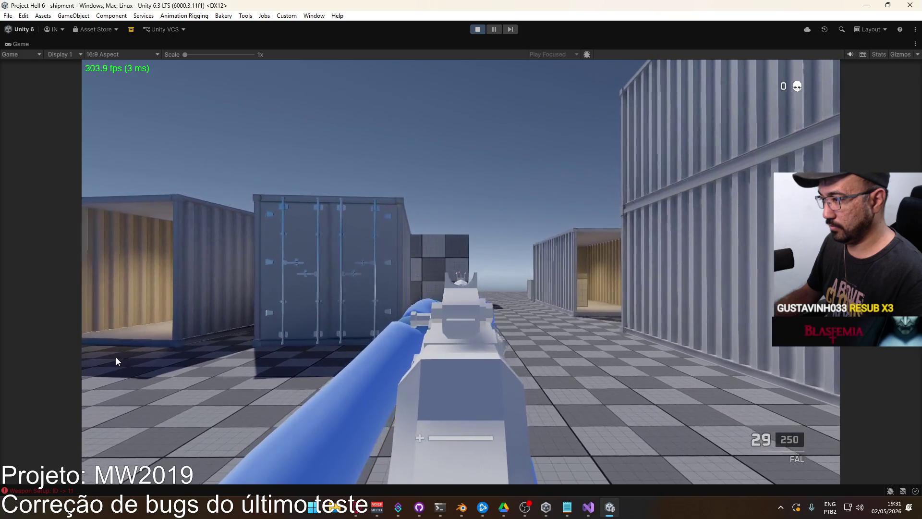
click(114, 361)
click(112, 363)
click(113, 363)
click(112, 370)
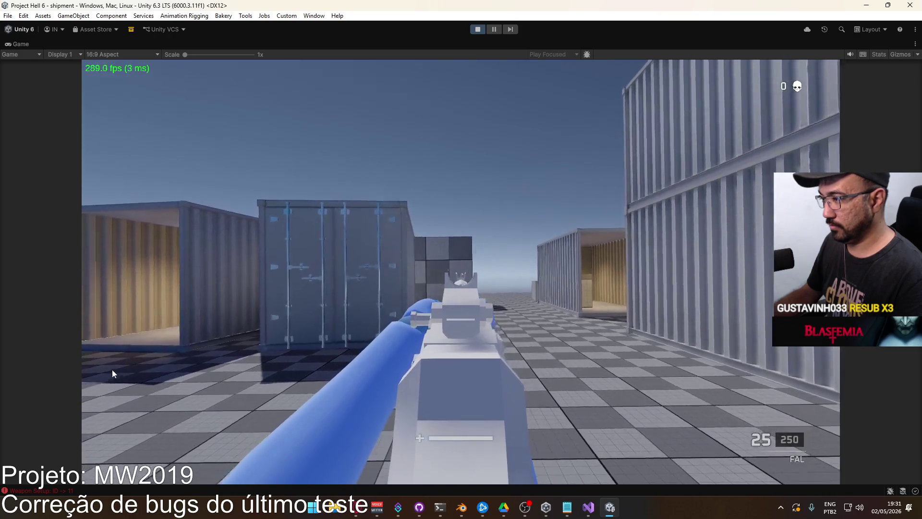
click(111, 369)
click(114, 370)
click(114, 373)
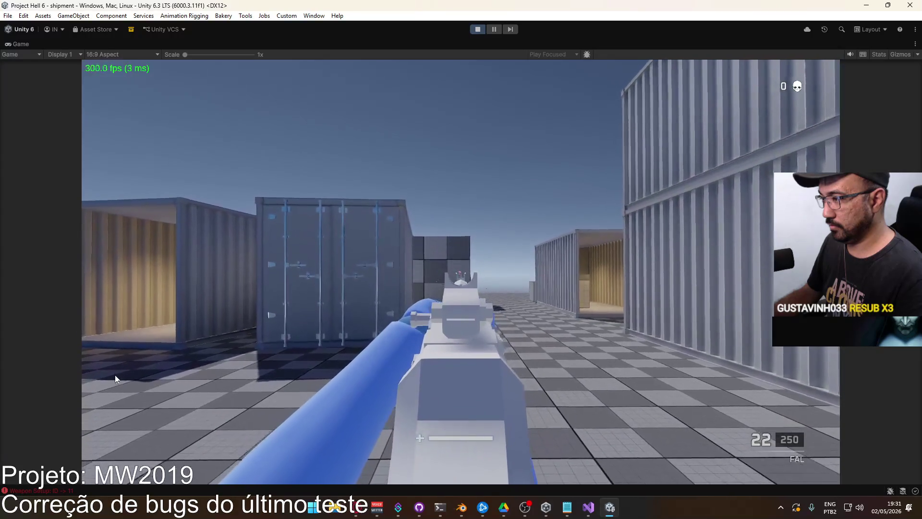
click(97, 375)
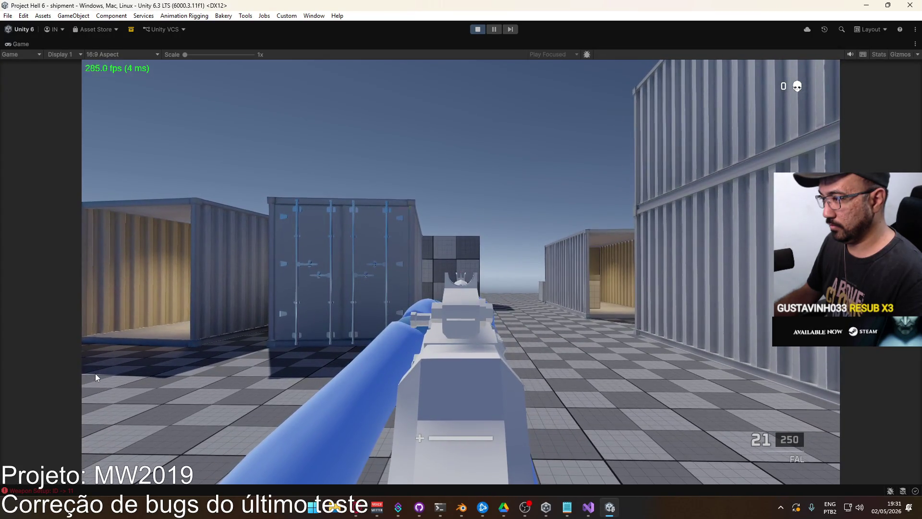
click(94, 373)
click(93, 373)
click(90, 373)
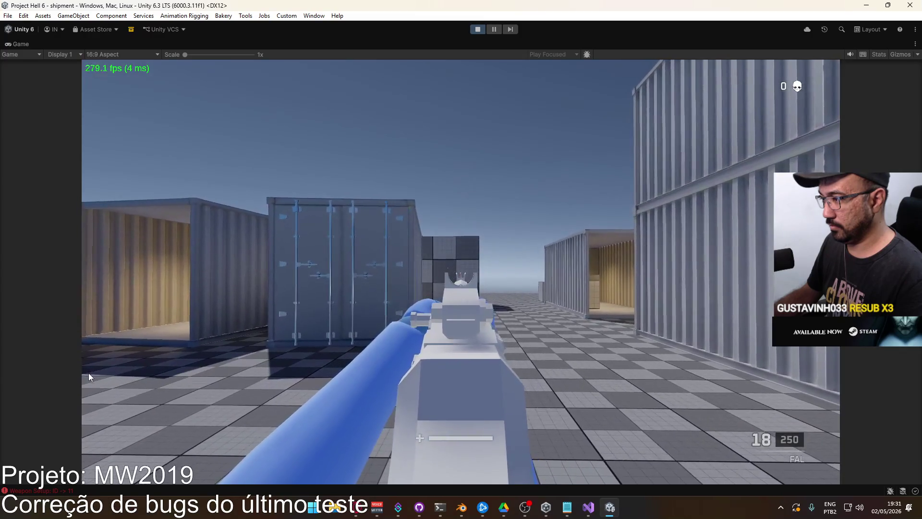
click(87, 373)
click(85, 373)
click(96, 374)
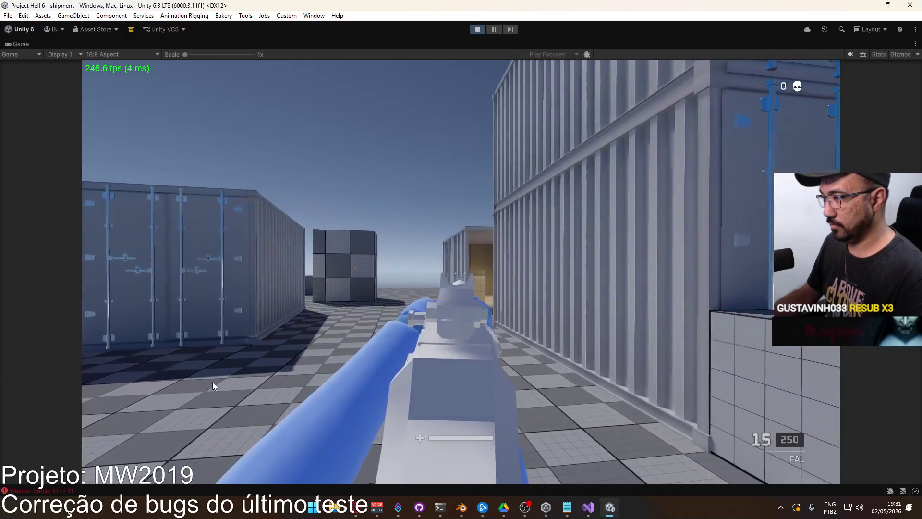
click(137, 373)
click(103, 371)
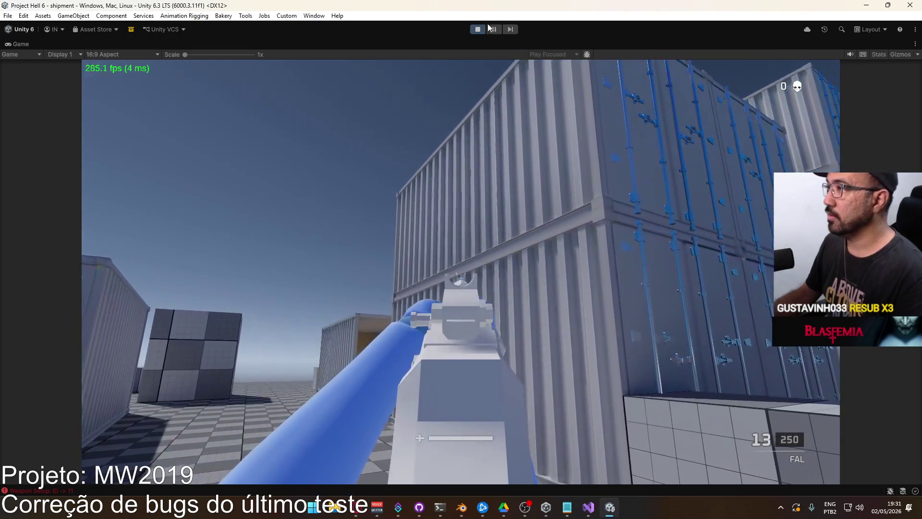
key(ctrl+p)
Back in Blender, view the rifle from the front and enter Edit Mode with X-ray on
click(460, 507)
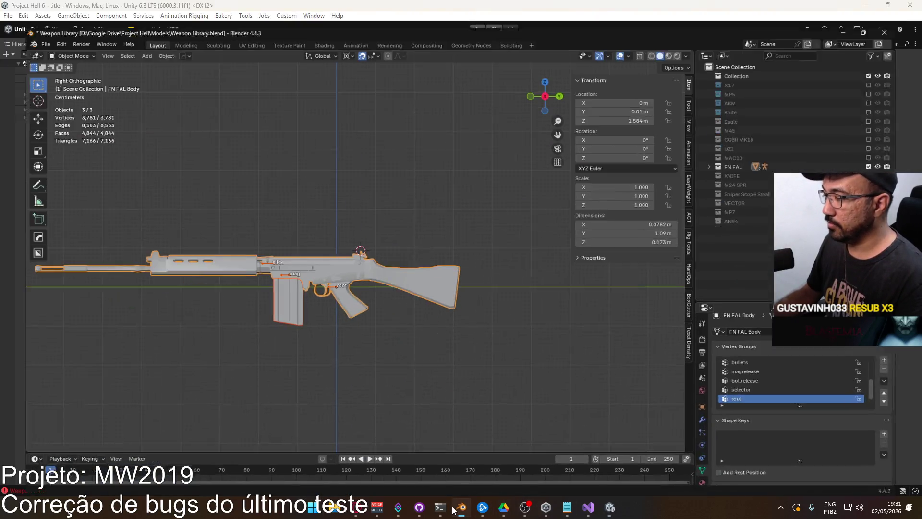
scroll(258, 292, up, 6)
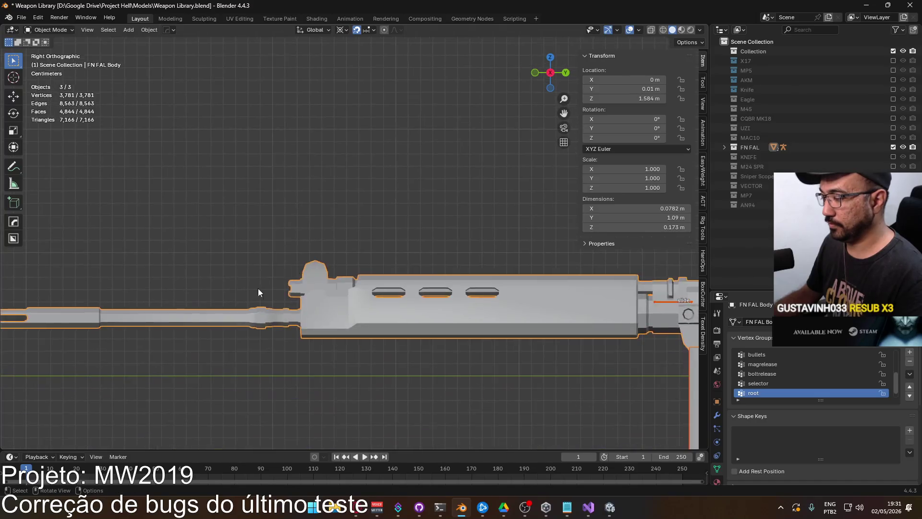
middle_drag(258, 292, 364, 312)
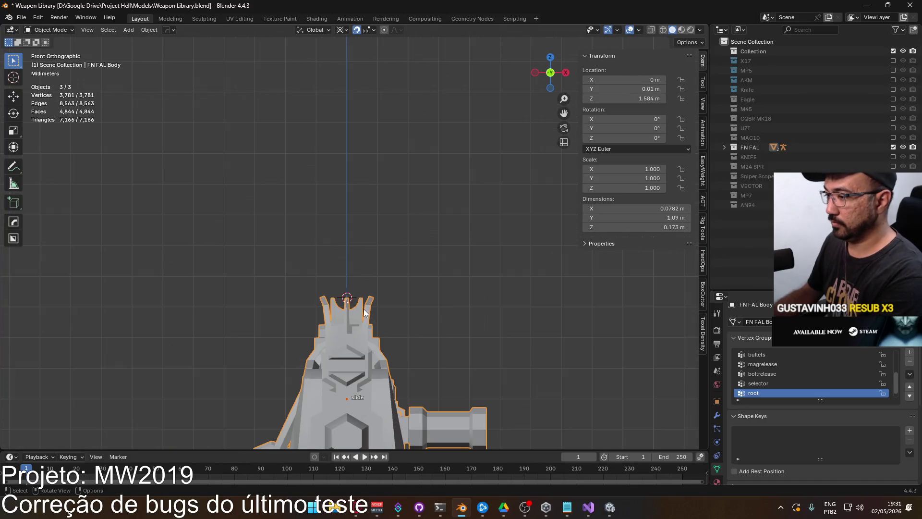
scroll(376, 335, up, 2)
scroll(379, 393, up, 3)
key(Tab)
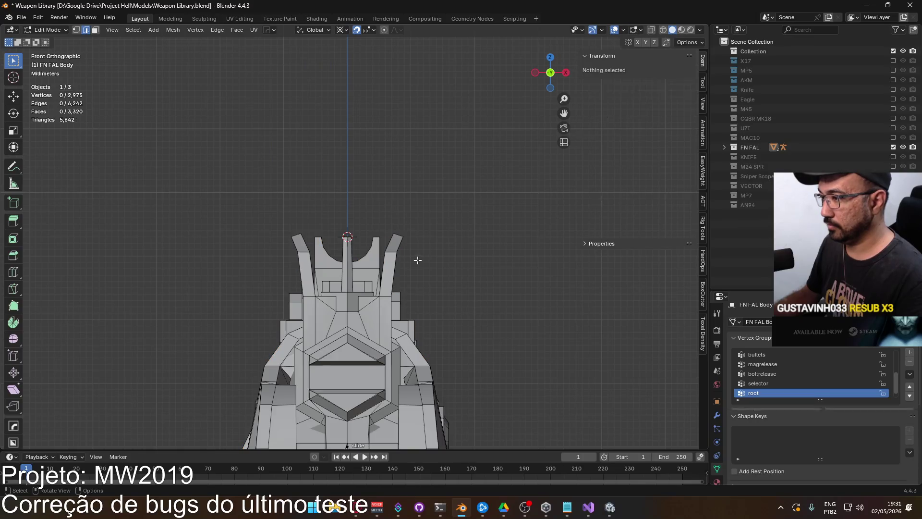
scroll(337, 253, down, 1)
key(alt+z)
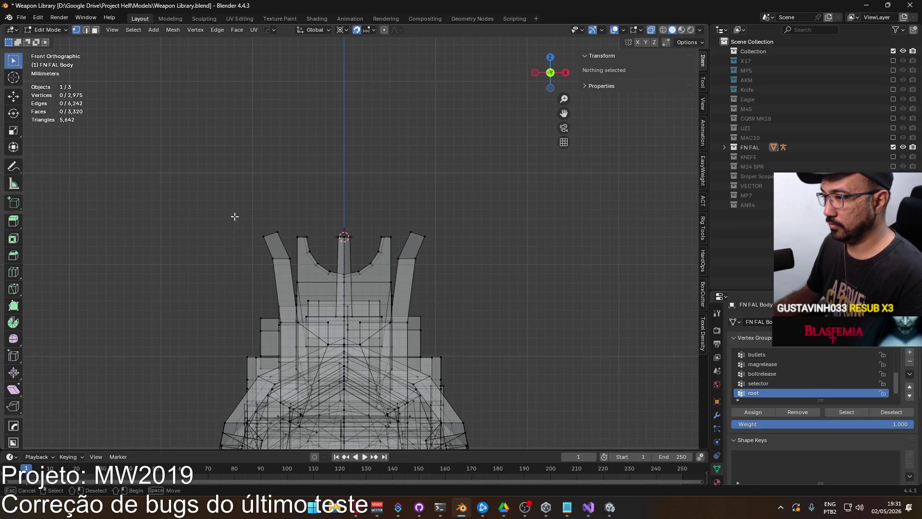
Lower the rear sight's two outer prong tips by 0.001 m, then view from the right side
drag(291, 268, 292, 269)
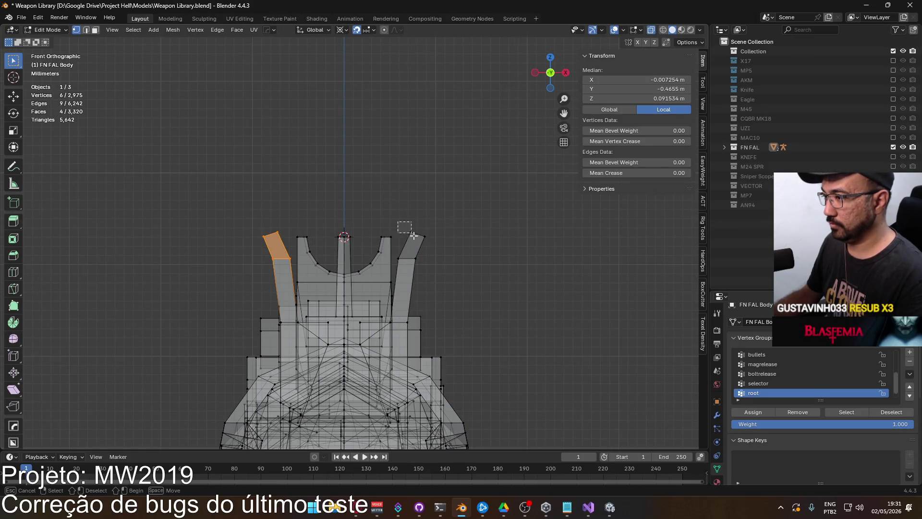
key(g)
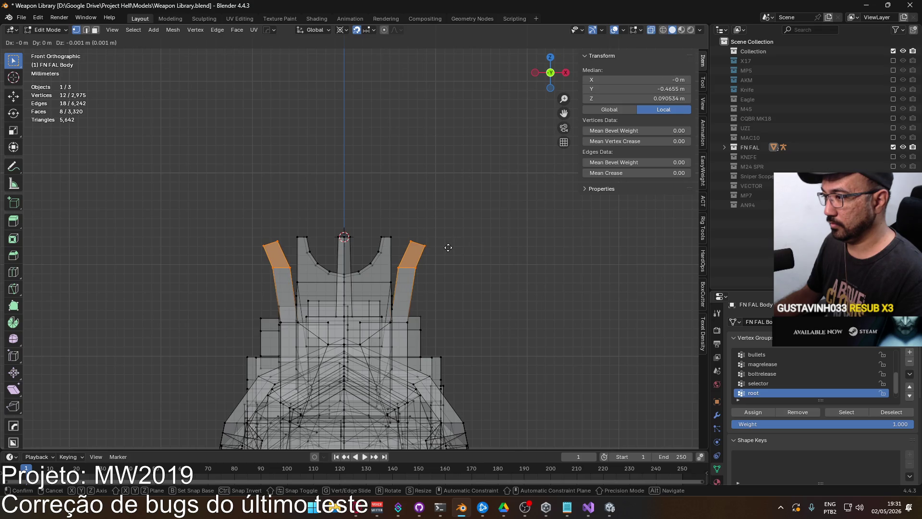
click(447, 251)
click(462, 246)
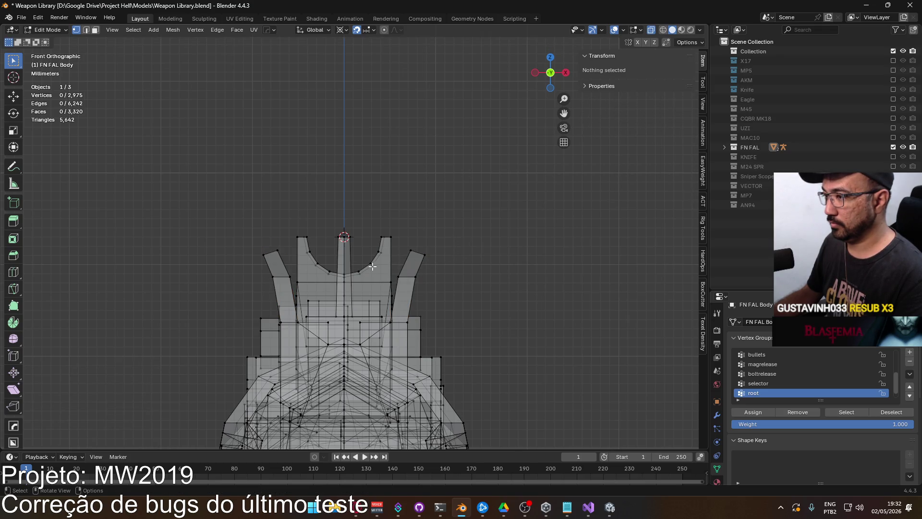
mouse_move(412, 265)
middle_down()
mouse_move(439, 265)
mouse_move(326, 273)
mouse_move(498, 269)
middle_up()
key(KP_3)
Select the side and top faces of the rear sight's thin central post
mouse_move(285, 298)
shift+middle_down()
mouse_move(213, 288)
mouse_move(457, 313)
mouse_move(342, 267)
mouse_move(383, 295)
shift+middle_up()
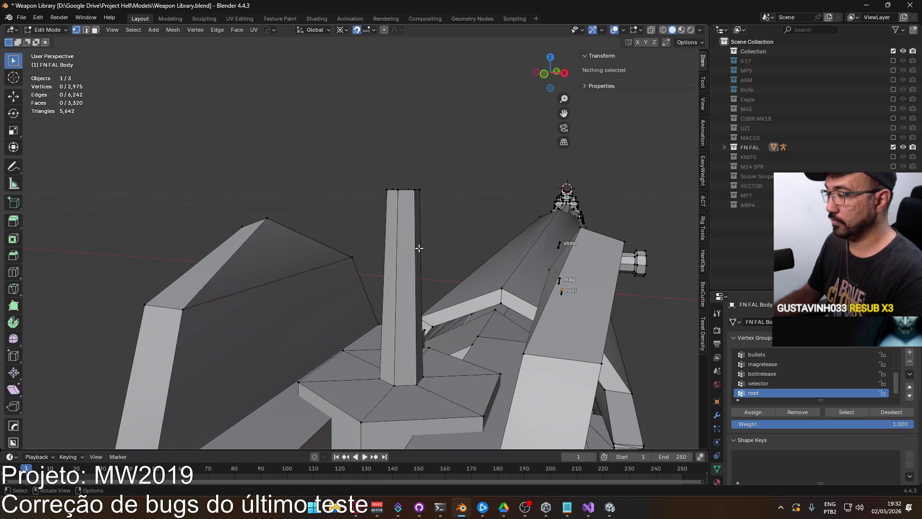
key(l)
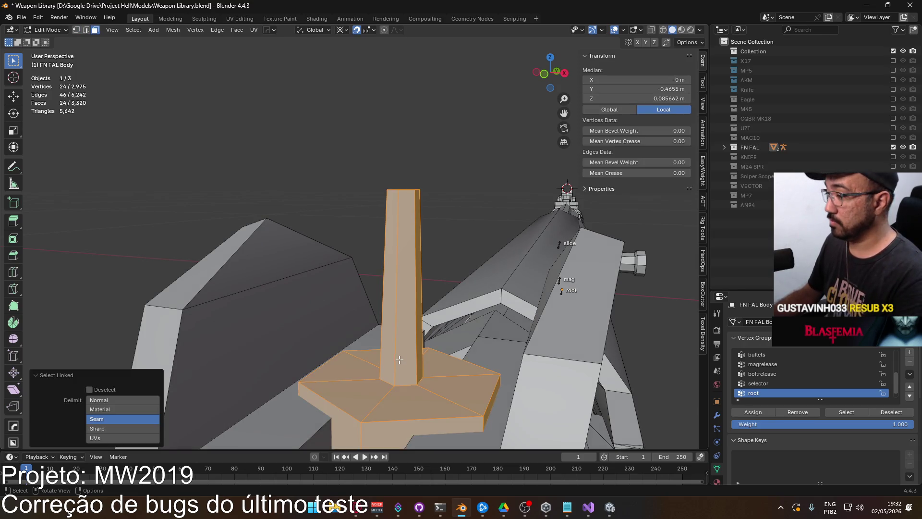
click(398, 369)
mouse_move(406, 327)
middle_down()
mouse_move(403, 303)
mouse_move(232, 231)
middle_up()
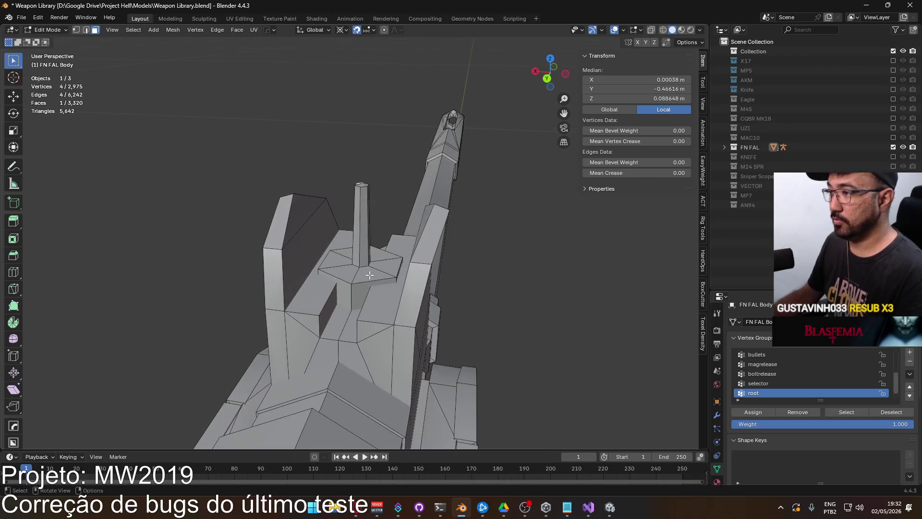
ctrl+click(368, 221)
mouse_move(367, 220)
middle_down()
mouse_move(332, 236)
mouse_move(146, 245)
mouse_move(235, 278)
mouse_move(355, 267)
mouse_move(364, 341)
mouse_move(368, 210)
middle_up()
scroll(301, 247, up, 4)
shift+click(278, 274)
shift+click(354, 343)
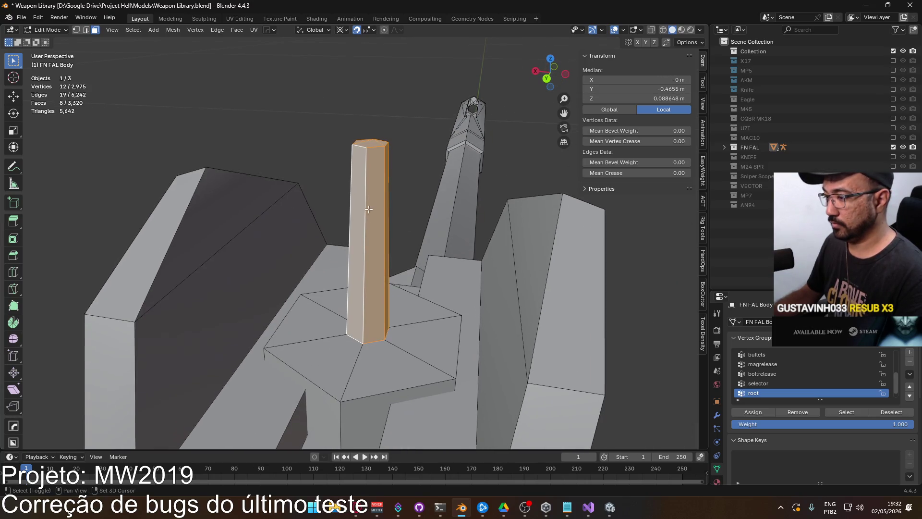
With Median Point pivot, scale the post 1.5 times in X and Y only, then deselect
key(s)
key(Escape)
key(s)
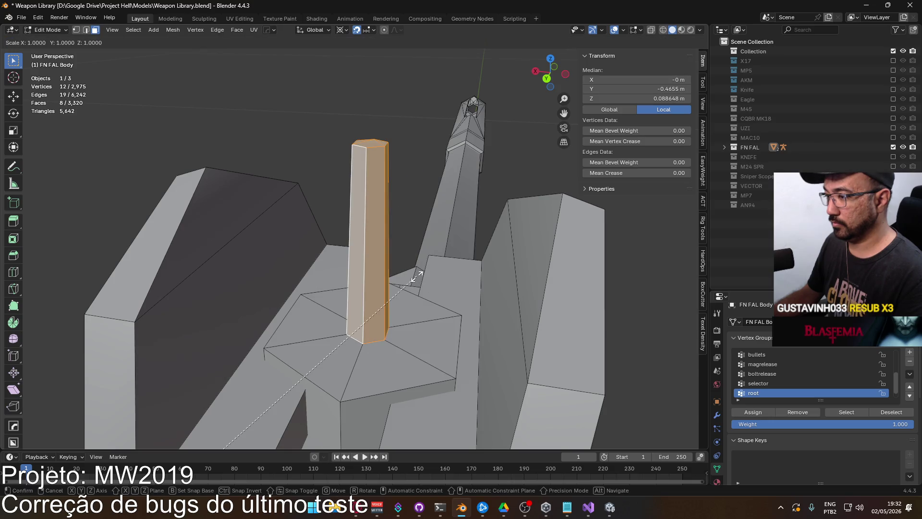
key(Escape)
key(s)
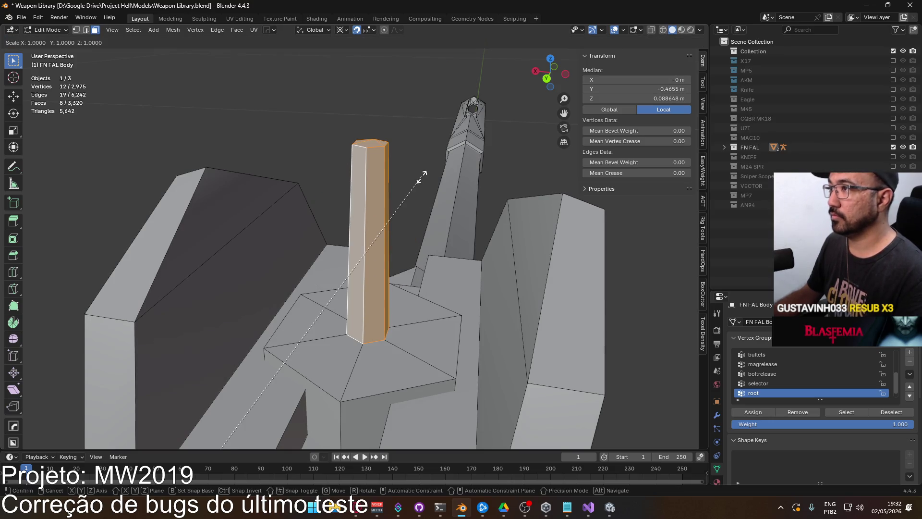
key(Escape)
click(343, 30)
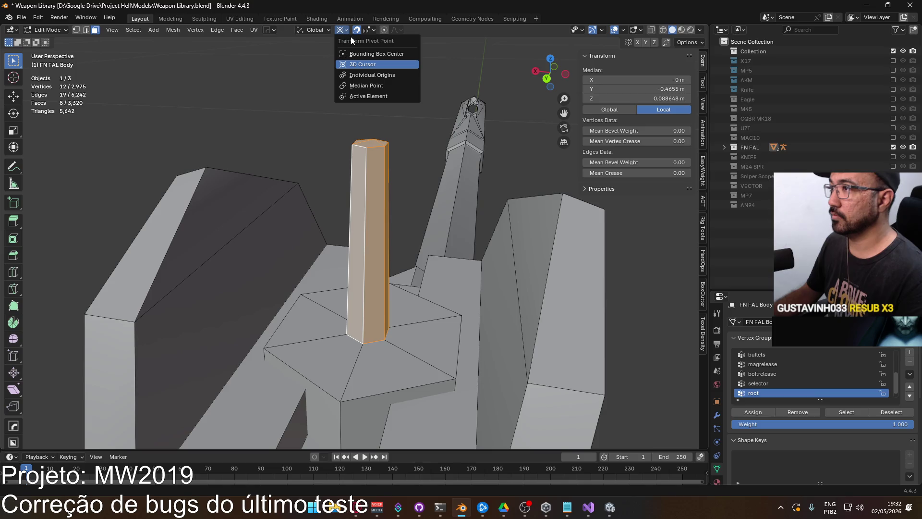
click(367, 86)
key(s)
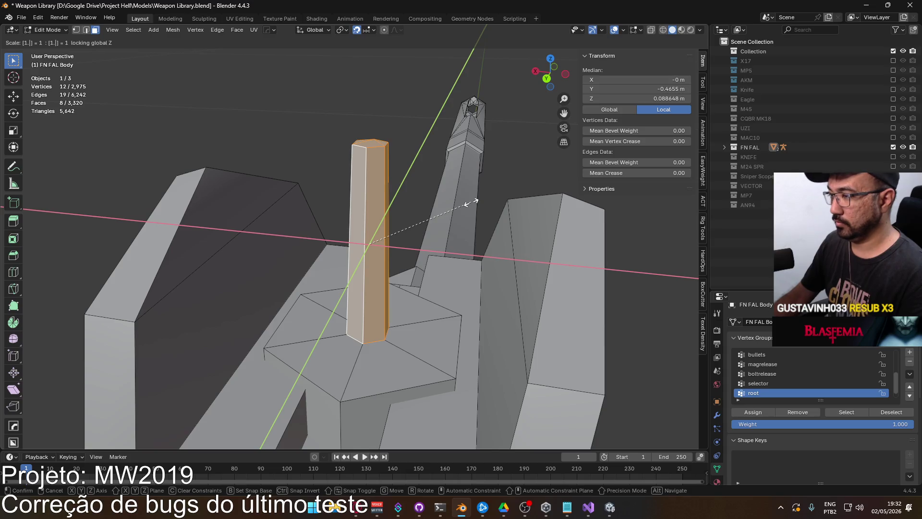
key(Return)
middle_drag(403, 273, 373, 265)
click(422, 187)
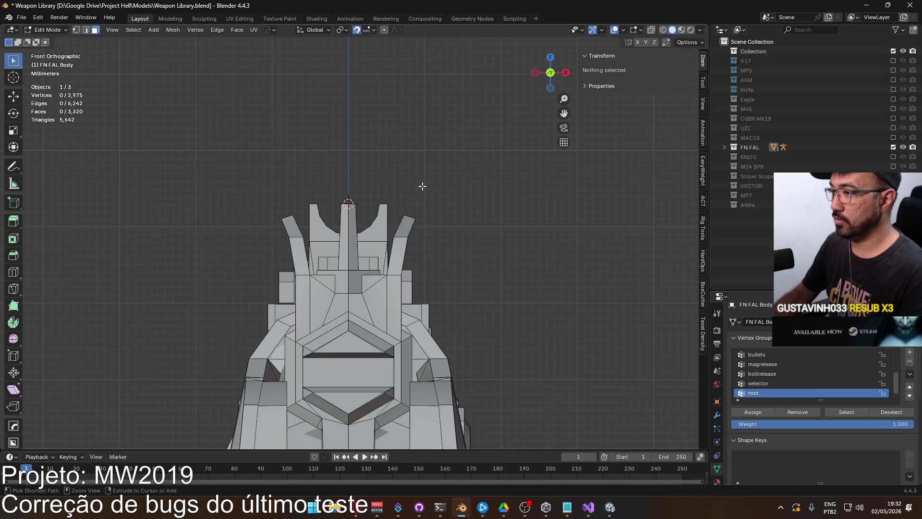
mouse_move(422, 186)
middle_down()
mouse_move(343, 284)
mouse_move(295, 200)
mouse_move(418, 298)
mouse_move(243, 243)
mouse_move(315, 316)
mouse_move(350, 313)
mouse_move(341, 275)
mouse_move(387, 297)
middle_up()
shift+right_click(418, 298)
key(Tab)
key(Tab)
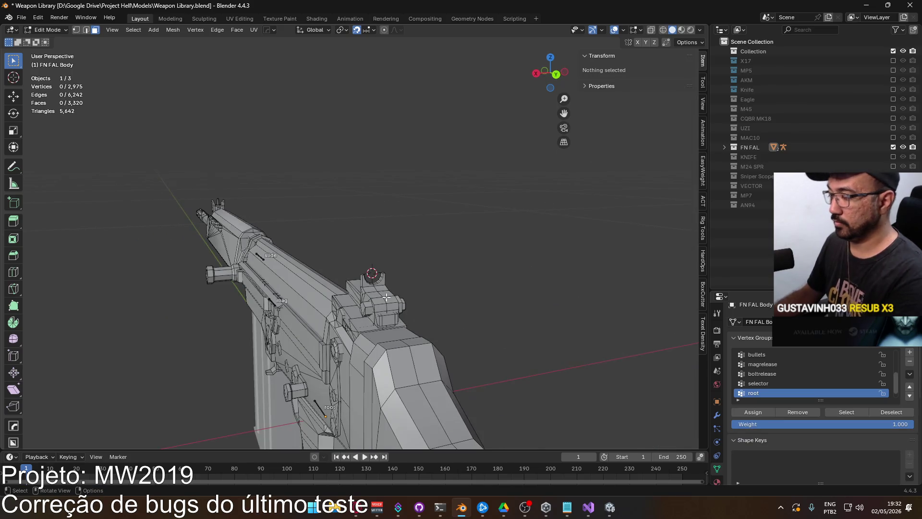
key(KP_1)
scroll(389, 296, up, 3)
key(KP_3)
key(KP_1)
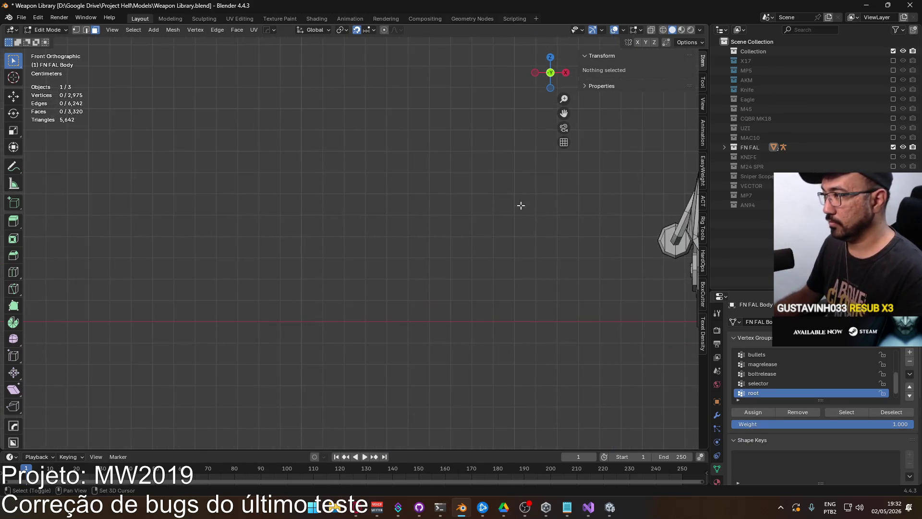
shift+middle_drag(521, 205, 148, 298)
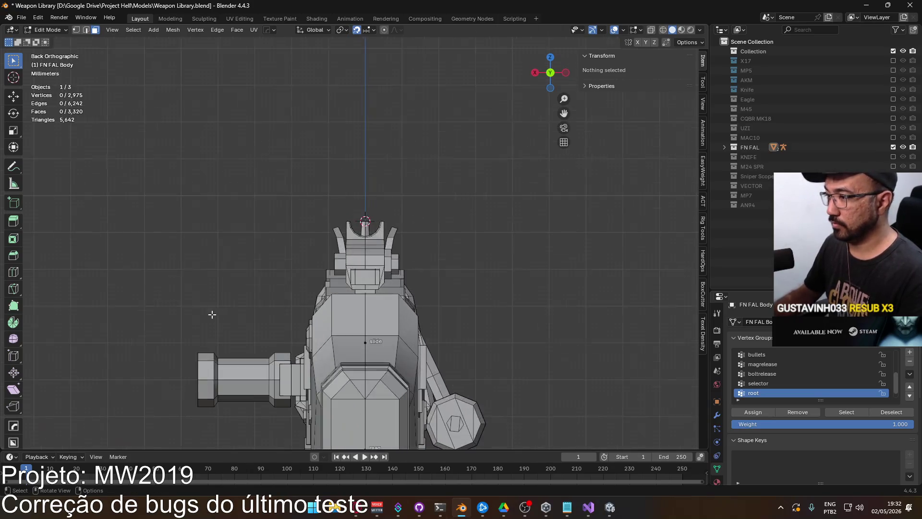
scroll(213, 314, up, 8)
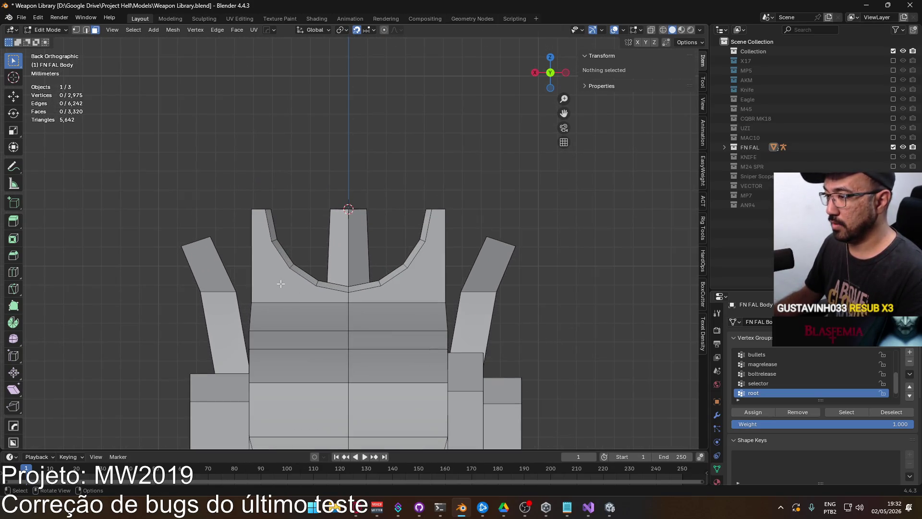
click(284, 278)
mouse_move(277, 237)
middle_down()
mouse_move(304, 246)
mouse_move(362, 296)
mouse_move(450, 326)
middle_up()
scroll(331, 271, up, 8)
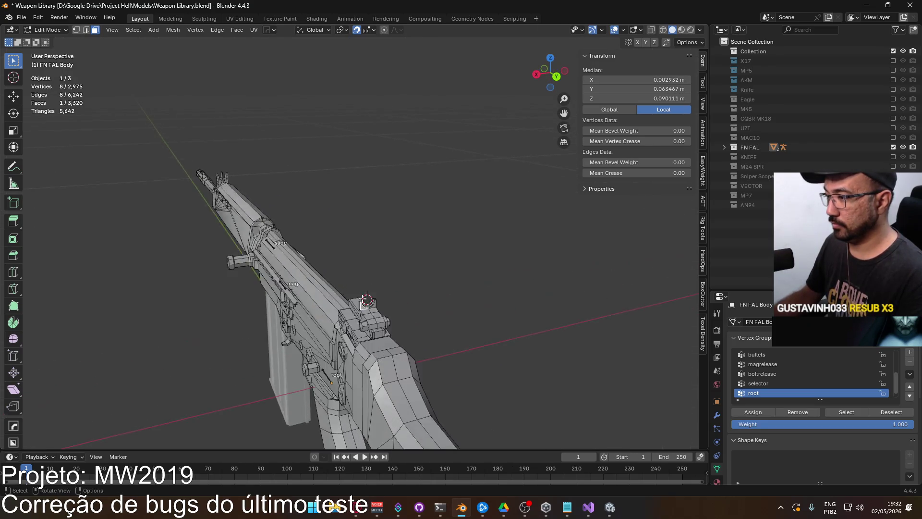
key(KP_Decimal)
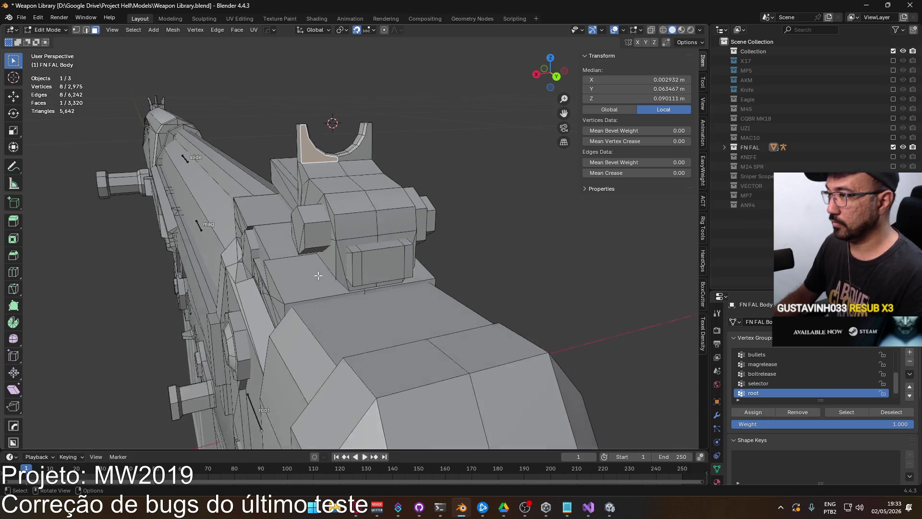
Select all faces of the U-shaped notch, including its surrounding bevel strip
mouse_move(317, 273)
middle_down()
mouse_move(314, 237)
mouse_move(293, 242)
middle_up()
ctrl+click(408, 269)
mouse_move(408, 269)
middle_down()
mouse_move(281, 243)
mouse_move(305, 199)
mouse_move(300, 267)
mouse_move(294, 253)
mouse_move(369, 279)
middle_up()
ctrl+click(282, 243)
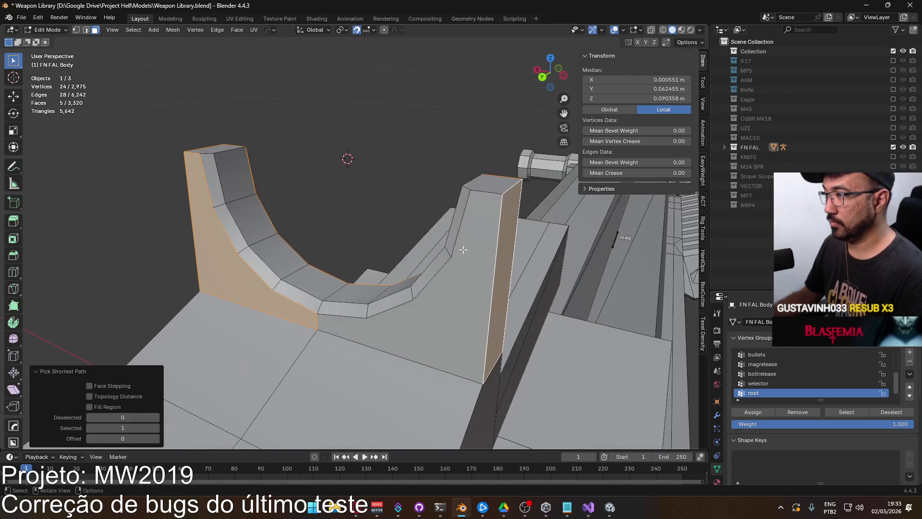
shift+click(383, 284)
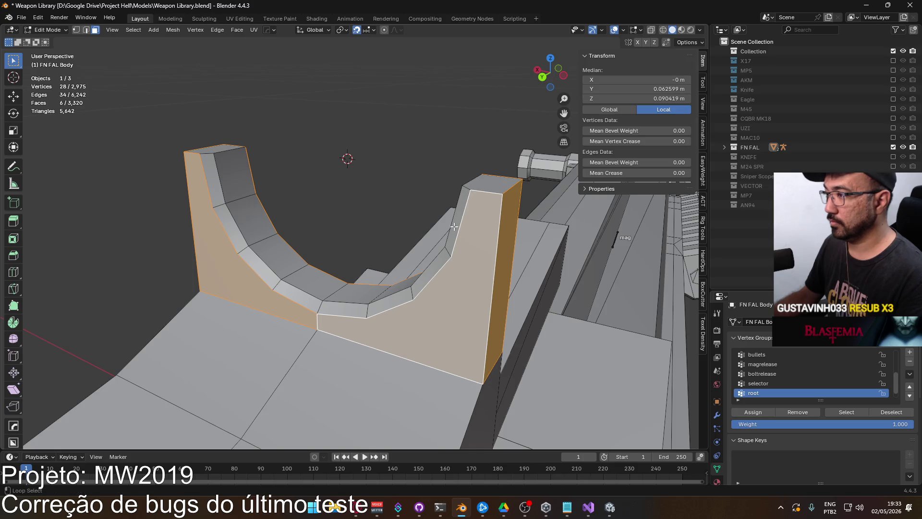
alt+shift+click(448, 255)
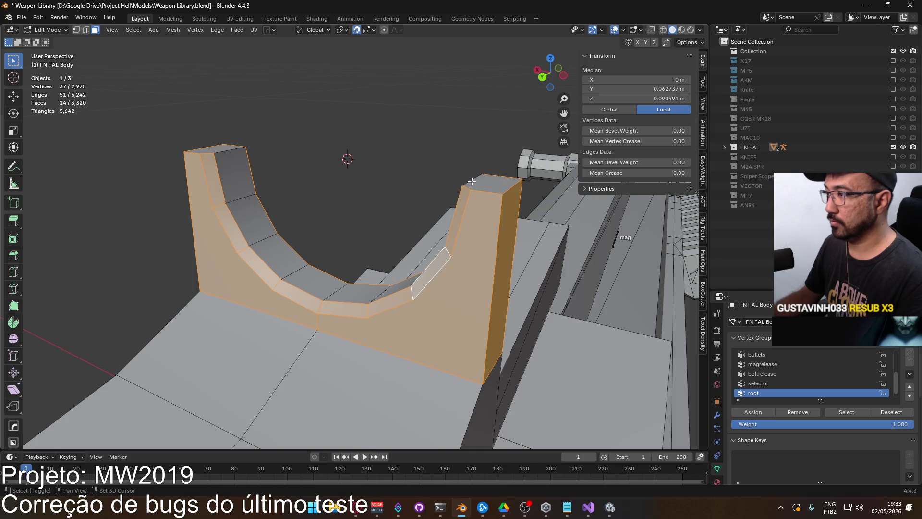
ctrl+click(226, 149)
middle_drag(226, 148, 360, 287)
Separate the selected notch faces into a new object and return to Object Mode
right_click(360, 286)
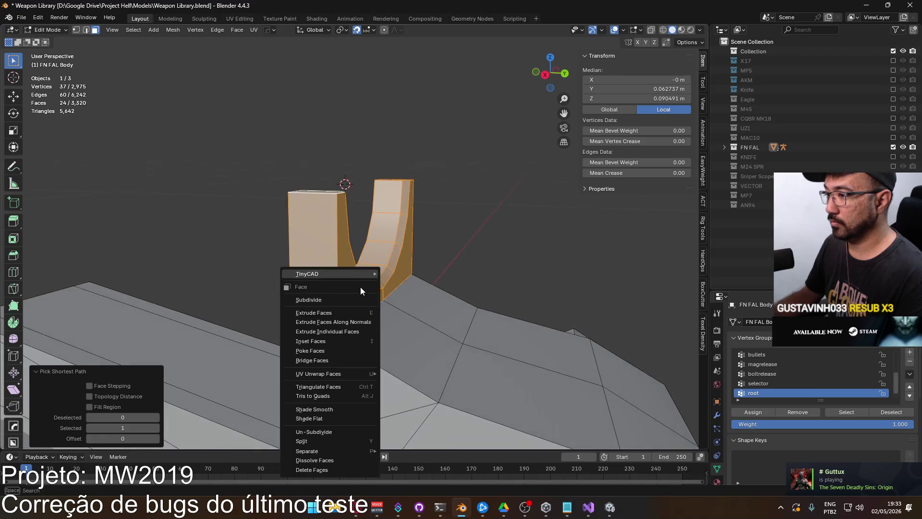
click(407, 450)
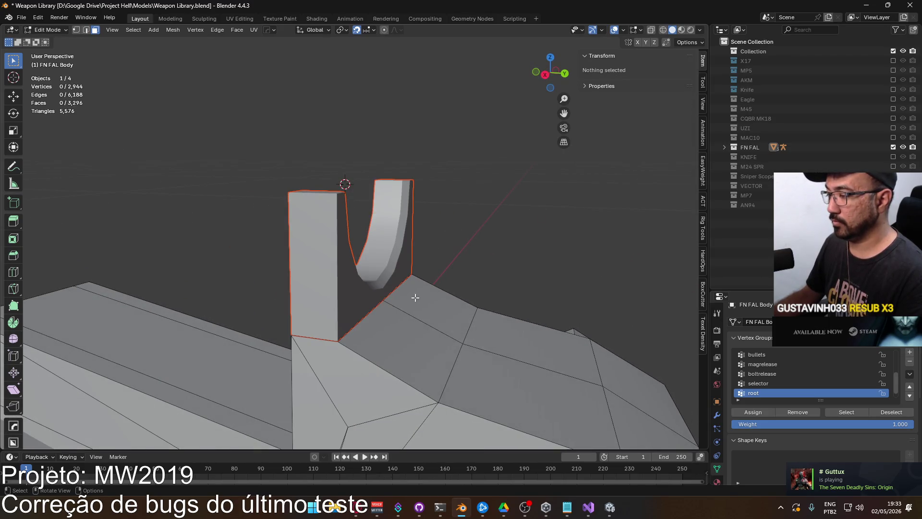
middle_drag(415, 297, 394, 302)
key(Tab)
key(Tab)
key(Tab)
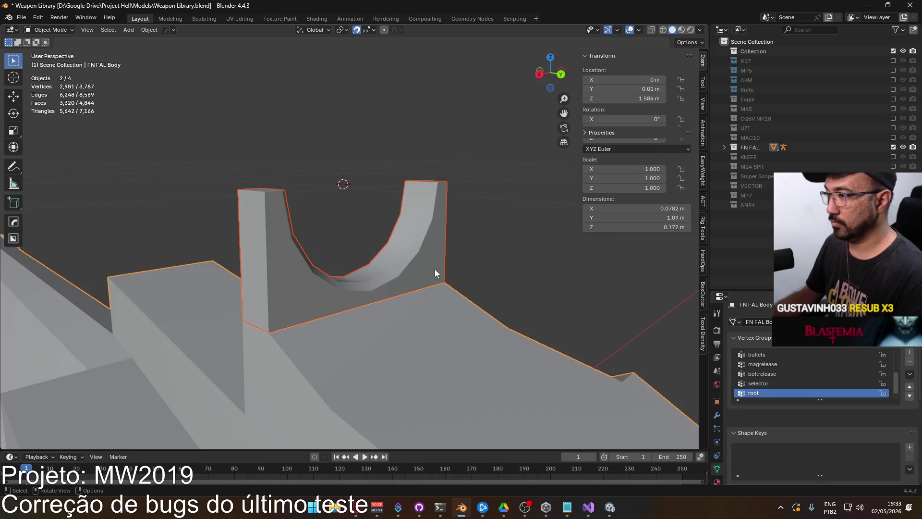
Snap the 3D cursor to the midpoint of two base vertices of the sight piece
click(434, 269)
key(Tab)
click(373, 302)
mouse_move(373, 303)
middle_down()
mouse_move(383, 309)
mouse_move(354, 299)
middle_up()
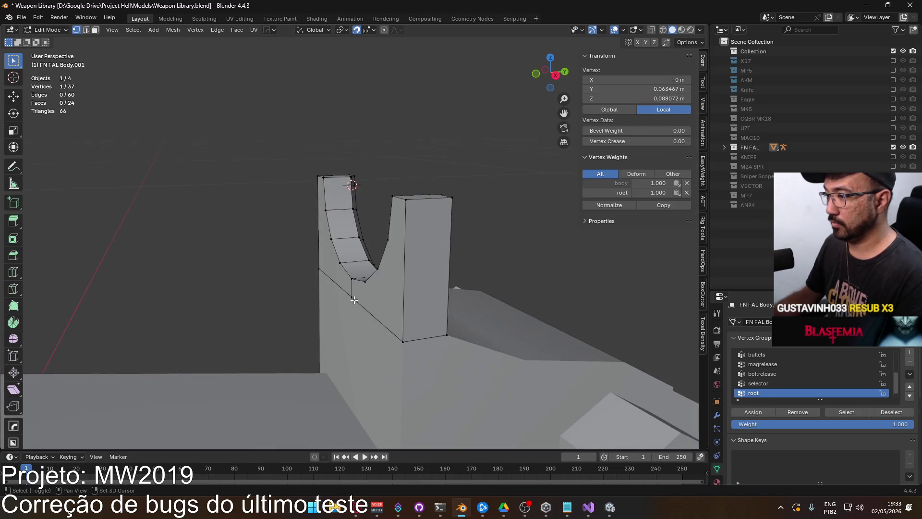
shift+click(352, 297)
right_click(417, 307)
click(478, 304)
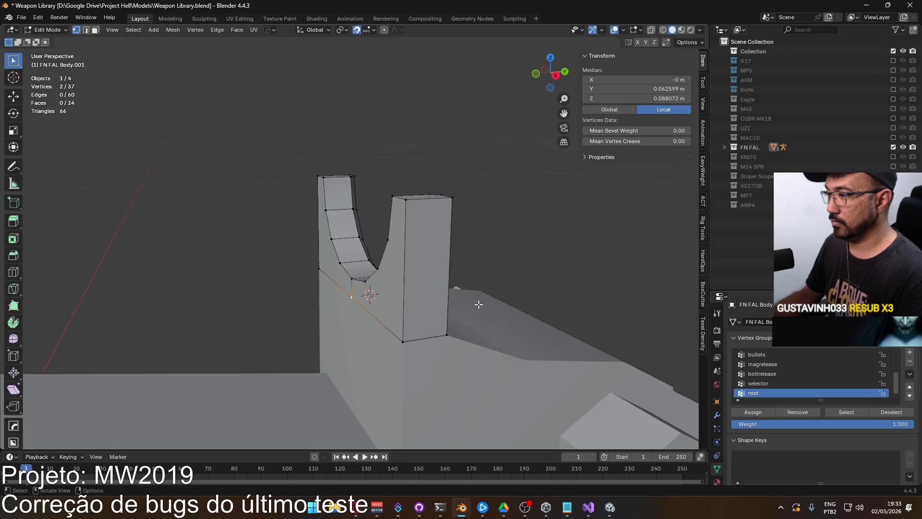
middle_drag(478, 304, 461, 244)
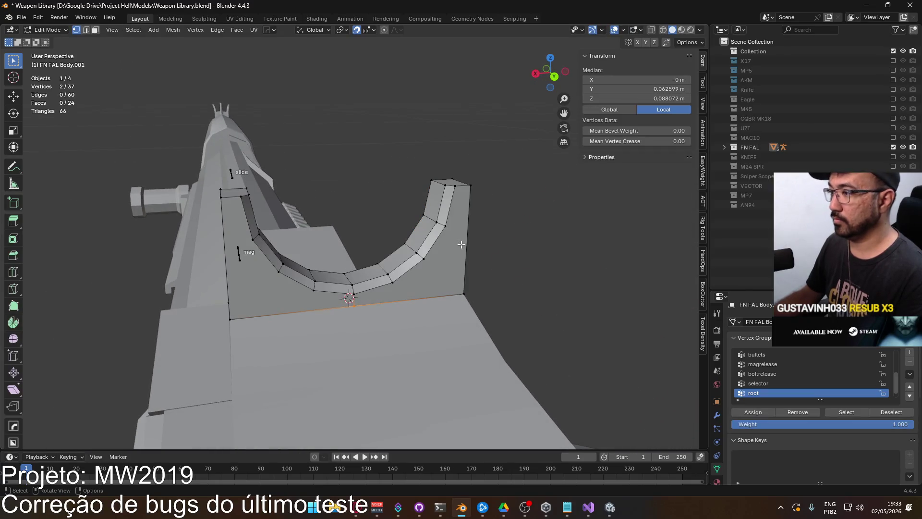
Scale the whole sight mesh to 0.5 around the 3D cursor, excluding Y
key(a)
click(343, 30)
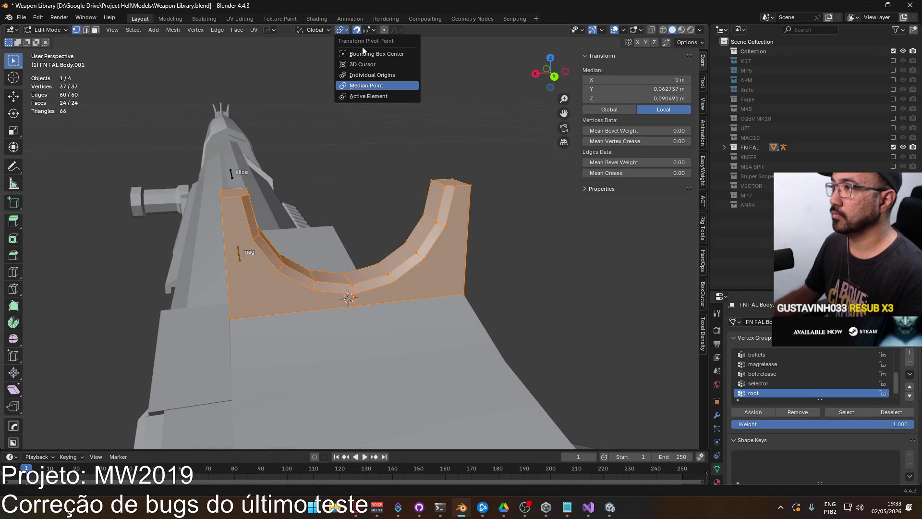
click(382, 67)
key(s)
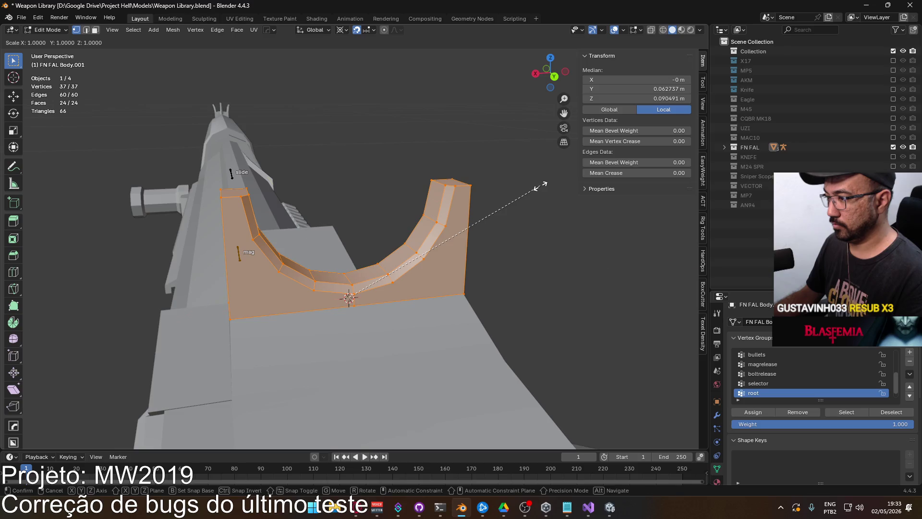
key(shift+z)
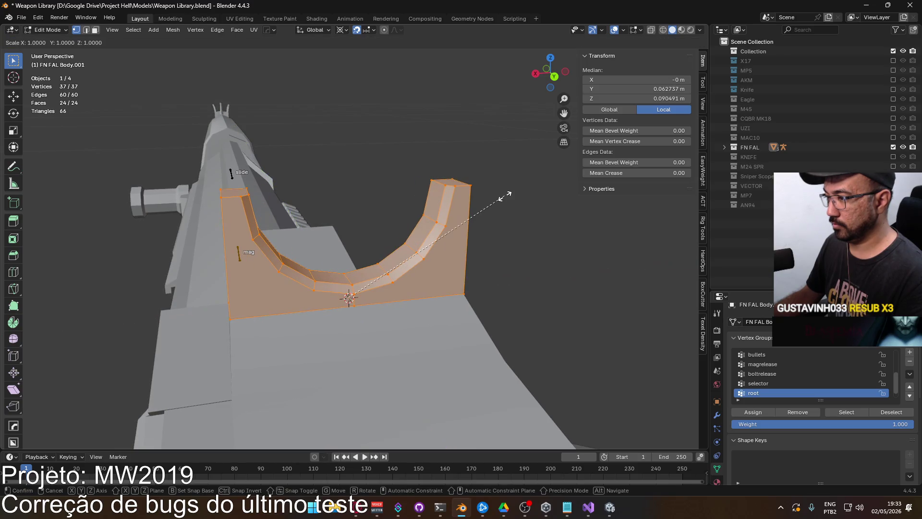
key(shift+x)
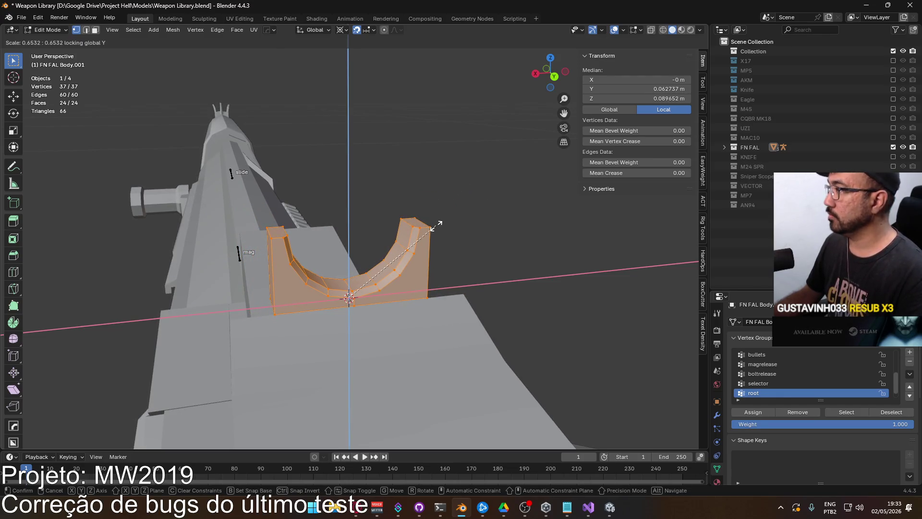
key(shift+y)
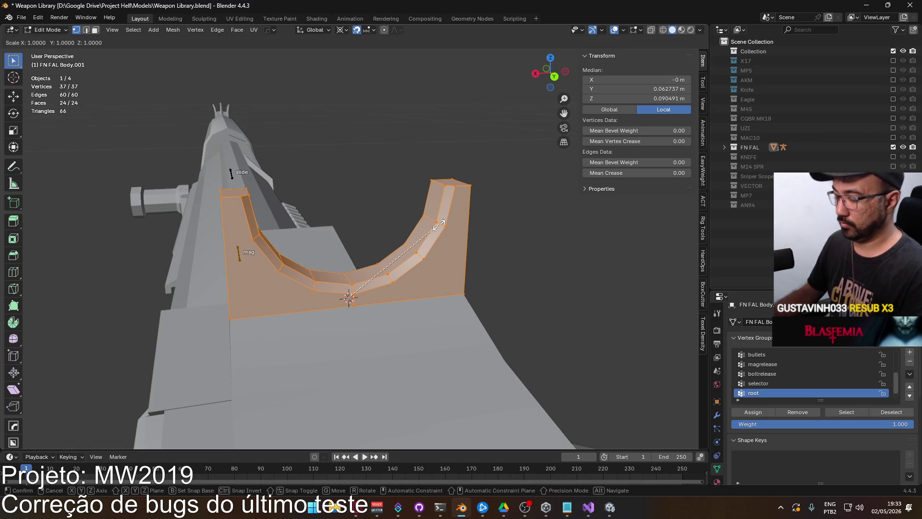
text(5)
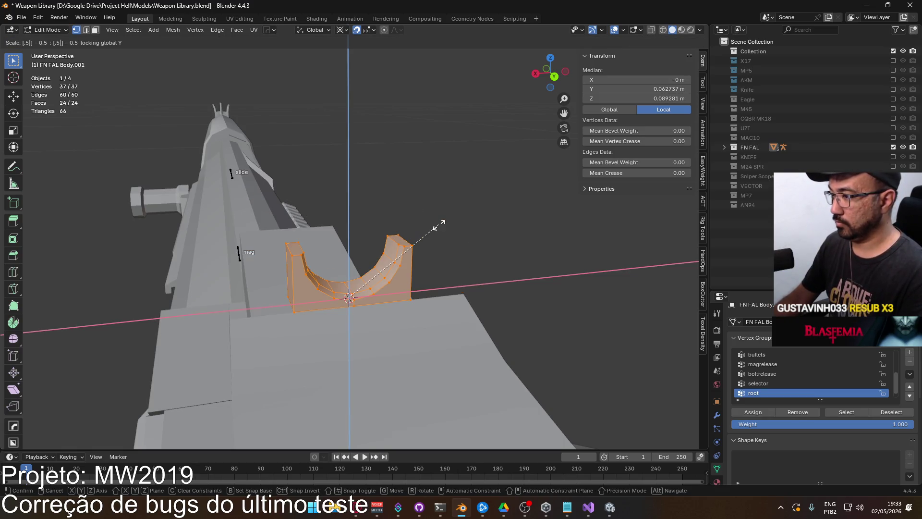
key(Return)
key(KP_1)
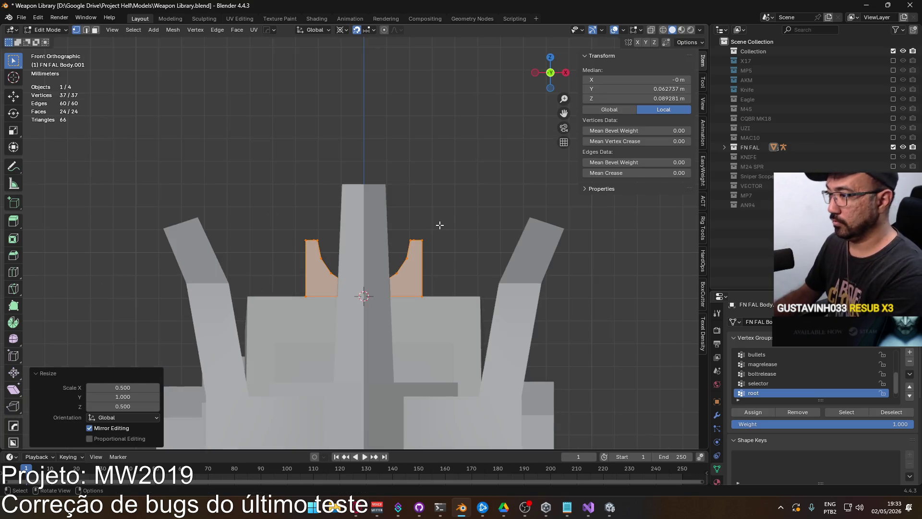
key(ctrl+KP_1)
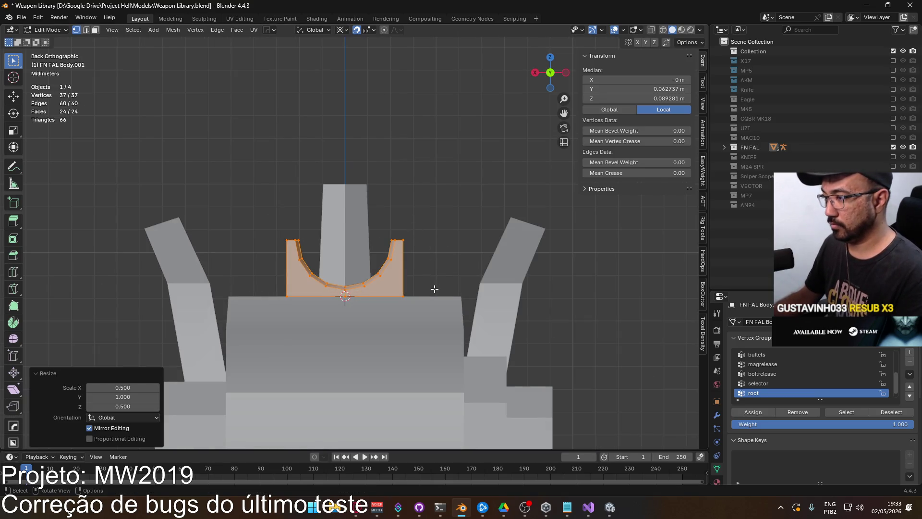
mouse_move(434, 289)
middle_down()
mouse_move(339, 295)
mouse_move(444, 274)
mouse_move(616, 277)
mouse_move(158, 266)
mouse_move(264, 286)
mouse_move(380, 259)
mouse_move(282, 279)
mouse_move(263, 274)
mouse_move(378, 260)
mouse_move(309, 214)
middle_up()
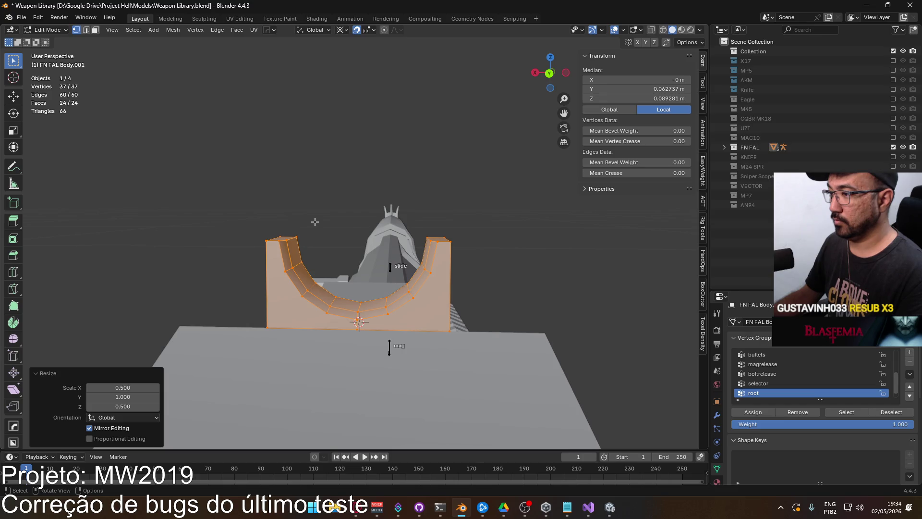
scroll(317, 225, down, 6)
Undo the 0.5 scale and rescale the sight to 0.7, excluding Y
middle_drag(322, 229, 332, 233)
key(ctrl+z)
key(s)
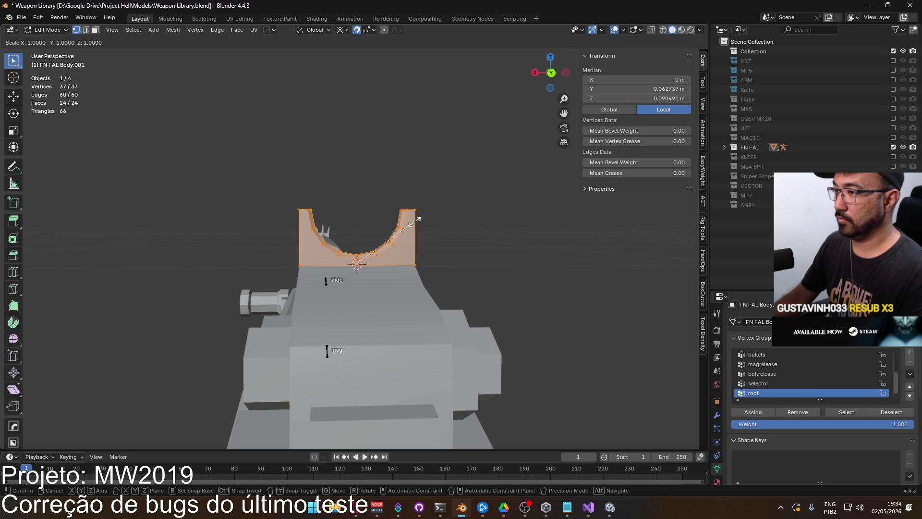
key(3)
key(BackSpace)
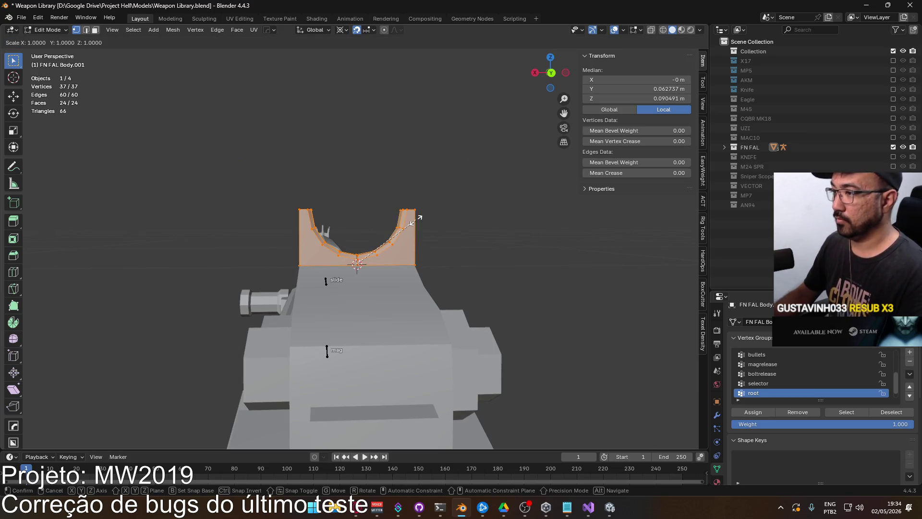
text(7)
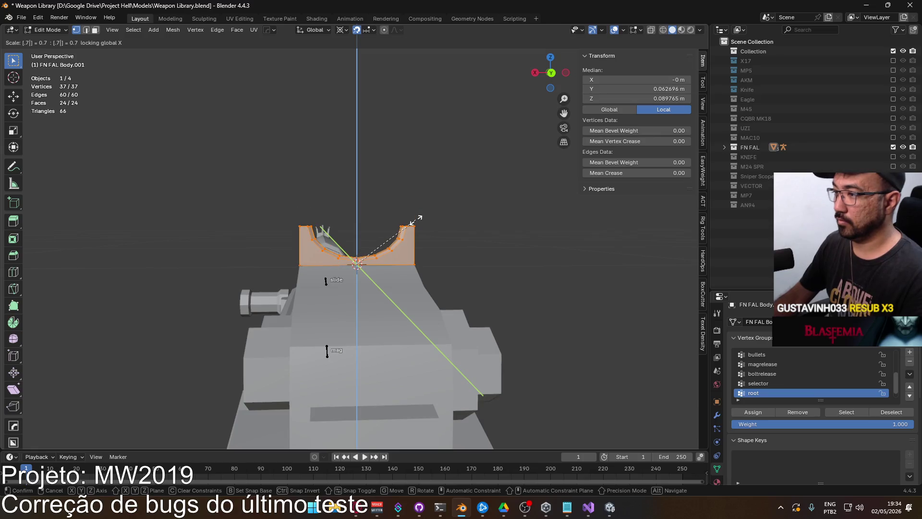
key(BackSpace)
key(BackSpace)
key(shift+y)
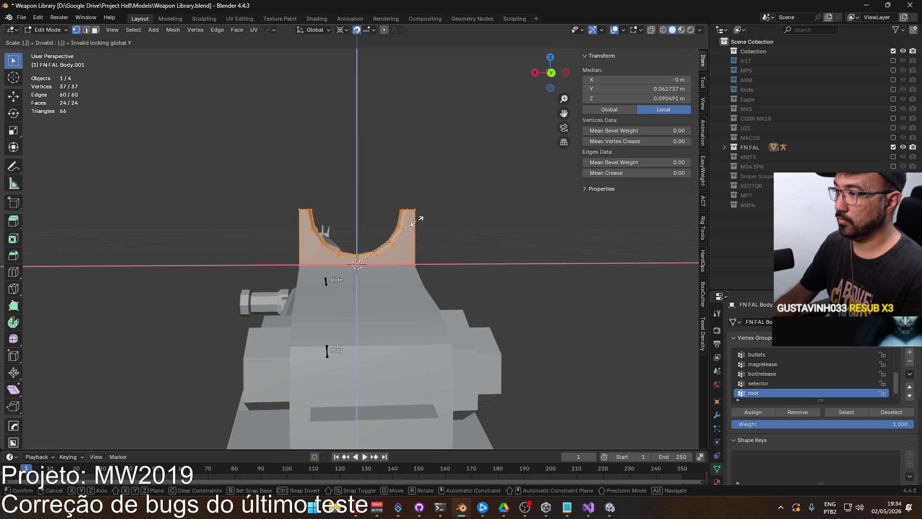
text(7)
key(Return)
Switch to face select and select the left pillar's top and the sight's front face
middle_drag(418, 219, 418, 251)
key(3)
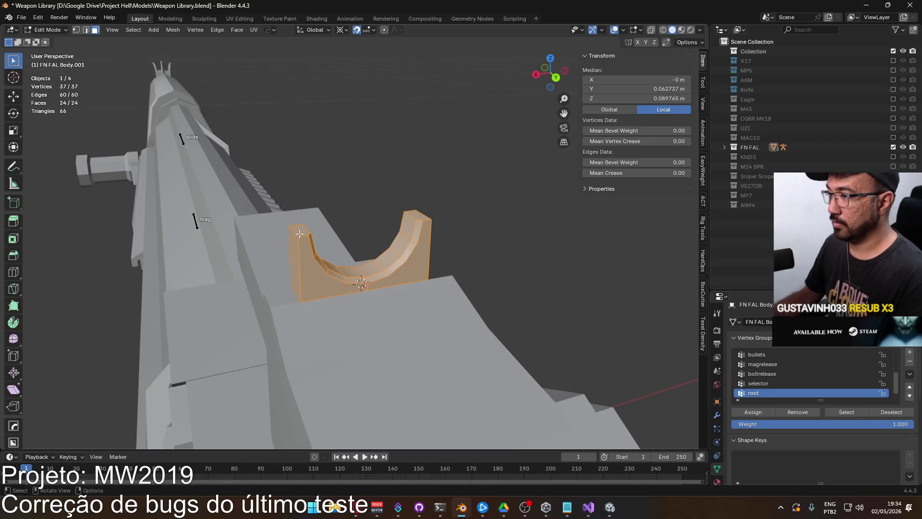
click(299, 233)
middle_drag(300, 233, 302, 243)
click(295, 243)
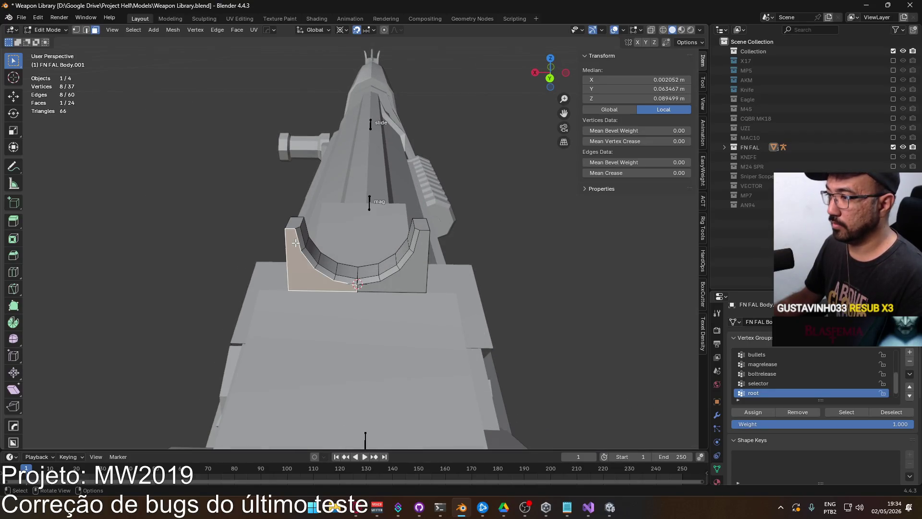
In vertex mode, select a vertex on the left pillar's top
scroll(295, 237, up, 2)
key(1)
click(267, 224)
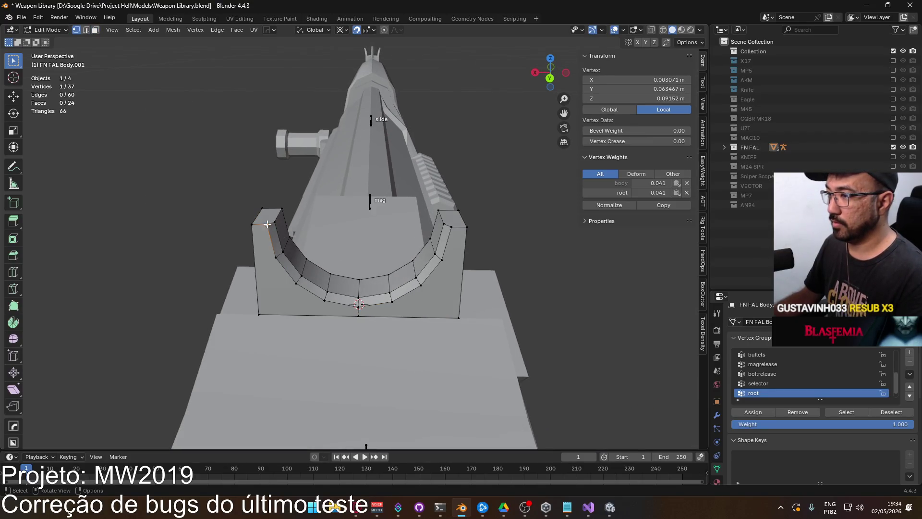
shift+click(273, 222)
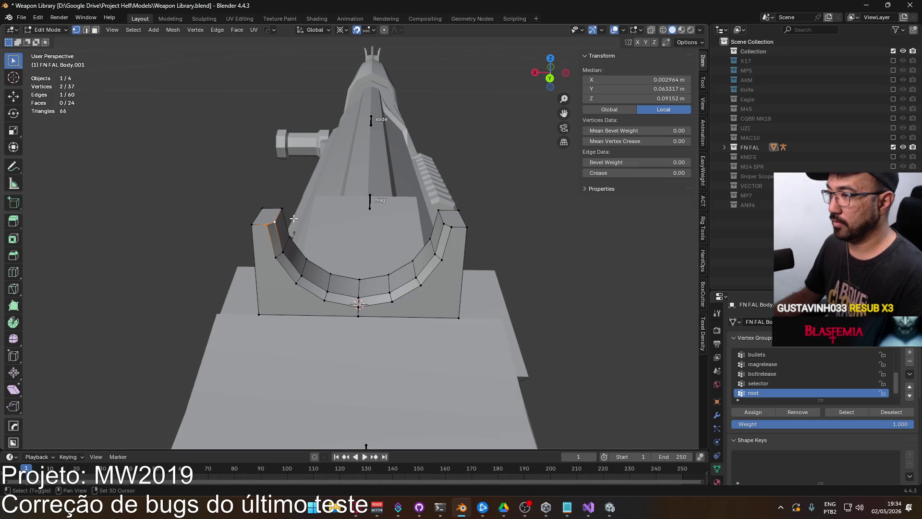
shift+click(253, 224)
shift+click(252, 223)
shift+click(252, 224)
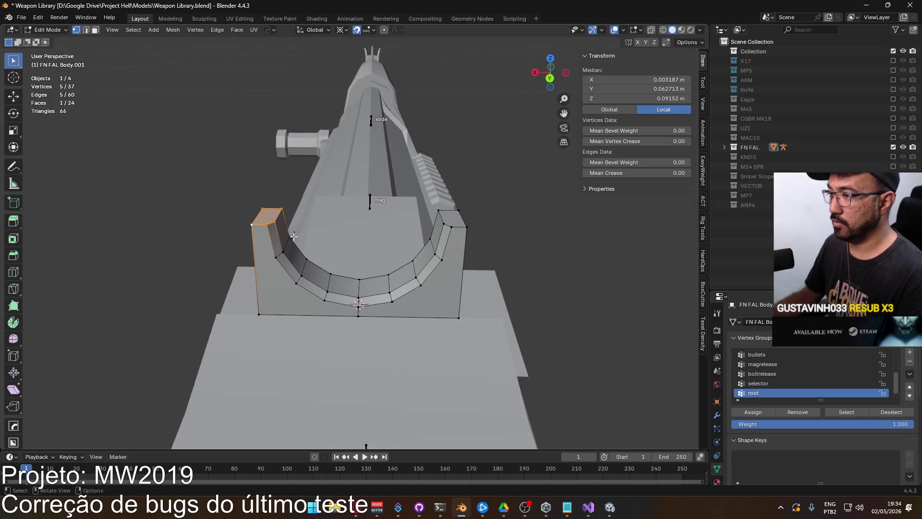
click(270, 229)
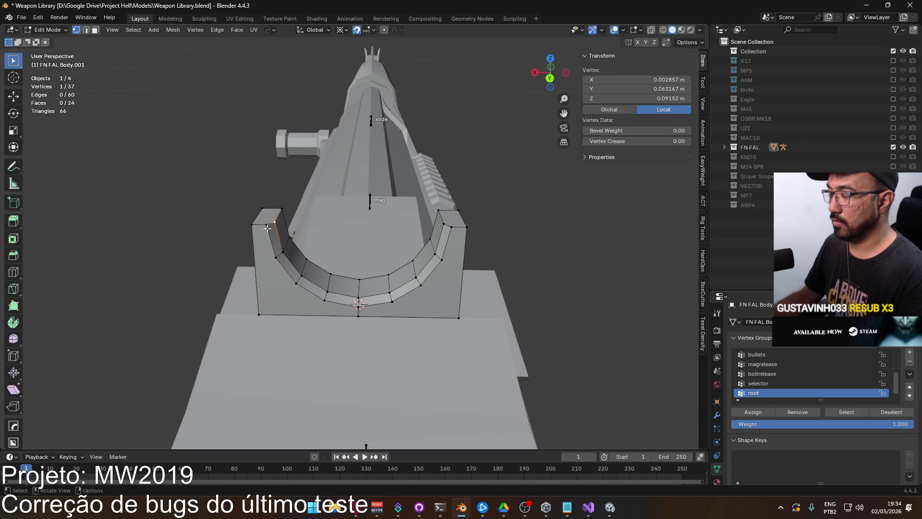
mouse_move(269, 236)
middle_down()
mouse_move(304, 223)
mouse_move(304, 235)
mouse_move(289, 243)
mouse_move(320, 238)
mouse_move(277, 234)
mouse_move(269, 217)
mouse_move(247, 231)
mouse_move(356, 222)
mouse_move(266, 239)
middle_up()
scroll(271, 245, up, 2)
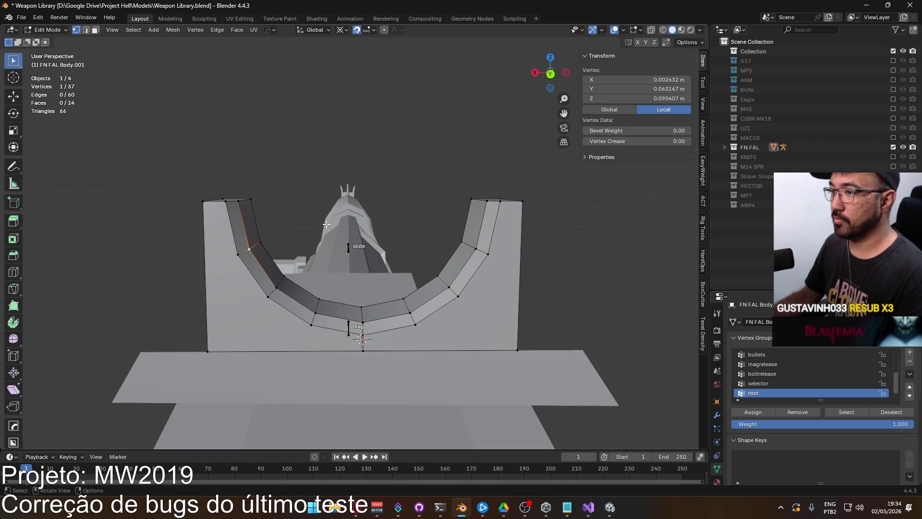
Lower the left pillar's outer top corner and paste the value to match the right one
click(634, 80)
key(Return)
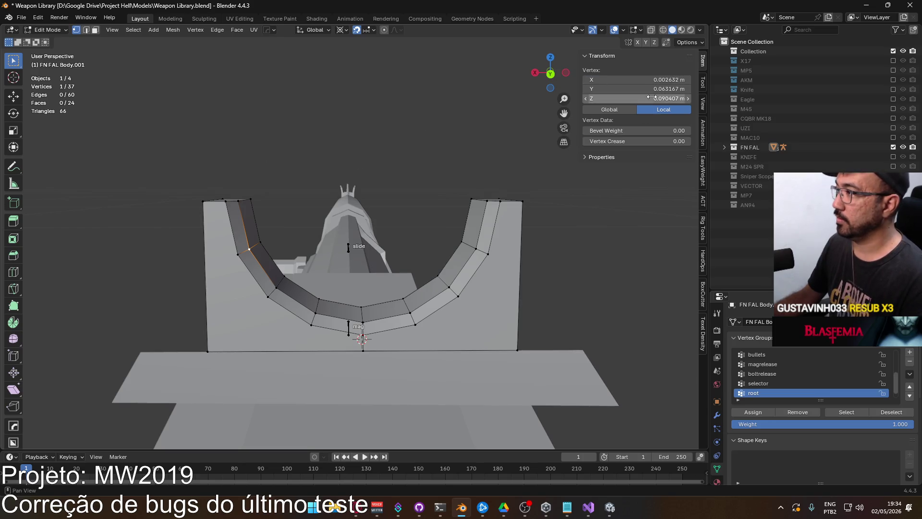
shift+click(222, 199)
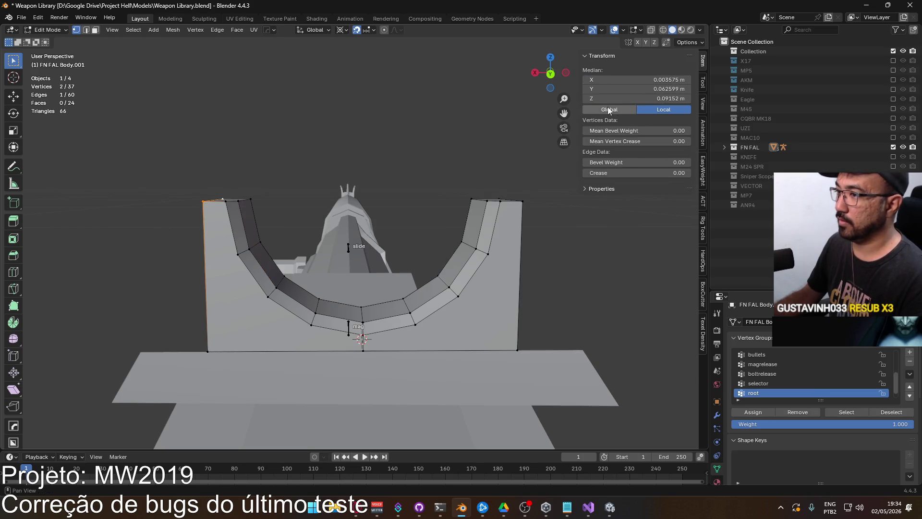
click(521, 202)
shift+click(500, 201)
text(0.090407 m)
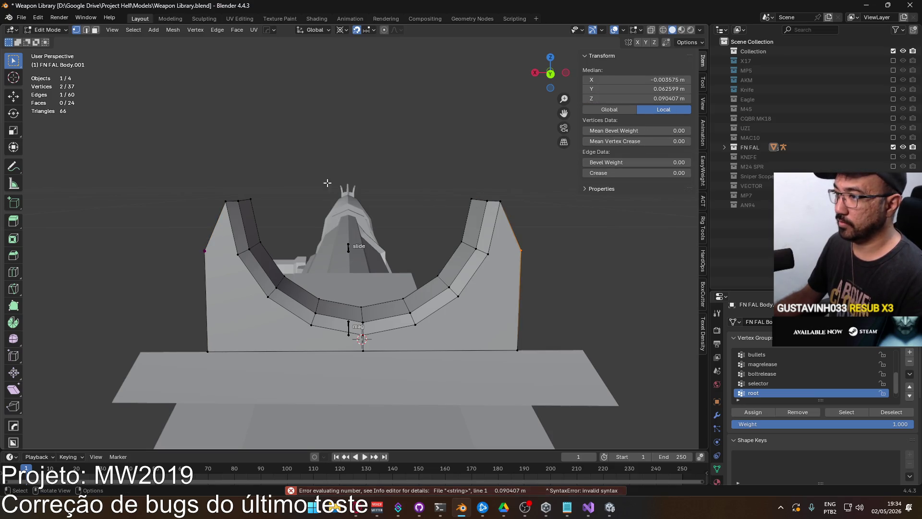
middle_drag(327, 183, 206, 312)
Set the mean bevel weight of all the sight's edges to 0
key(a)
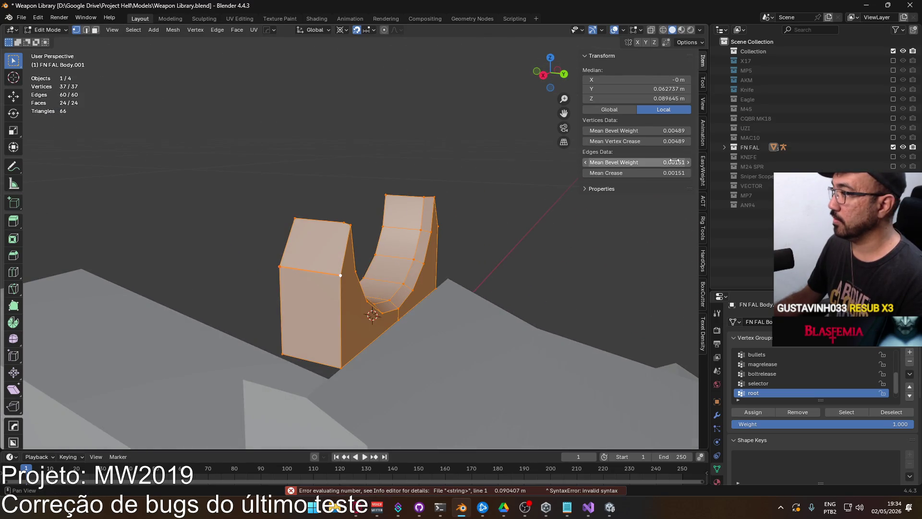
click(675, 162)
text(0)
key(Return)
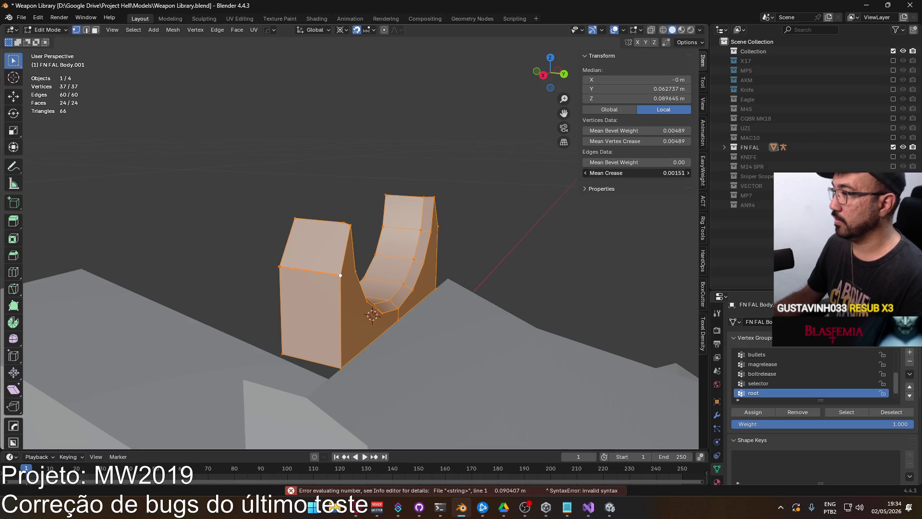
click(335, 179)
Clear a corner vertex's bevel weight and crease, then nudge it slightly along Y
middle_drag(388, 206, 331, 213)
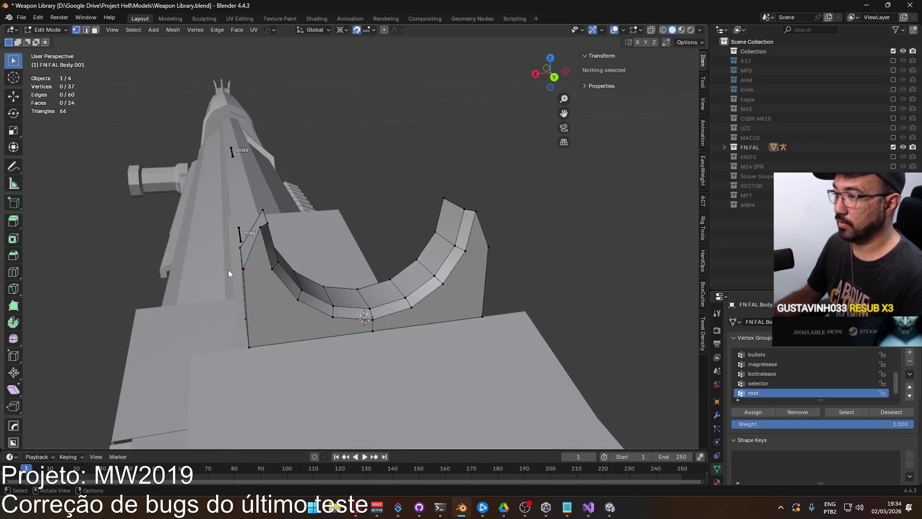
click(243, 268)
middle_drag(261, 251, 345, 246)
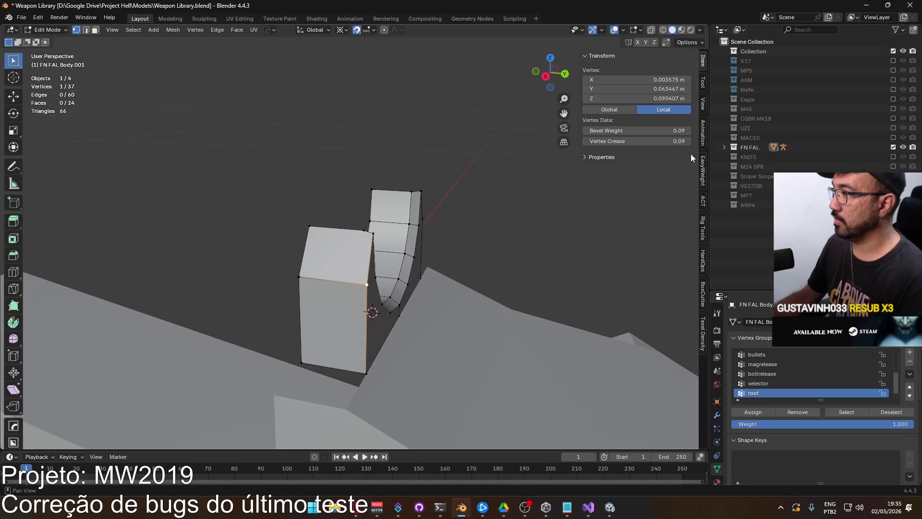
key(BackSpace)
key(BackSpace)
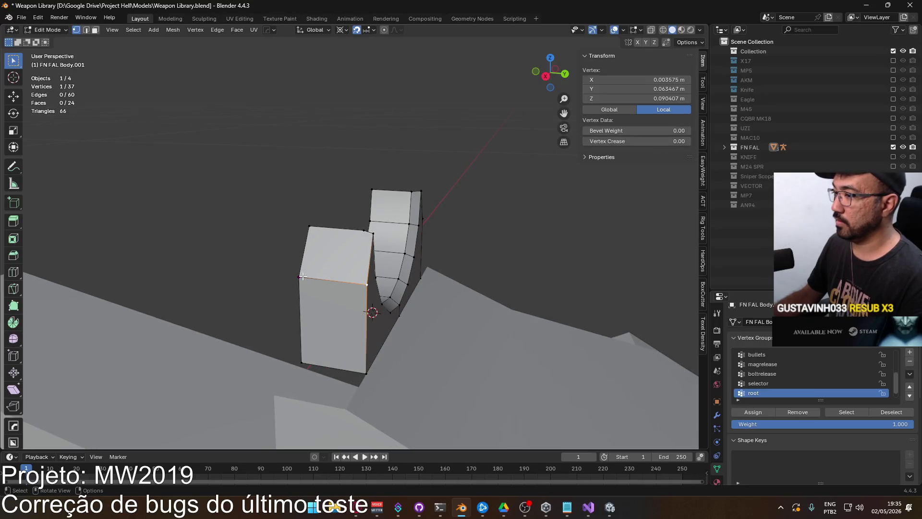
drag(303, 276, 299, 277)
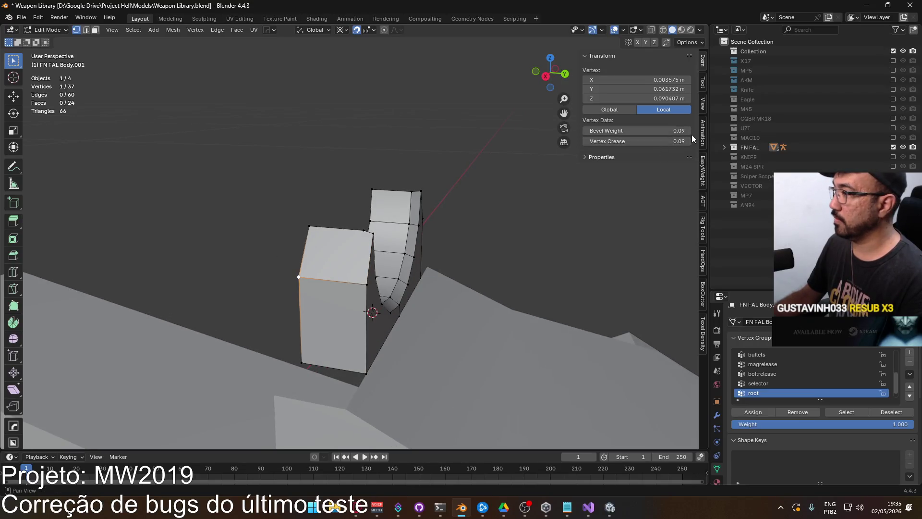
click(172, 168)
mouse_move(357, 201)
middle_down()
mouse_move(312, 220)
mouse_move(360, 212)
mouse_move(324, 260)
middle_up()
Merge extra notch-curve edges and vertices at last, leaving 34 vertices
click(253, 237)
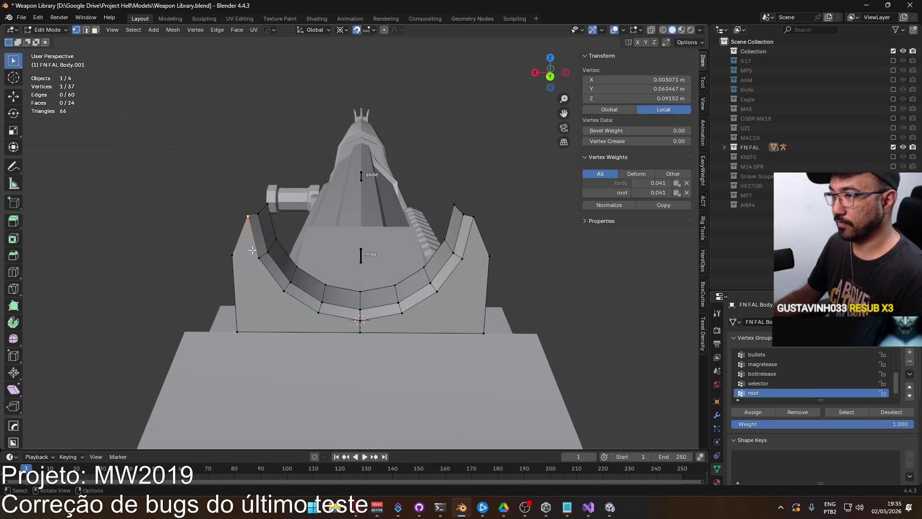
key(m)
click(323, 260)
shift+click(262, 218)
key(m)
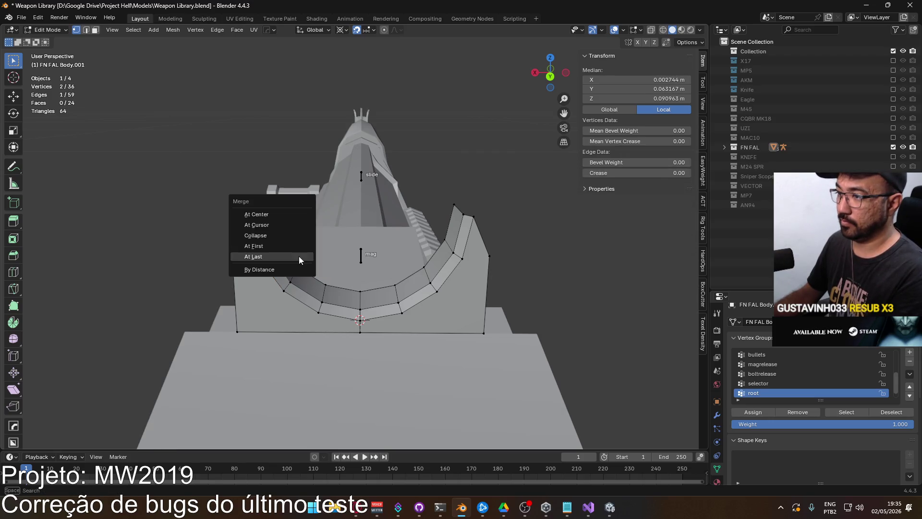
click(298, 256)
shift+click(278, 237)
key(m)
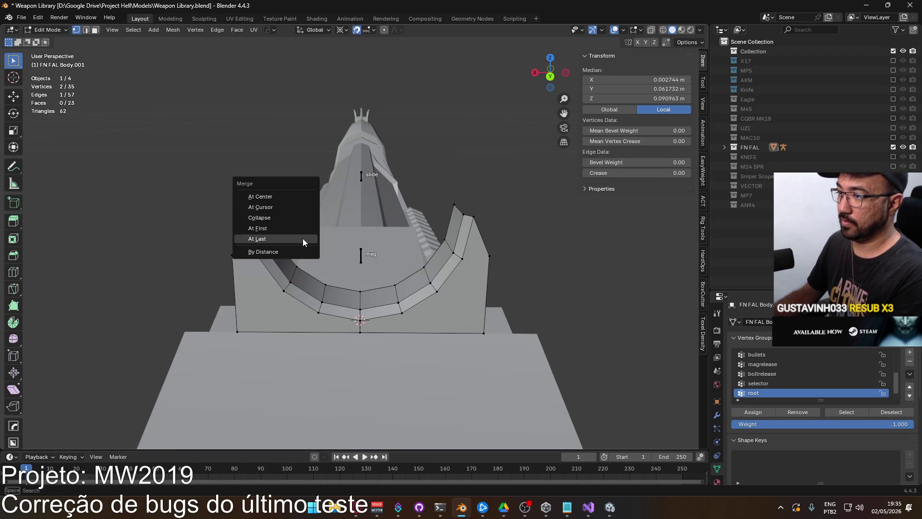
click(302, 238)
mouse_move(302, 238)
middle_down()
mouse_move(380, 222)
mouse_move(281, 212)
mouse_move(302, 251)
mouse_move(255, 261)
middle_up()
Raise the right prong's top vertex to X −0.003072 m, Z 0.090407 m
click(244, 263)
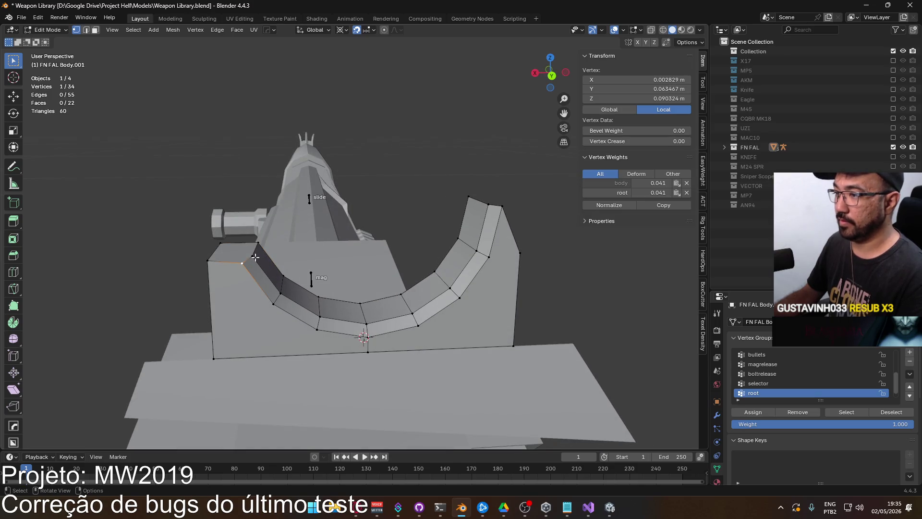
drag(658, 99, 660, 98)
mouse_move(346, 179)
middle_down()
mouse_move(269, 194)
mouse_move(405, 237)
middle_up()
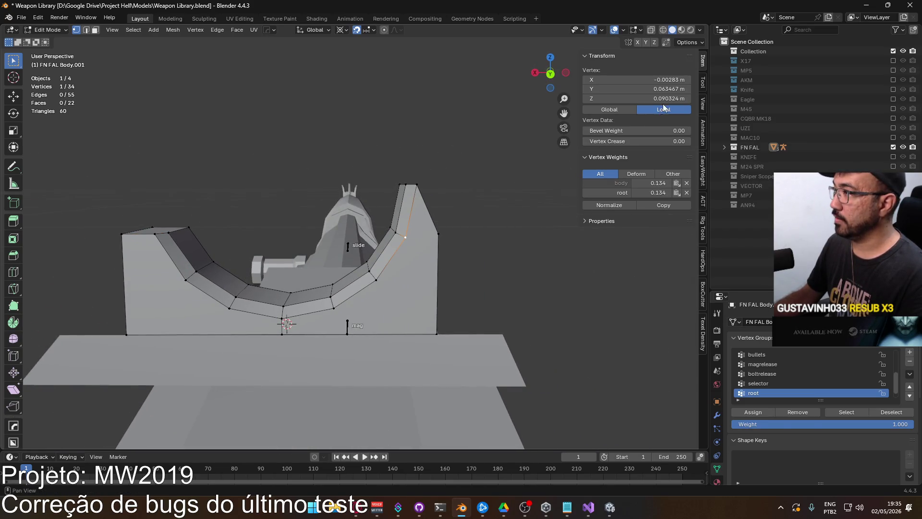
key(ctrl+shift+z)
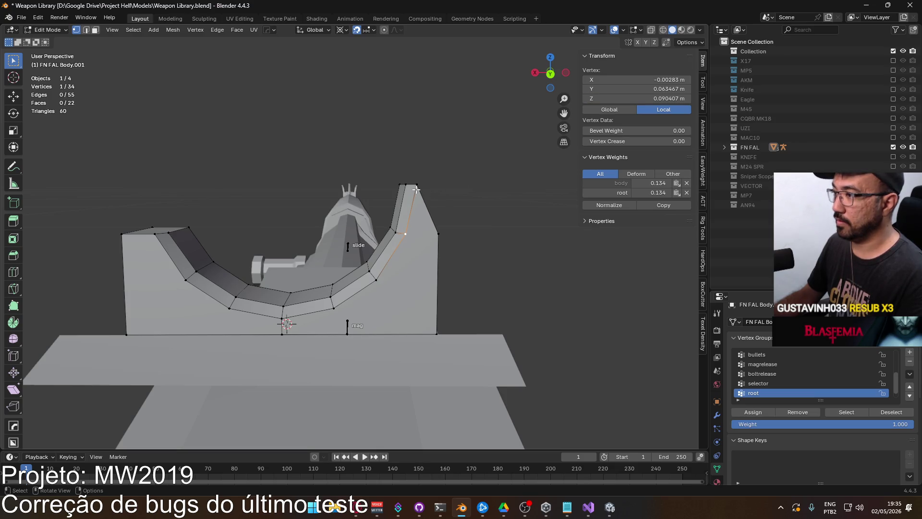
key(ctrl+z)
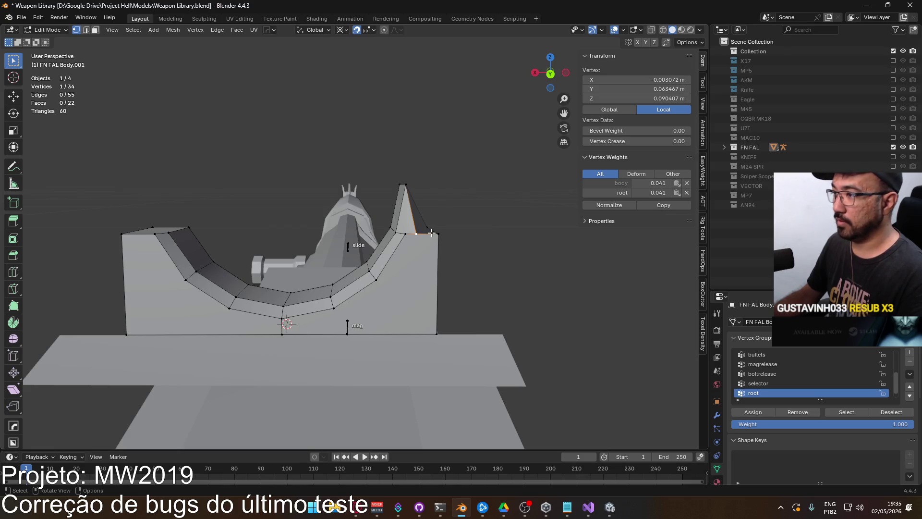
middle_drag(430, 230, 408, 250)
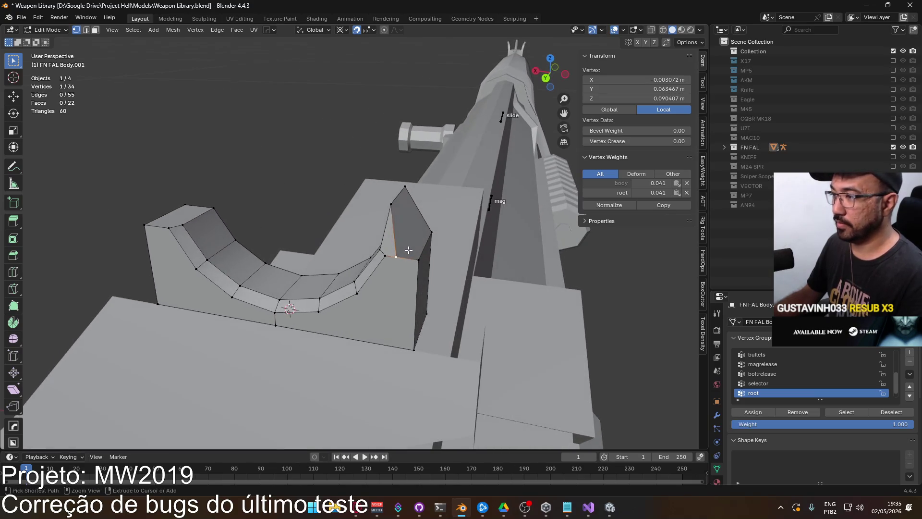
key(ctrl+shift+z)
mouse_move(312, 243)
middle_down()
mouse_move(346, 221)
mouse_move(360, 245)
middle_up()
Turn on X-ray and circle-select the right half of the notch curve
key(alt+z)
key(c)
mouse_move(331, 276)
mouse_down()
mouse_move(348, 309)
mouse_move(382, 277)
mouse_up()
drag(413, 188, 395, 232)
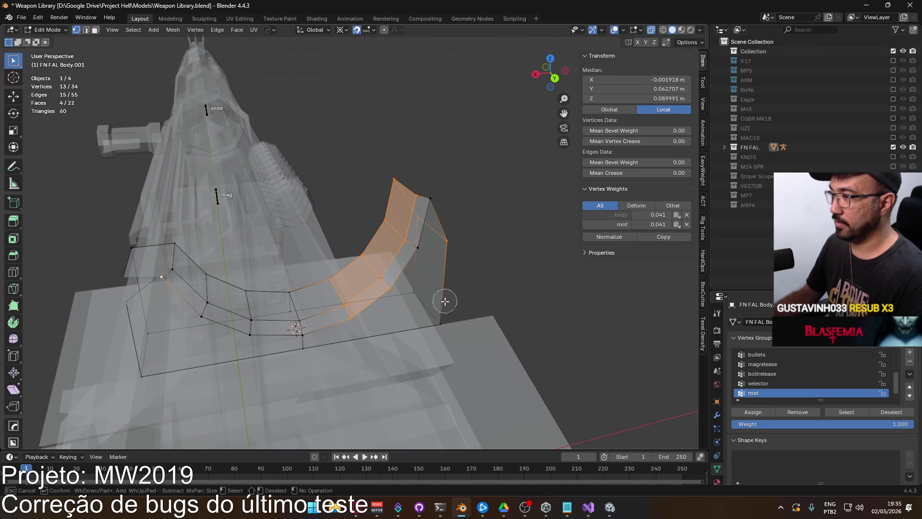
Delete the selected right half of the notch's vertices
drag(445, 301, 415, 284)
key(Escape)
key(x)
click(435, 278)
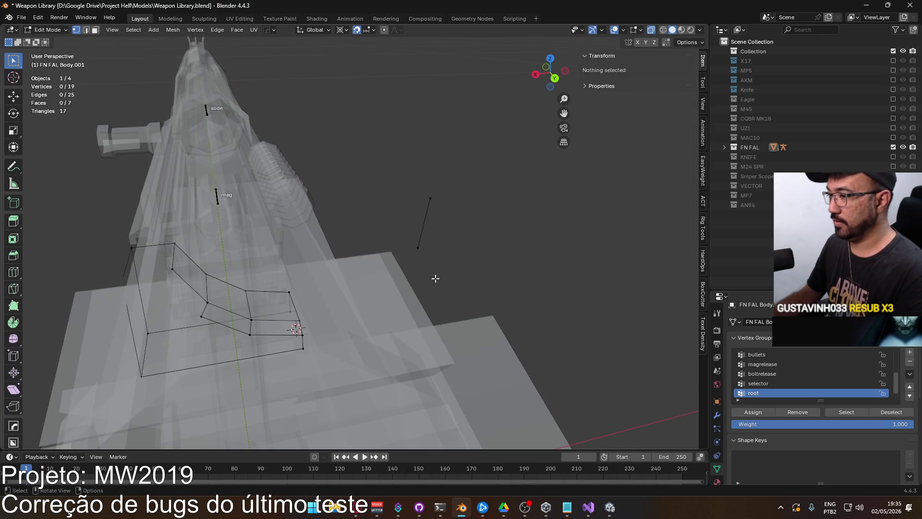
middle_drag(390, 284, 325, 277)
key(ctrl+z)
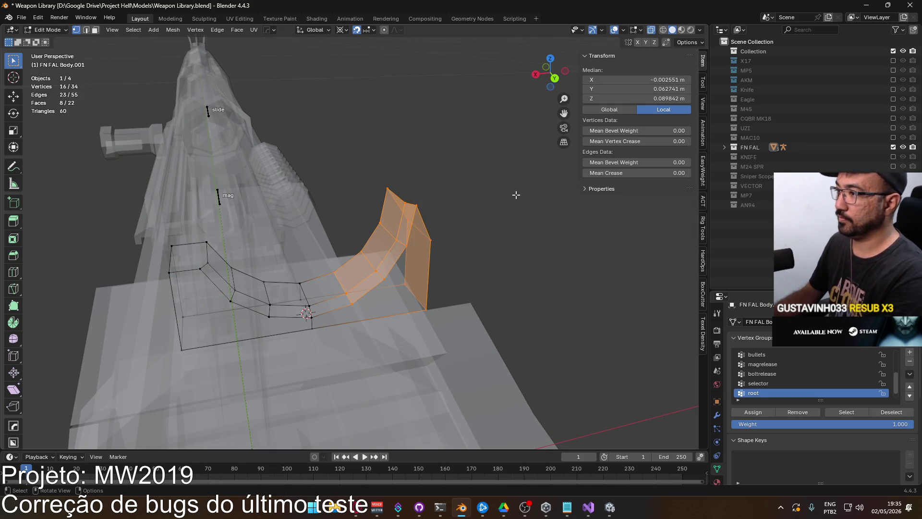
key(x)
click(457, 192)
mouse_move(457, 191)
middle_down()
mouse_move(359, 230)
mouse_move(362, 219)
mouse_move(306, 253)
middle_up()
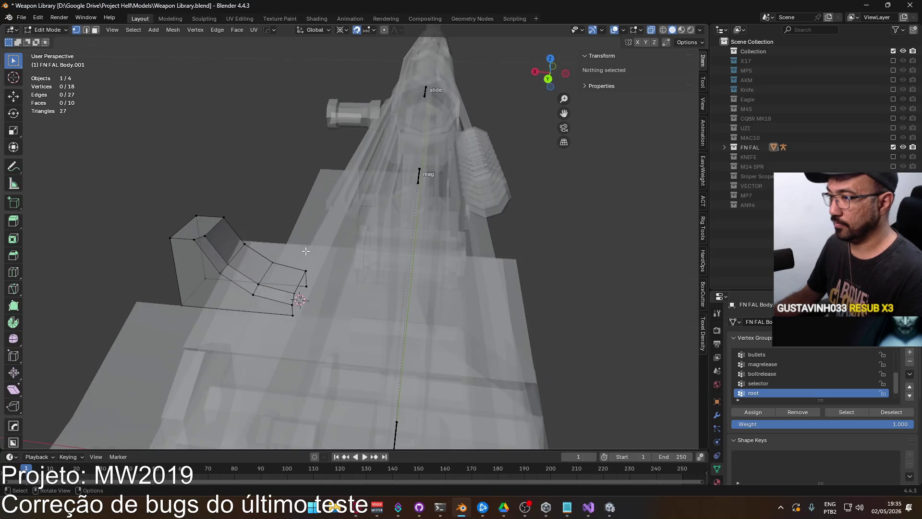
In Object Mode, remove both Armature modifiers and apply Shade Auto Smooth
key(Tab)
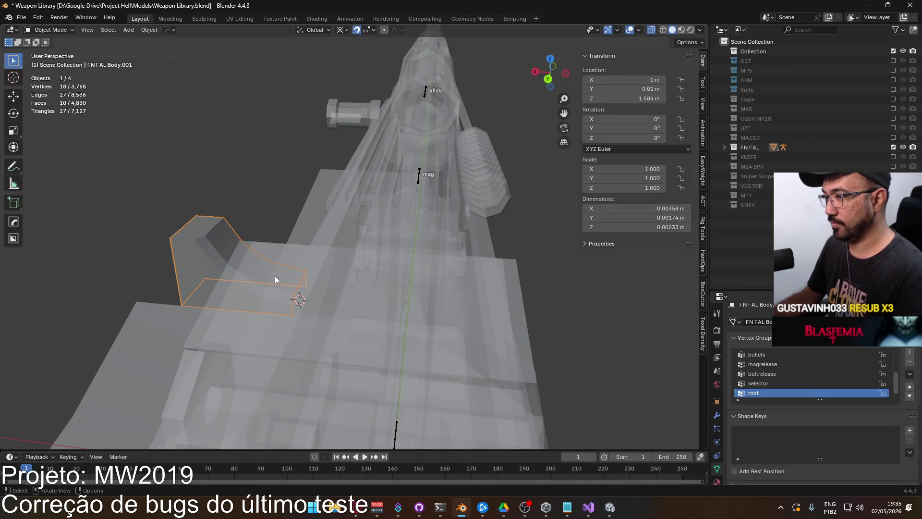
key(alt+z)
click(718, 417)
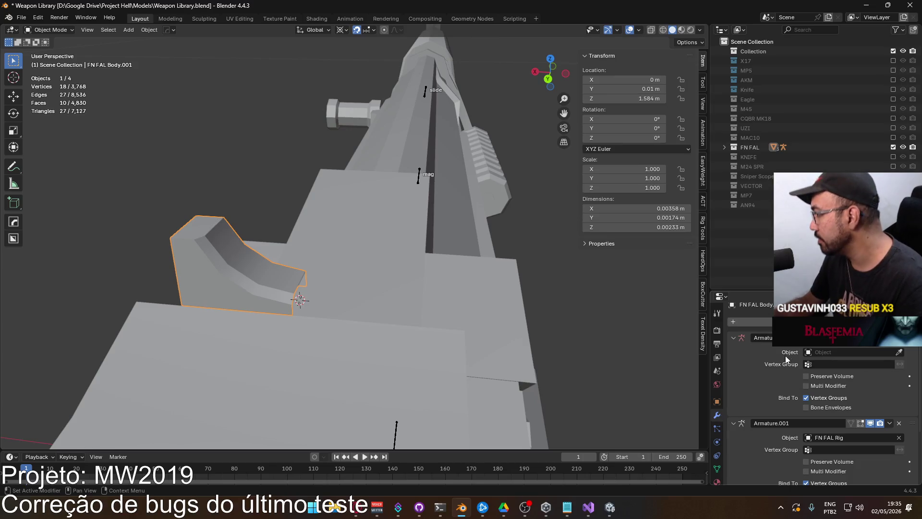
key(ctrl+x)
key(ctrl+x)
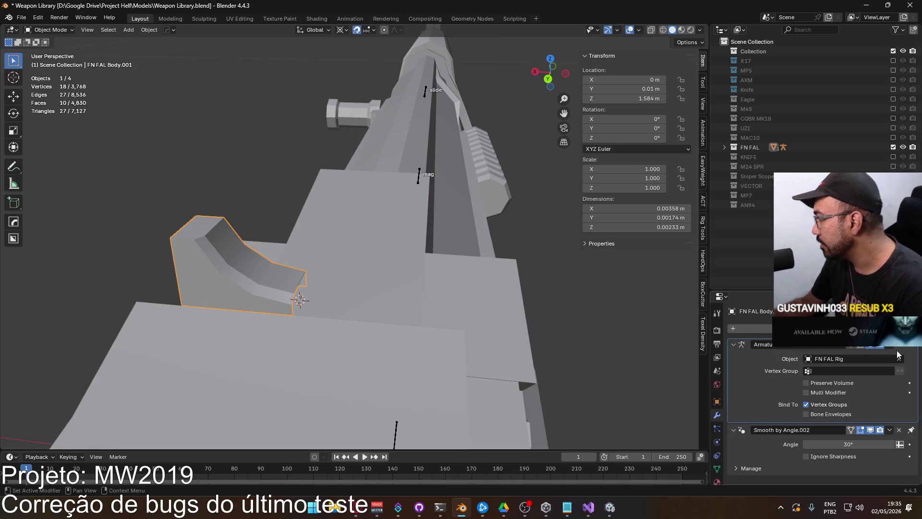
click(816, 328)
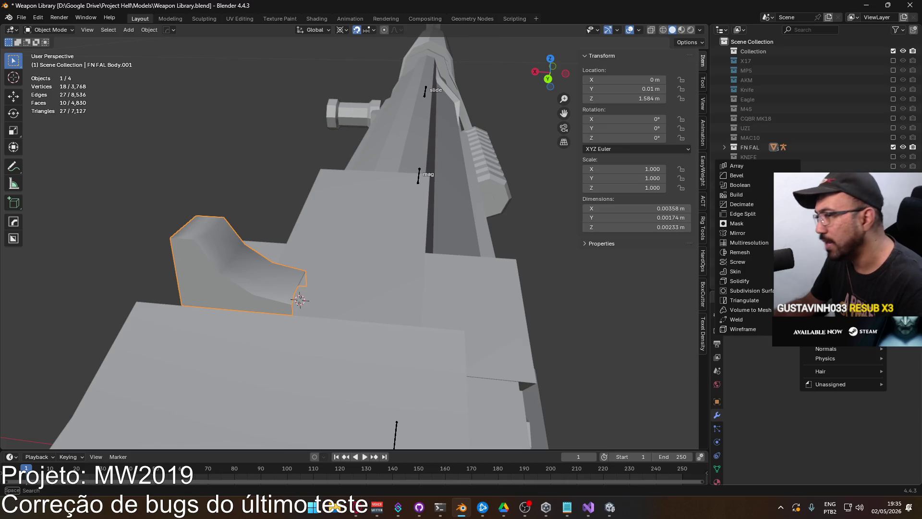
right_click(290, 297)
click(290, 296)
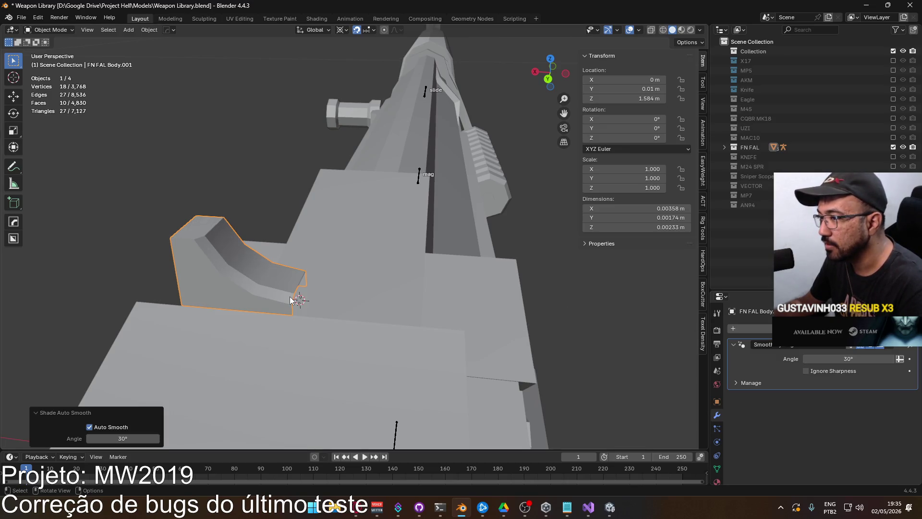
Add a Mirror modifier to the half notch and apply it
click(787, 328)
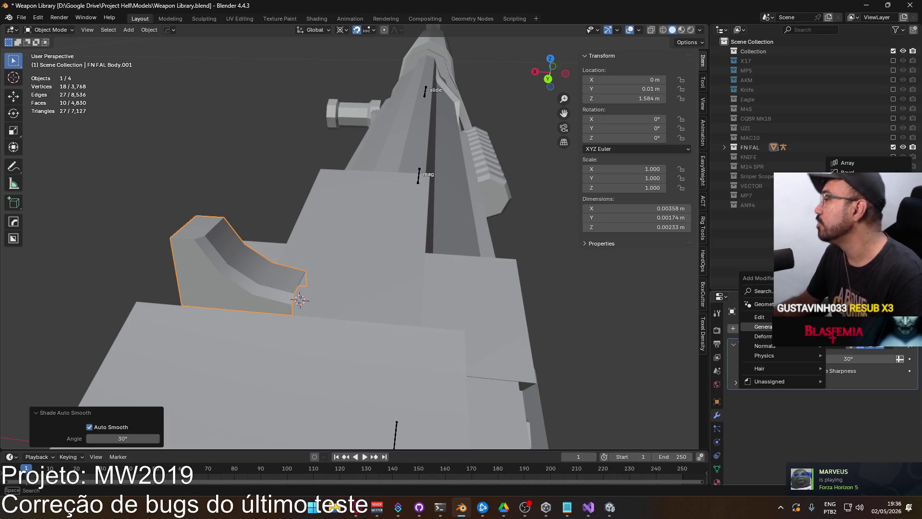
click(847, 239)
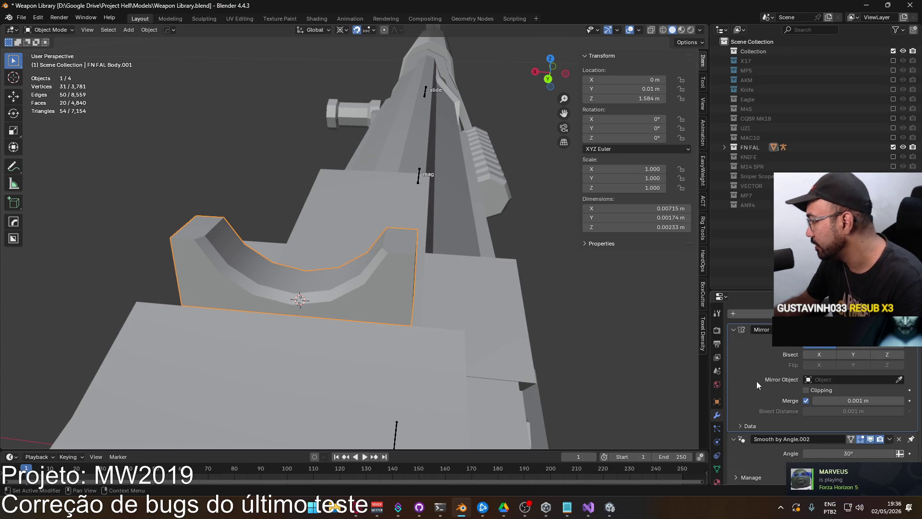
key(ctrl+a)
click(434, 346)
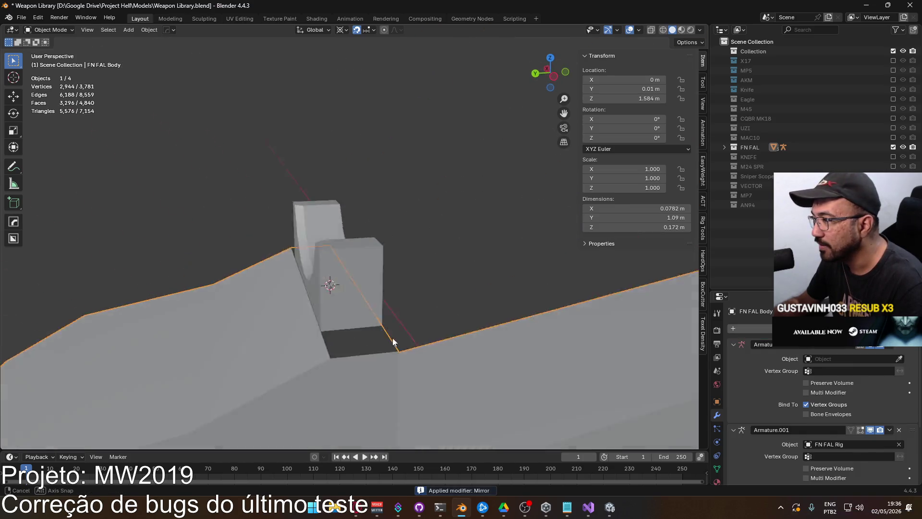
Select the border edges beside the rear sight on FN FAL Body and bridge them with a face
key(Tab)
key(2)
click(310, 338)
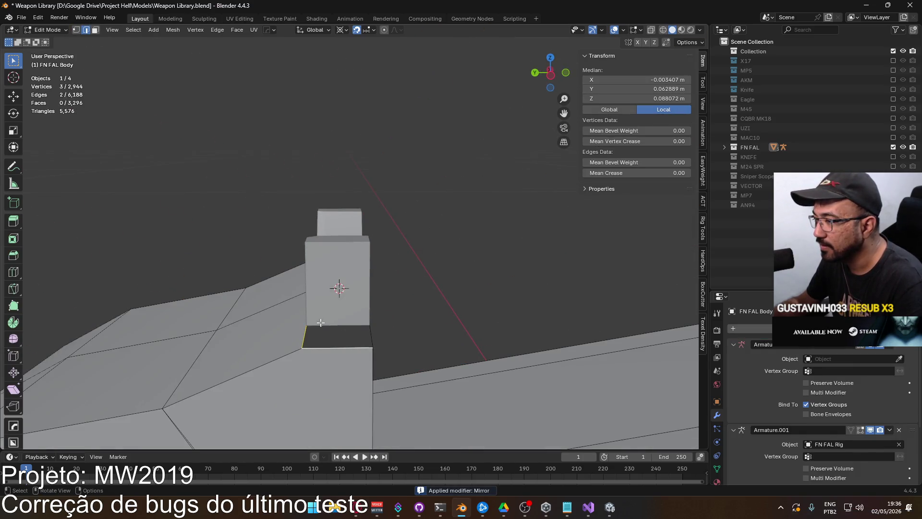
middle_drag(337, 337, 405, 338)
shift+click(297, 323)
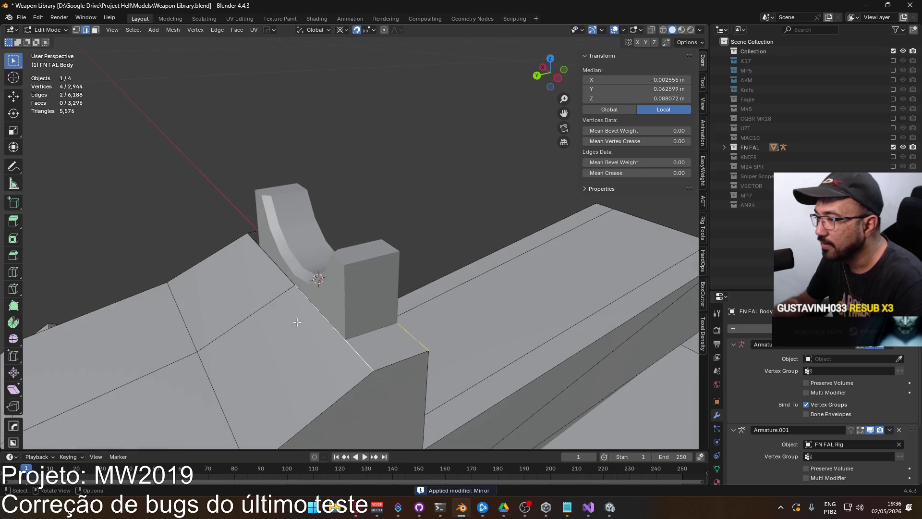
shift+click(261, 264)
middle_drag(262, 264, 468, 283)
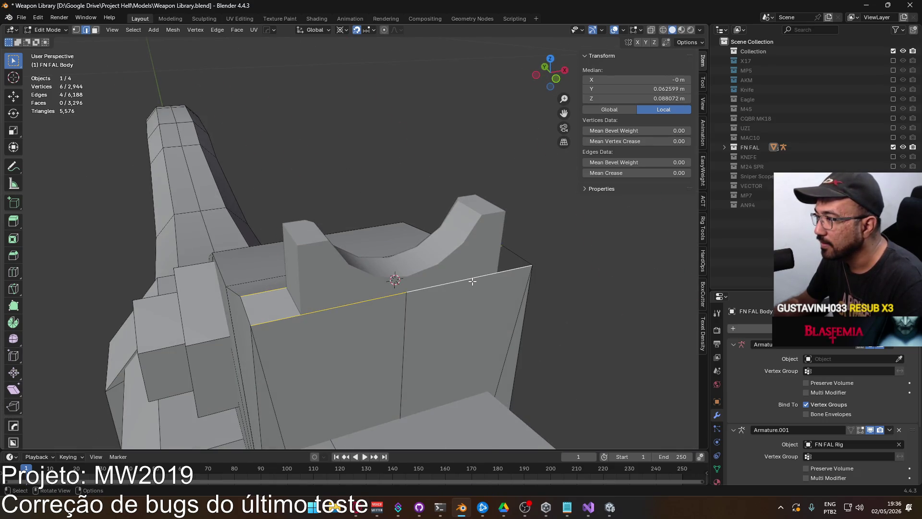
right_click(472, 281)
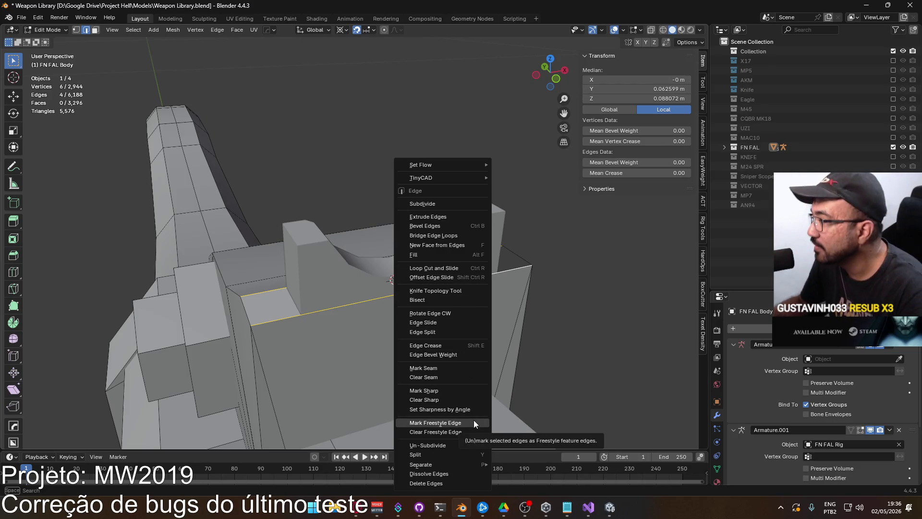
click(452, 235)
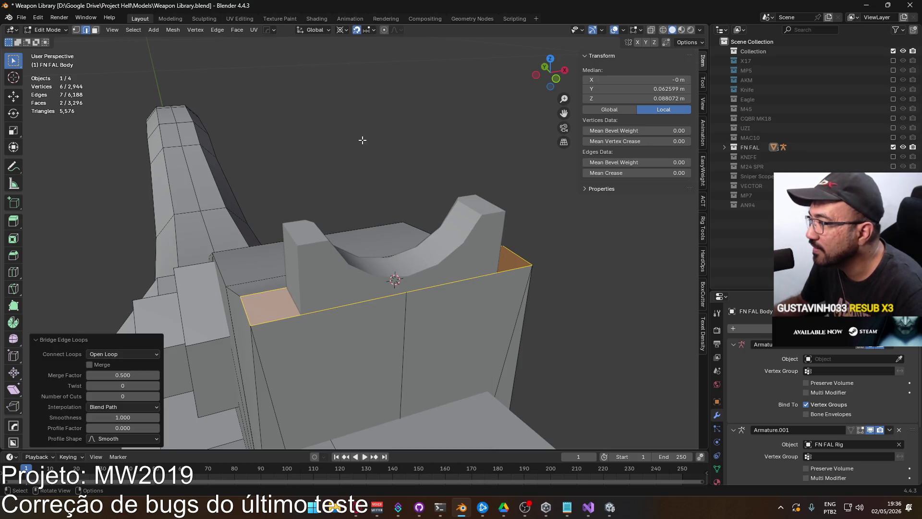
Select the whole body mesh and bring up the Alt+N normals menu
key(alt+a)
mouse_move(380, 214)
middle_down()
mouse_move(427, 224)
mouse_move(321, 310)
middle_up()
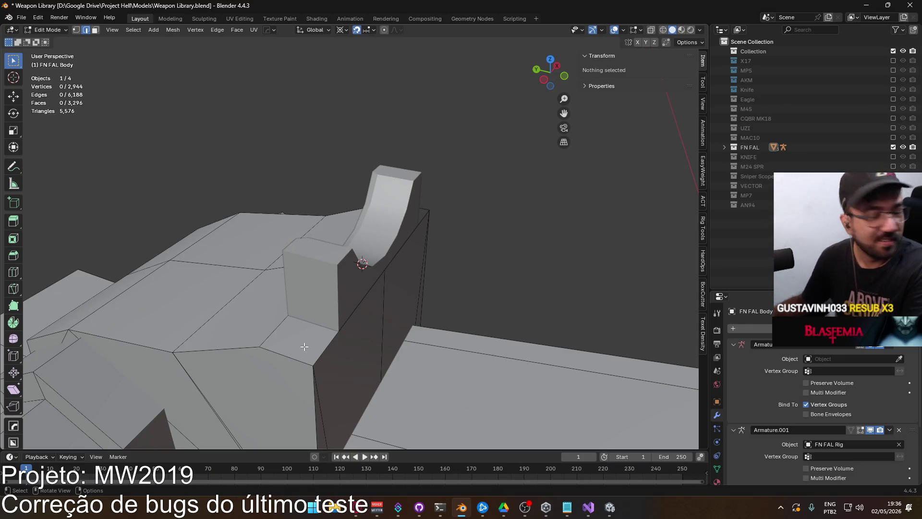
key(a)
key(alt+n)
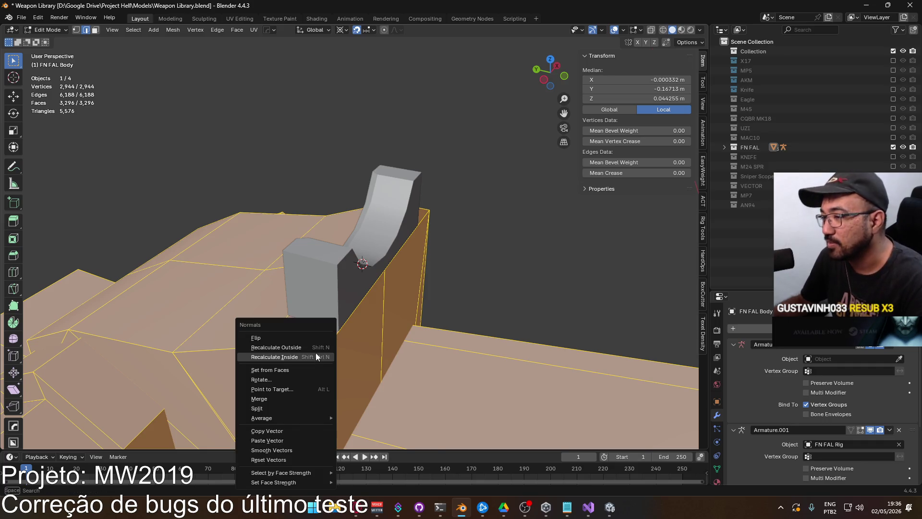
Recalculate the normals, then join the mag cutout object into FN FAL Body
click(315, 346)
key(Tab)
mouse_move(464, 304)
middle_down()
mouse_move(341, 301)
mouse_move(509, 287)
mouse_move(501, 319)
mouse_move(376, 293)
mouse_move(427, 272)
mouse_move(388, 278)
middle_up()
click(376, 265)
mouse_move(450, 329)
middle_down()
mouse_move(320, 308)
mouse_move(422, 288)
mouse_move(396, 298)
middle_up()
shift+click(310, 307)
key(ctrl+j)
Zoom out in front orthographic view and box-select all three weapon objects
key(KP_1)
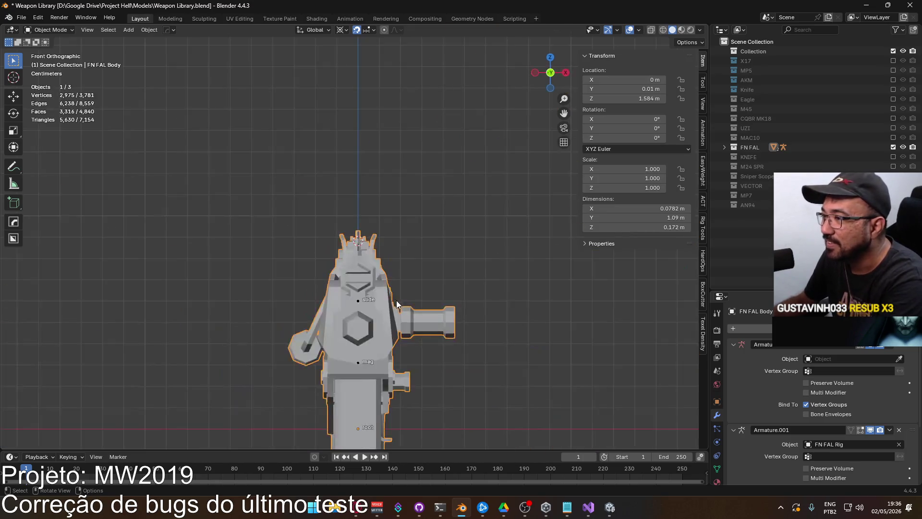
scroll(396, 301, down, 10)
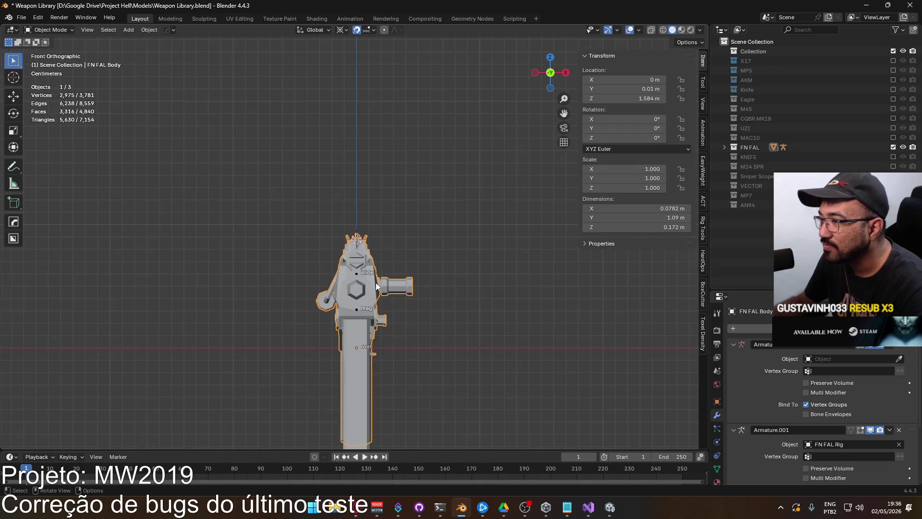
drag(271, 189, 487, 400)
middle_drag(486, 399, 337, 269)
Save the blend file, export Weapon FAL.fbx, and start Unity's Play mode
key(ctrl+s)
click(20, 18)
mouse_move(62, 163)
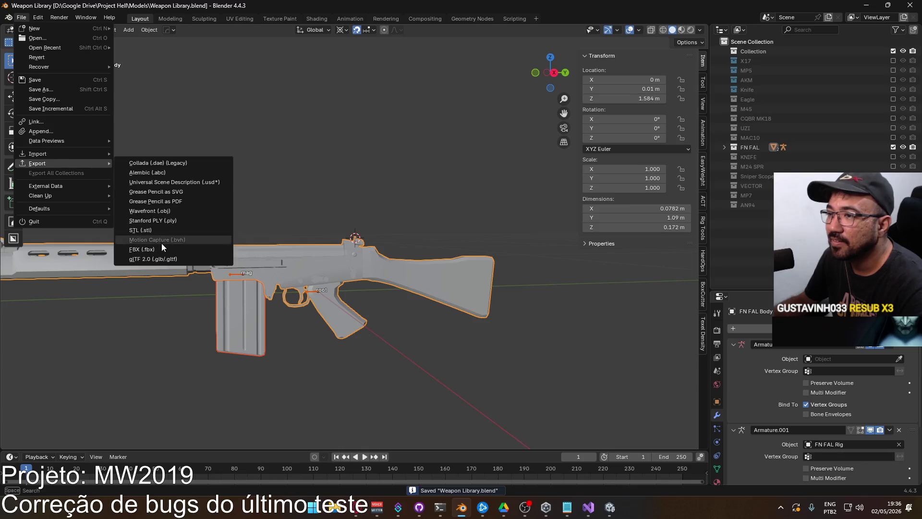
click(162, 244)
click(376, 181)
key(alt+Tab)
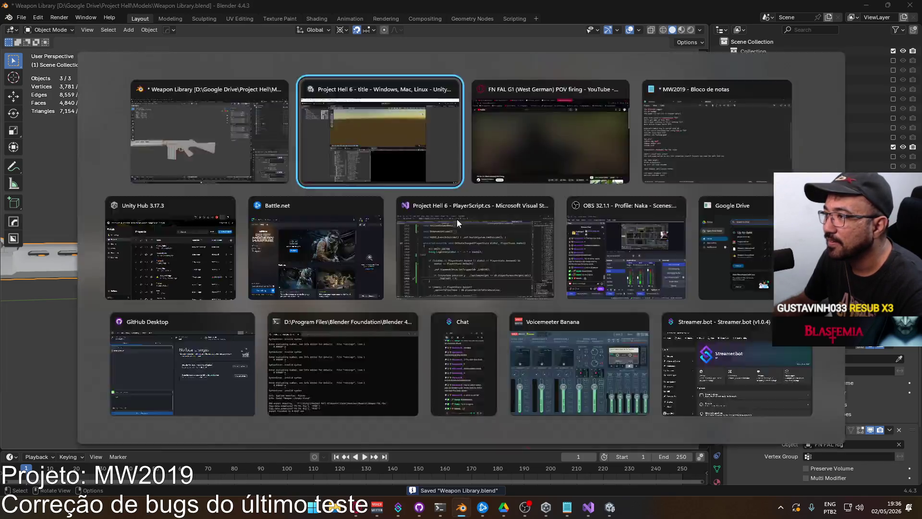
click(477, 30)
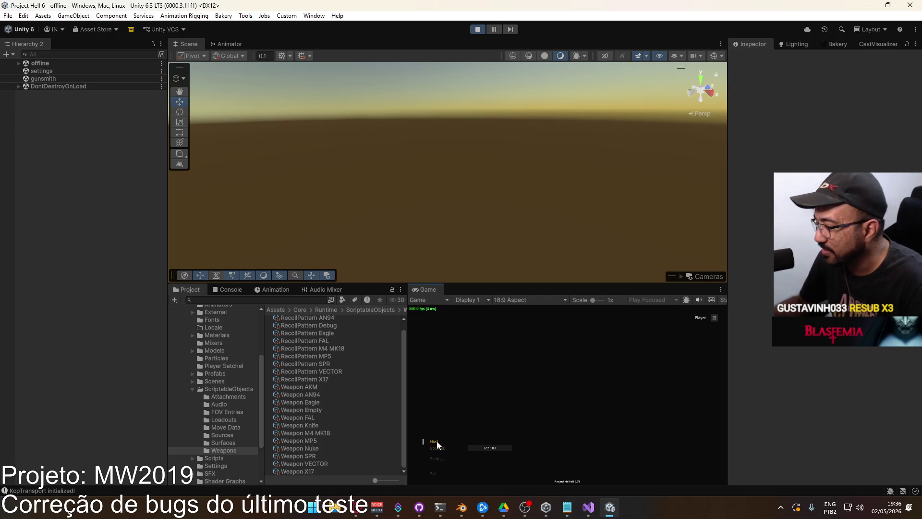
Load the shipment map and browse Loadout 1's primary weapon options
click(505, 473)
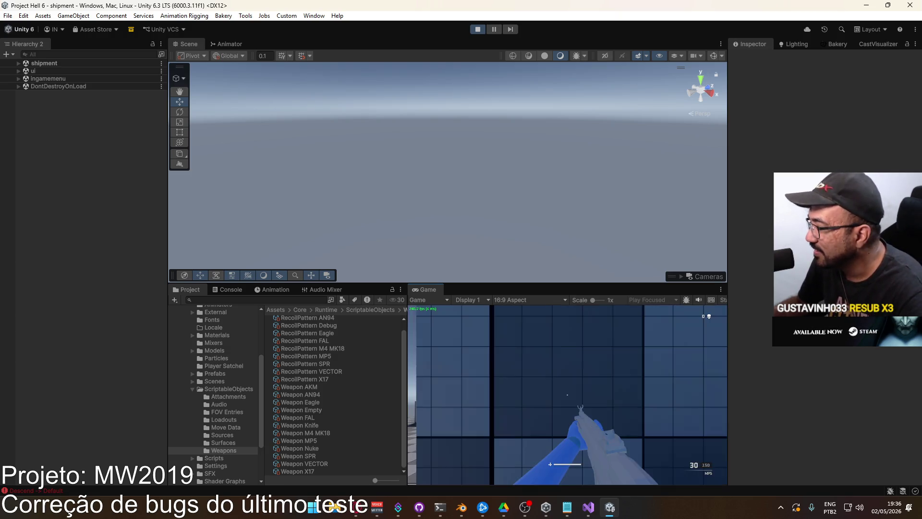
click(454, 408)
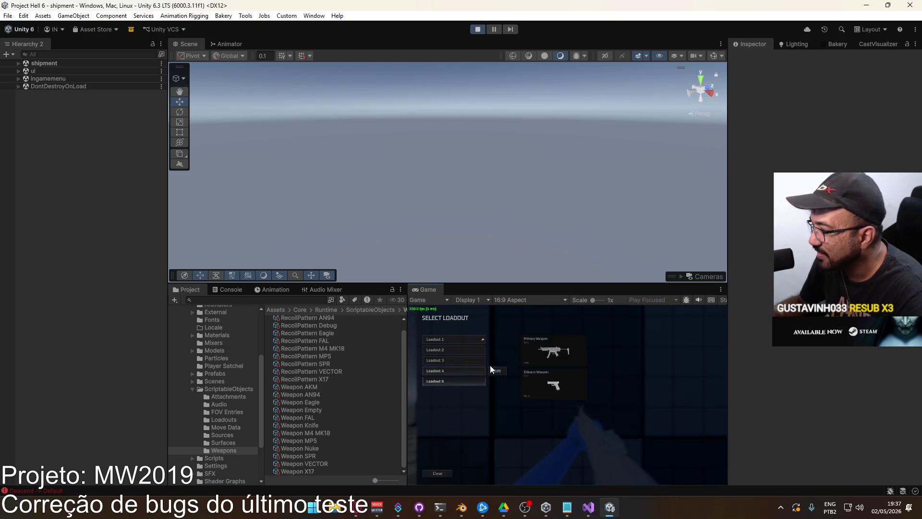
click(426, 342)
click(425, 345)
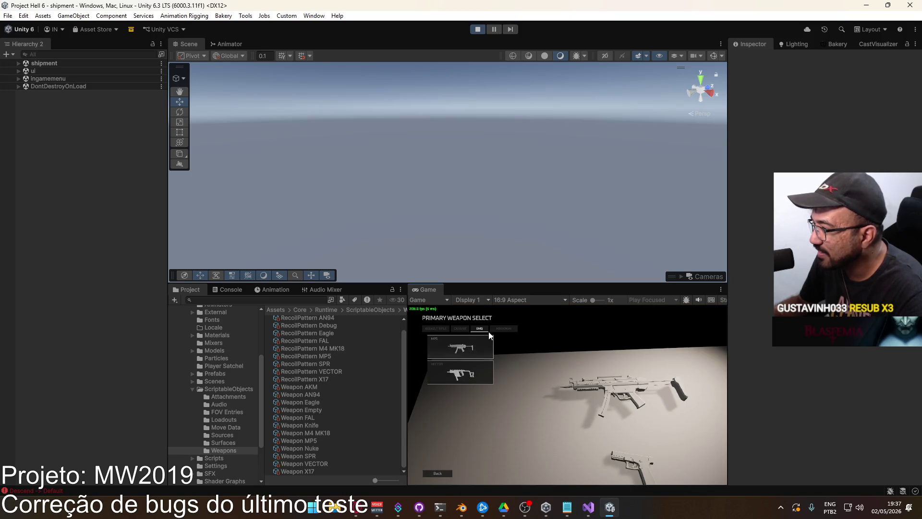
click(490, 331)
click(459, 347)
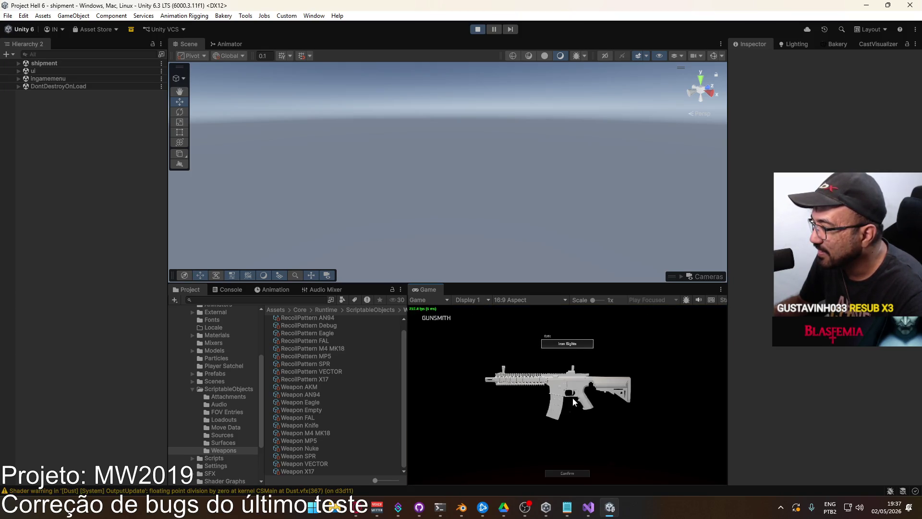
click(575, 473)
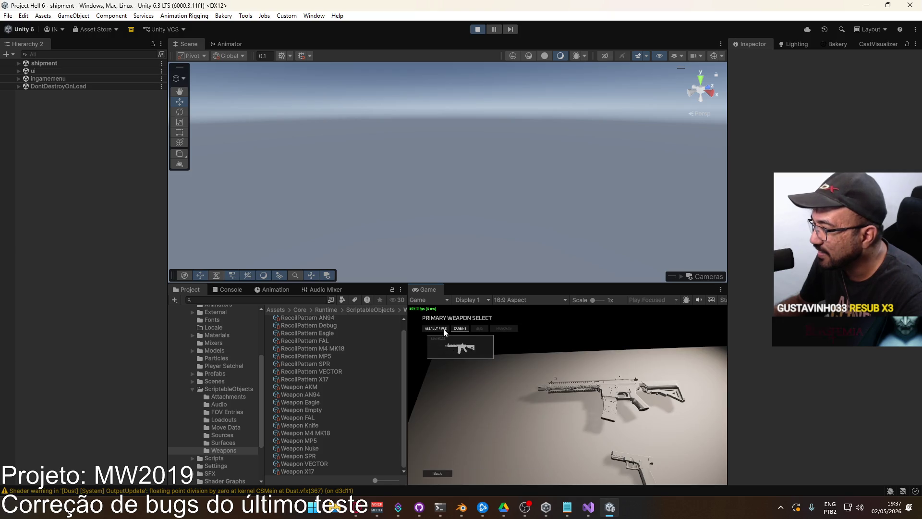
Choose the FAL assault rifle as Loadout 1's primary and deploy
click(435, 328)
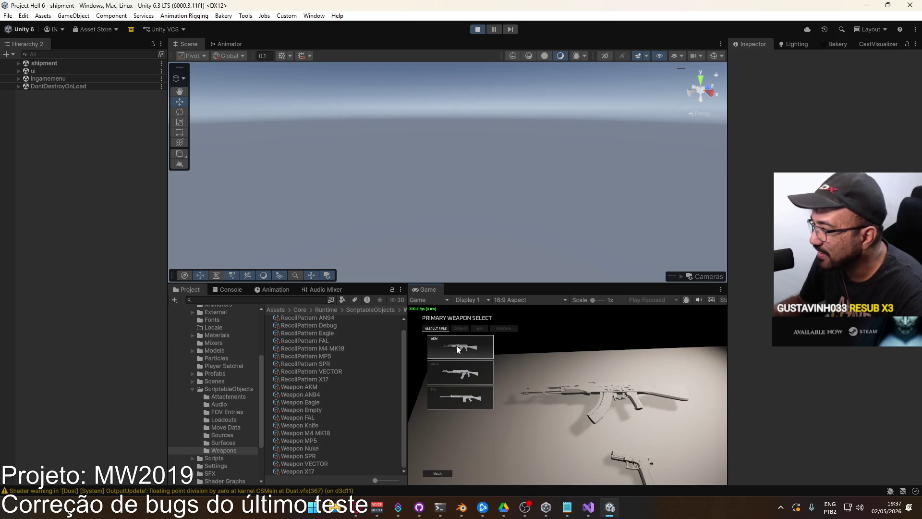
click(463, 397)
click(557, 473)
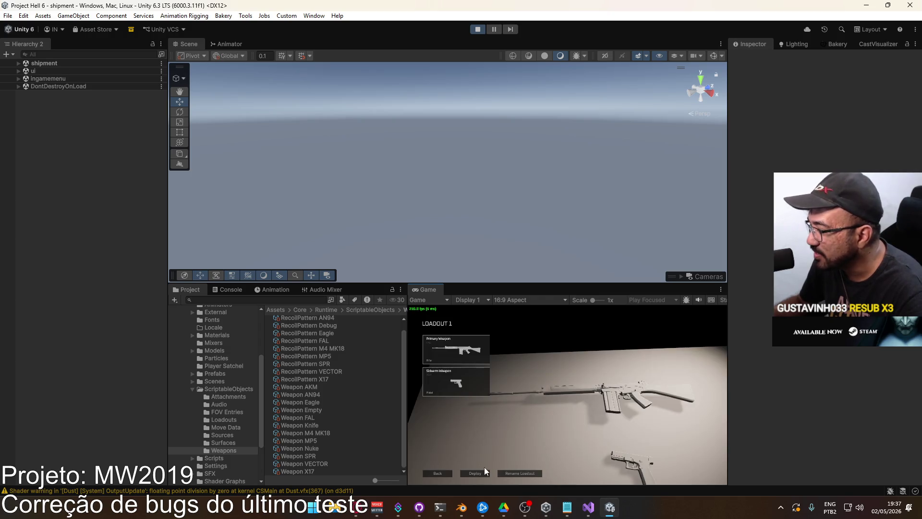
click(484, 469)
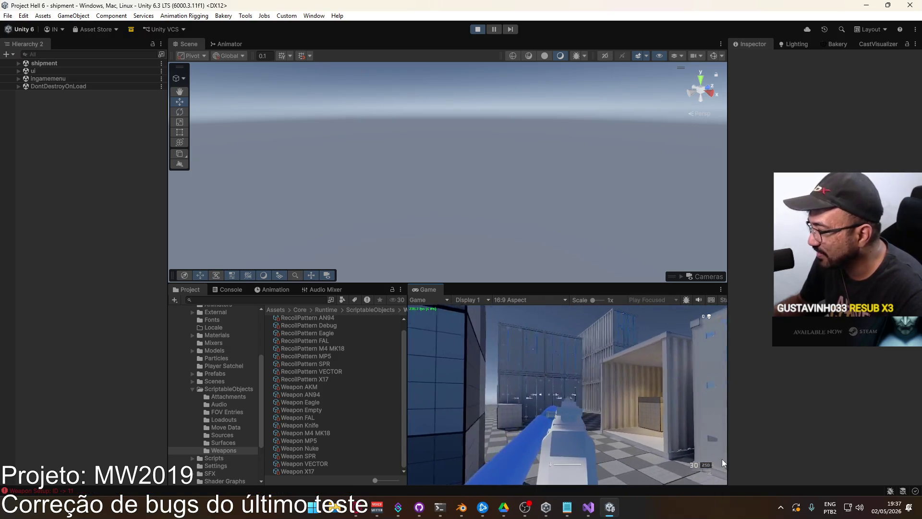
Maximize the Game view to fill the Unity editor
key(super)
click(445, 287)
right_click(437, 290)
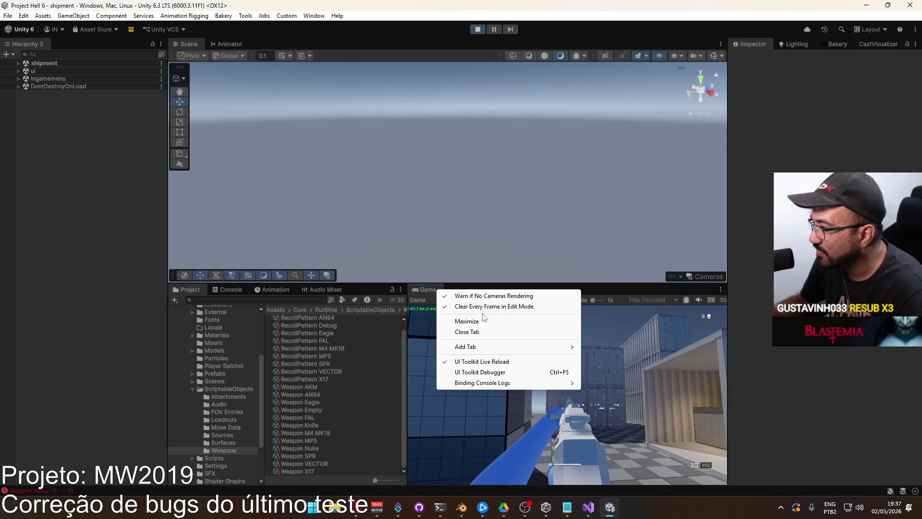
click(484, 319)
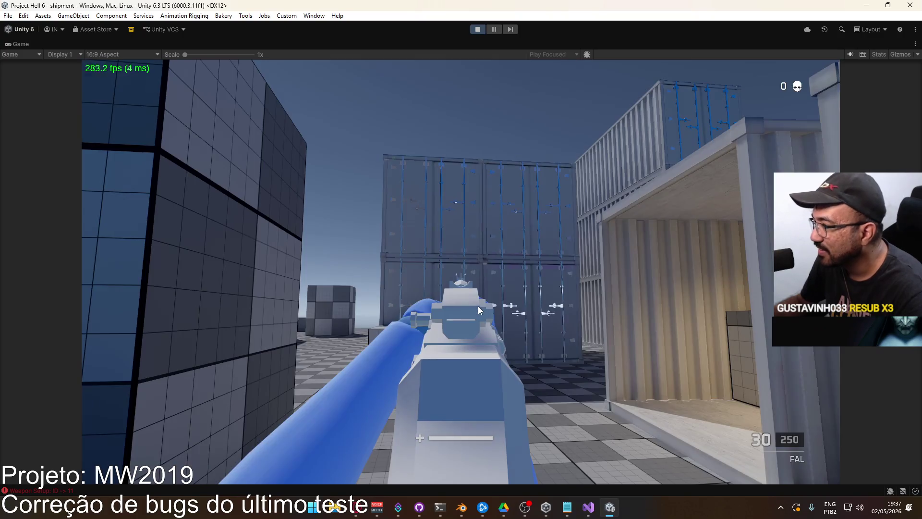
Test-fire the FAL at the containers while walking forward, then reload
click(477, 307)
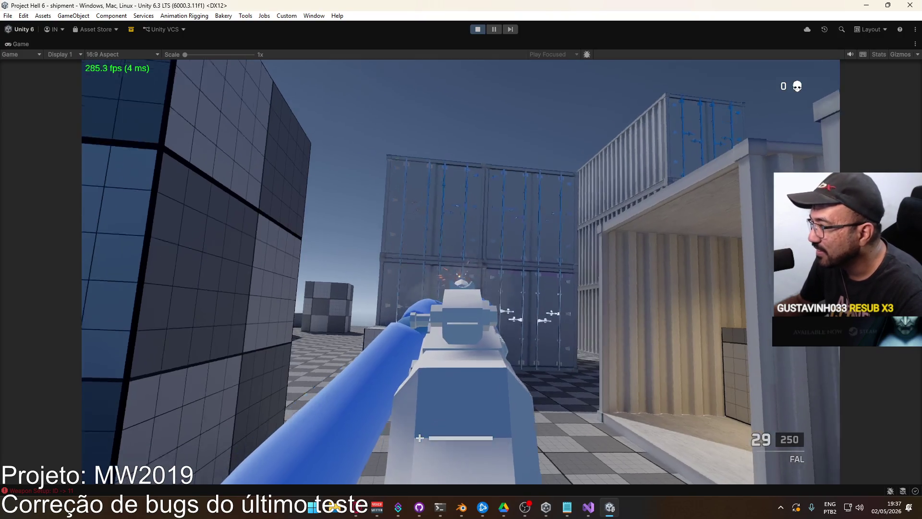
click(477, 306)
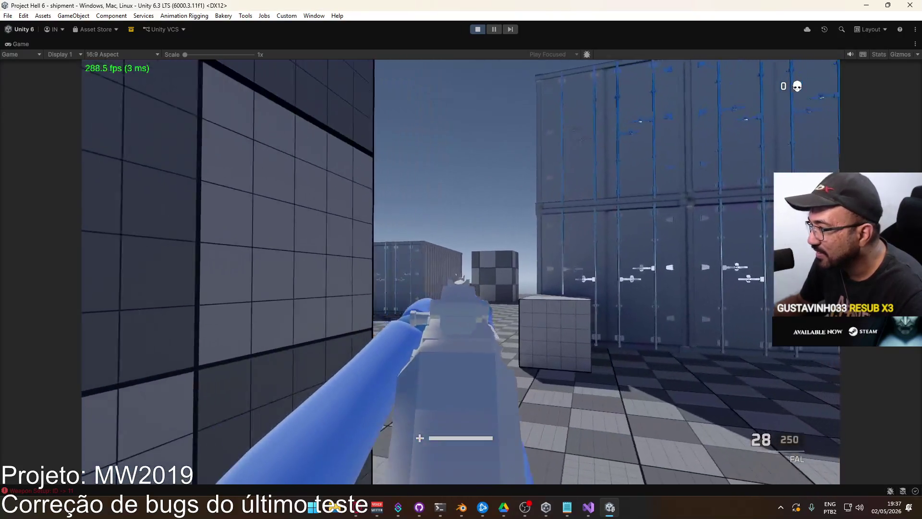
key(w)
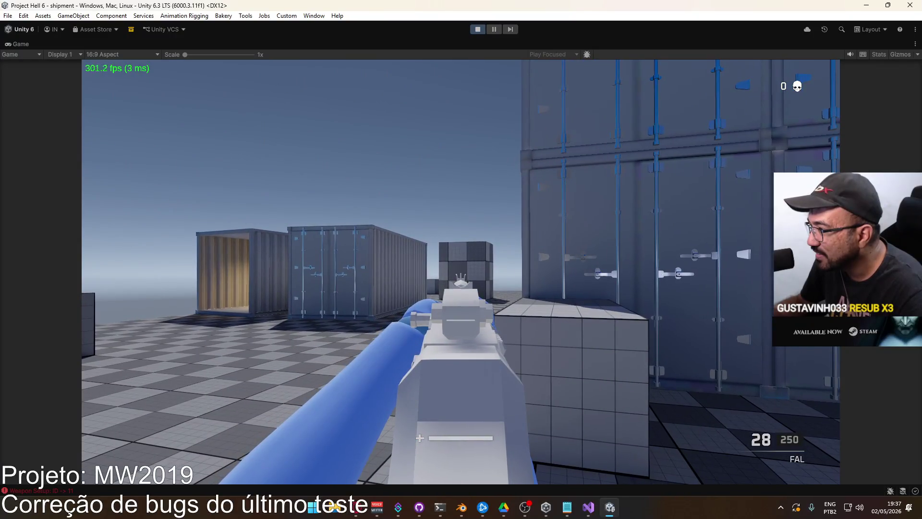
click(478, 306)
click(477, 306)
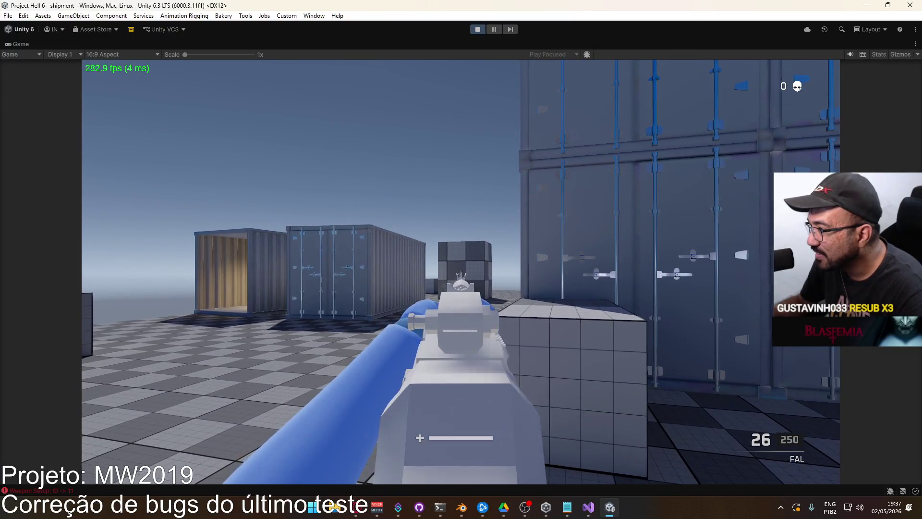
click(477, 306)
click(477, 306)
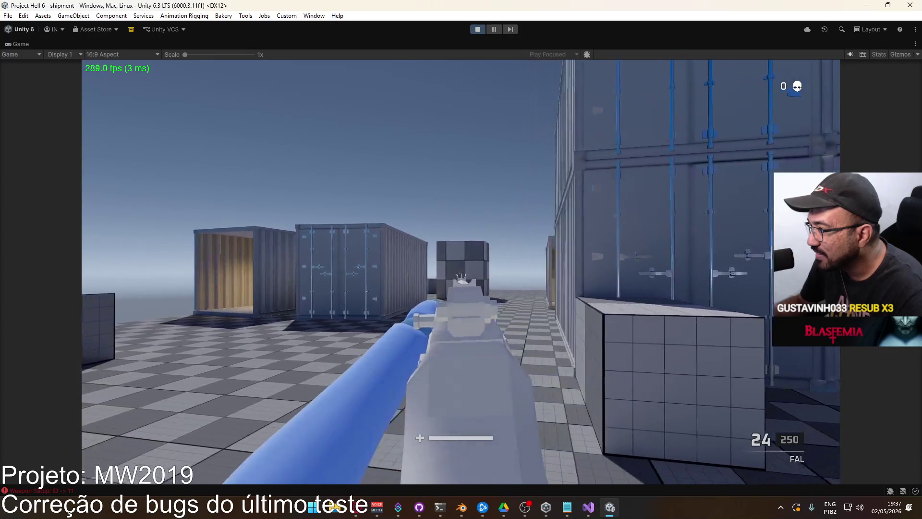
click(477, 307)
click(477, 307)
click(477, 306)
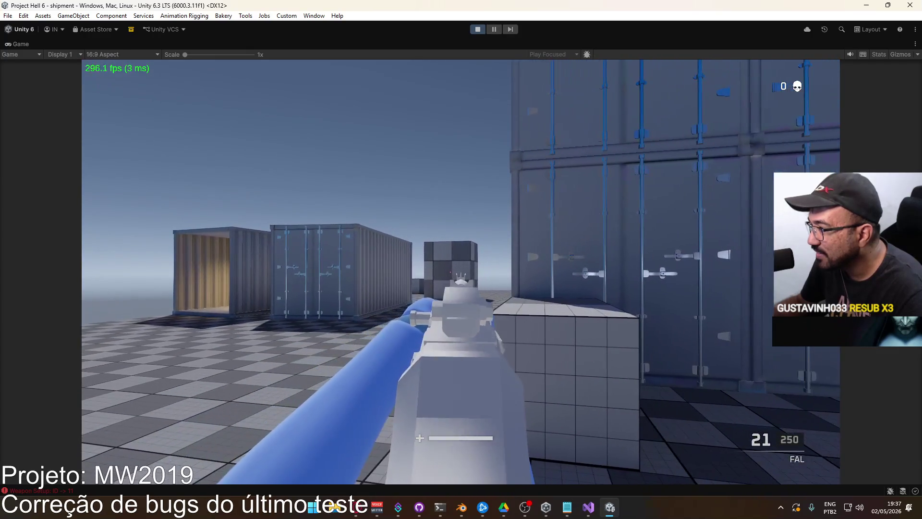
click(460, 271)
click(460, 271)
click(460, 272)
click(461, 271)
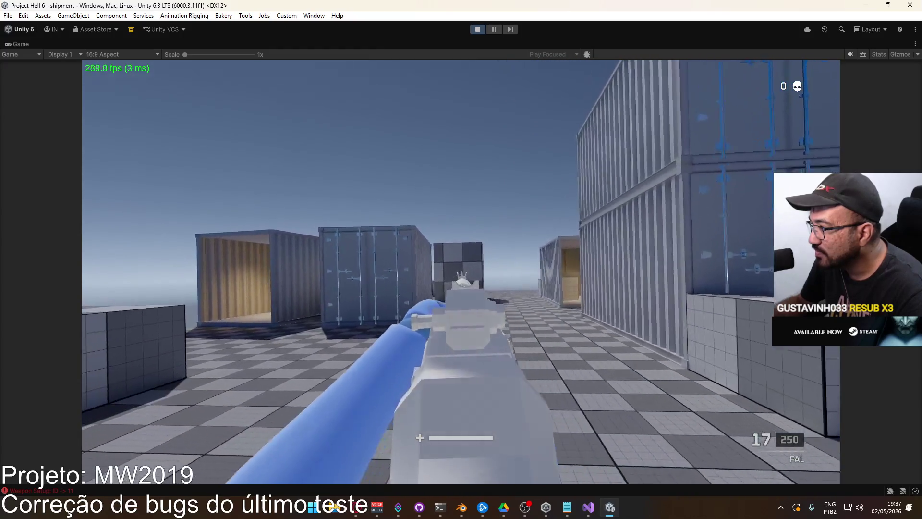
click(460, 272)
click(461, 271)
click(461, 271)
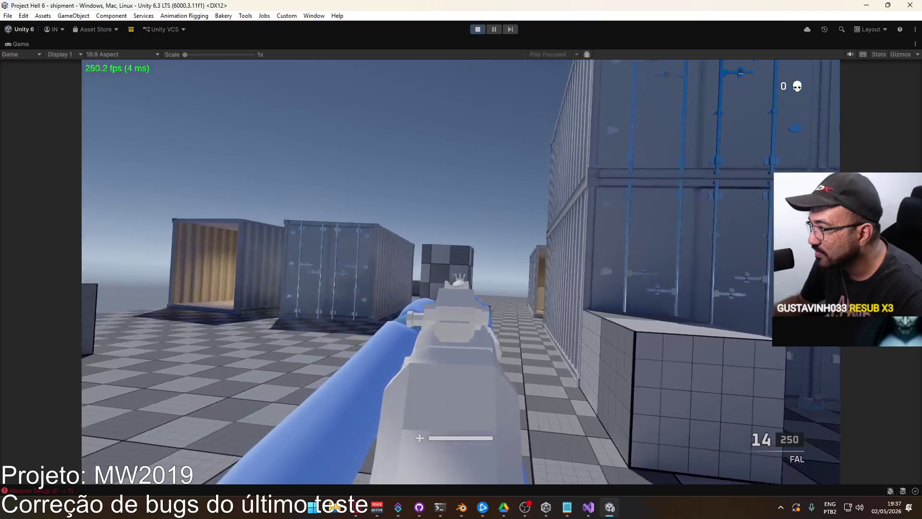
key(r)
Aim down the FAL's sights and fire nine shots to check the rear sight
right_click(461, 272)
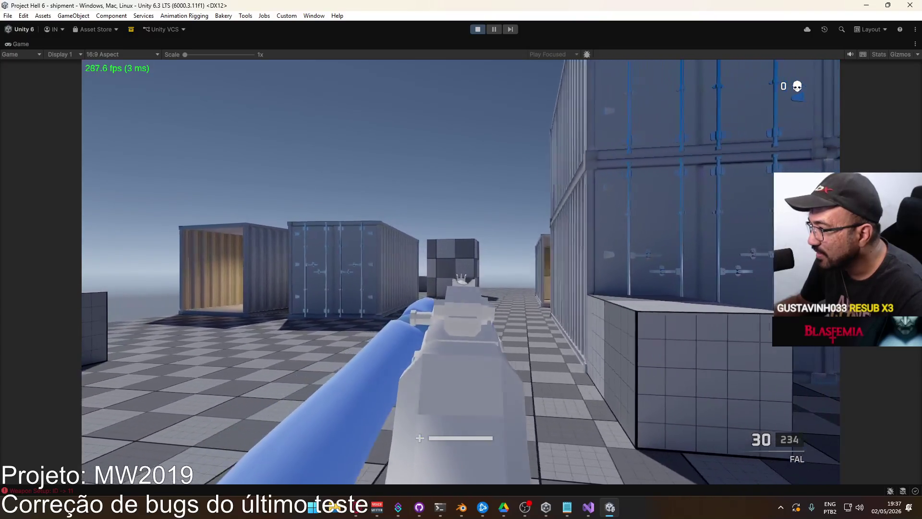
click(461, 271)
click(460, 271)
click(460, 271)
click(460, 271)
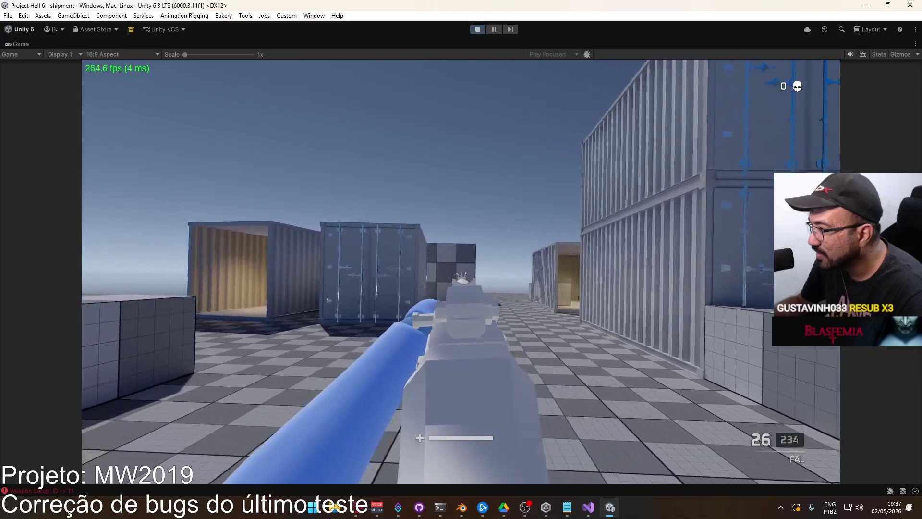
click(461, 271)
click(460, 272)
click(460, 271)
click(460, 271)
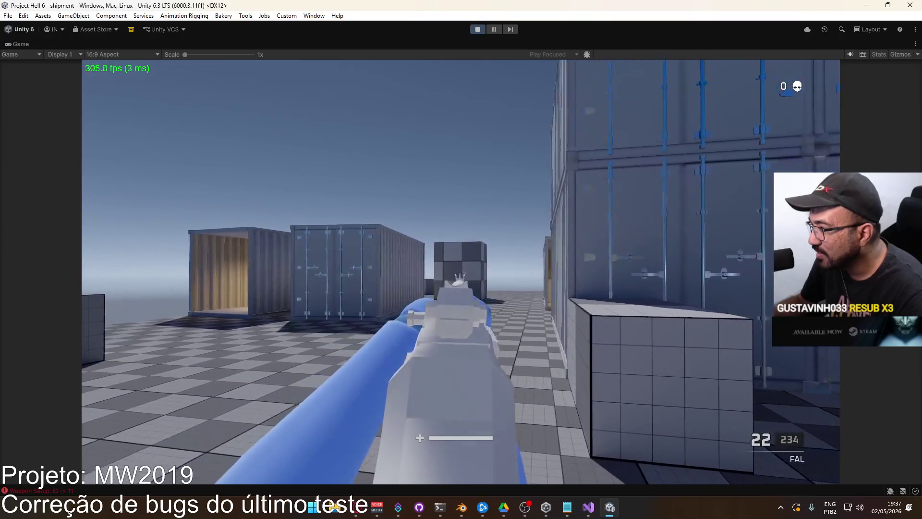
click(461, 271)
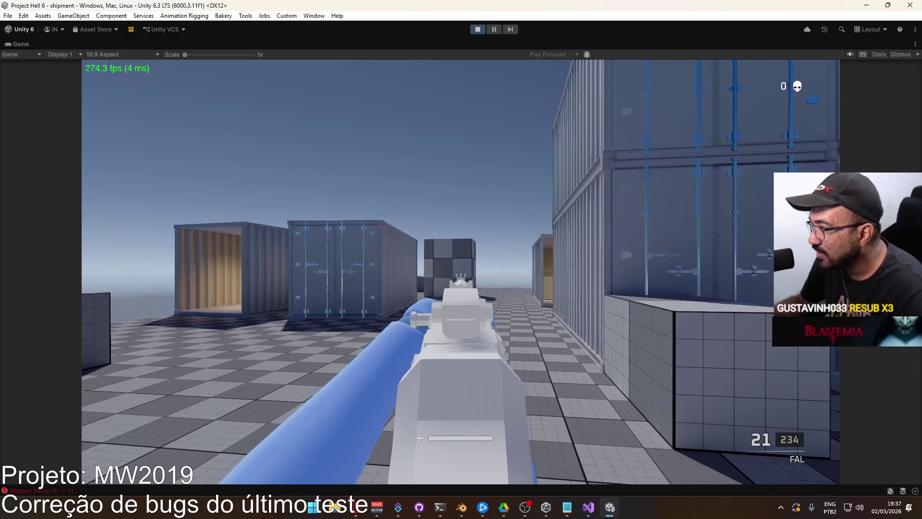
key(a)
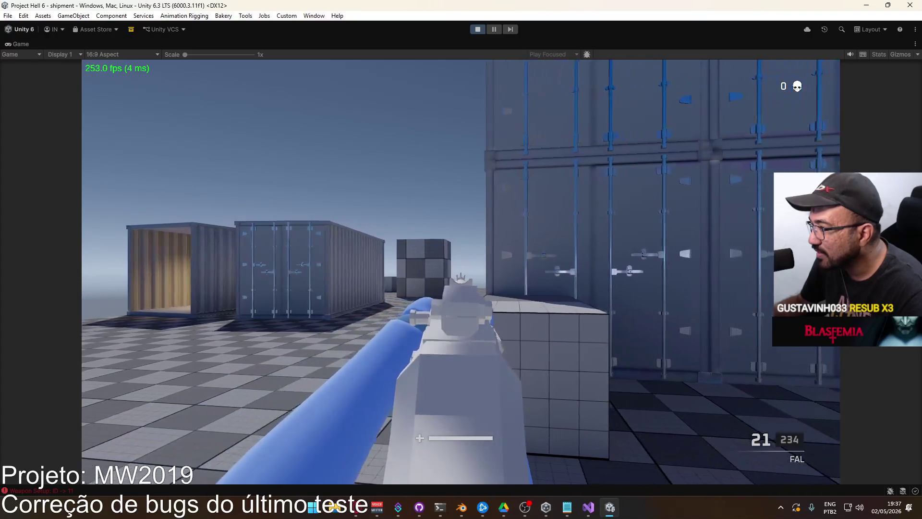
key(super)
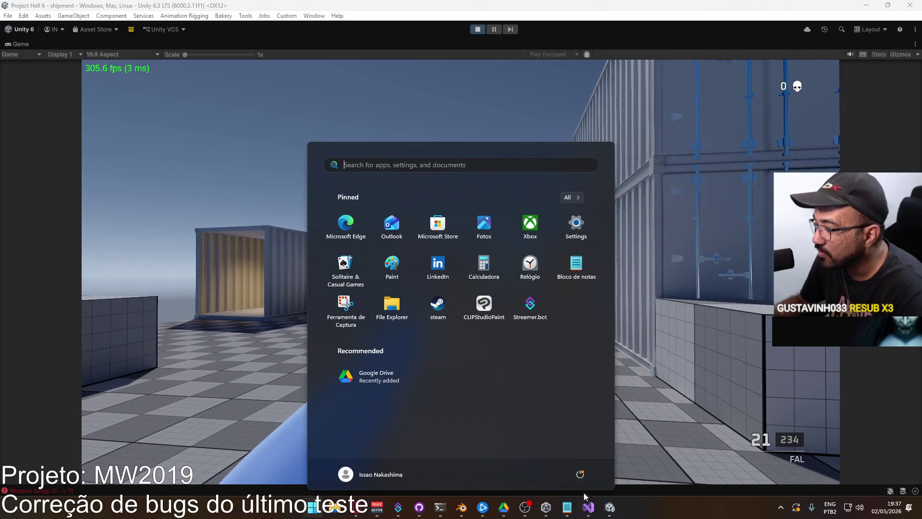
Back in Blender, view the rifle from the back and enter Edit Mode on FN FAL Body
click(464, 502)
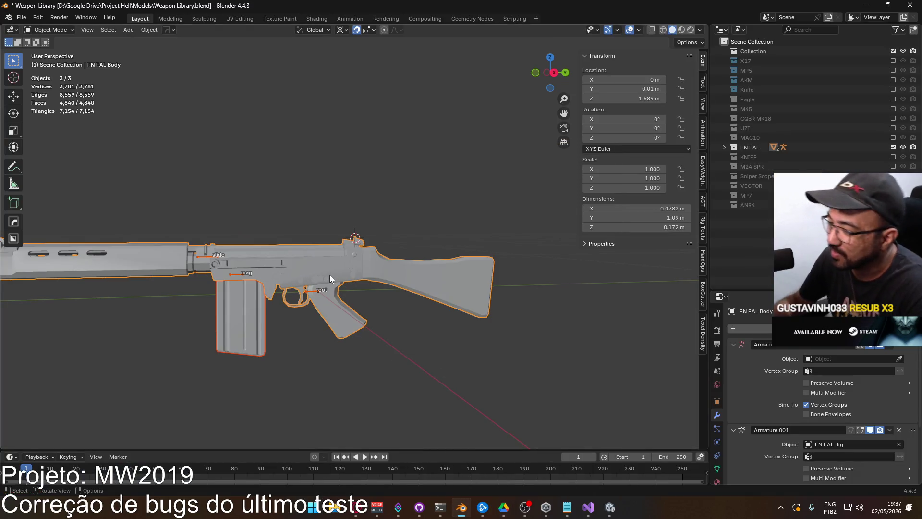
key(KP_3)
key(ctrl+KP_1)
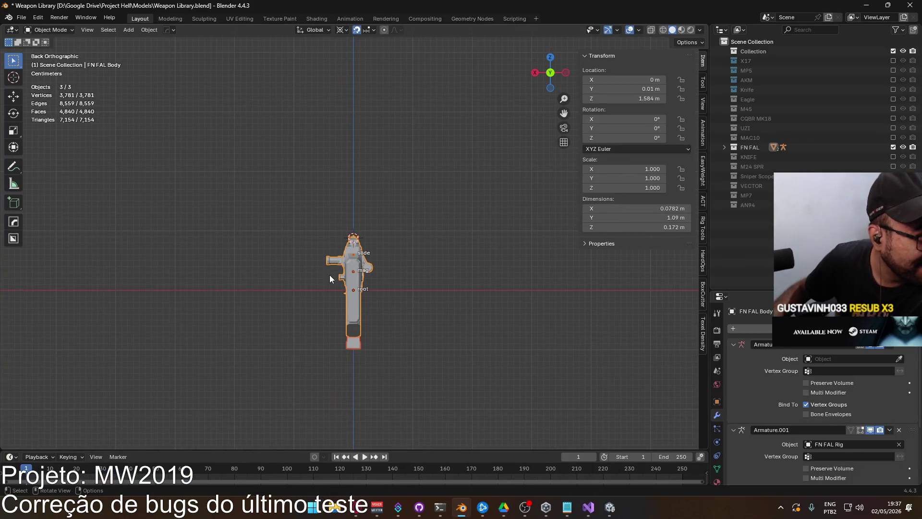
scroll(398, 240, up, 10)
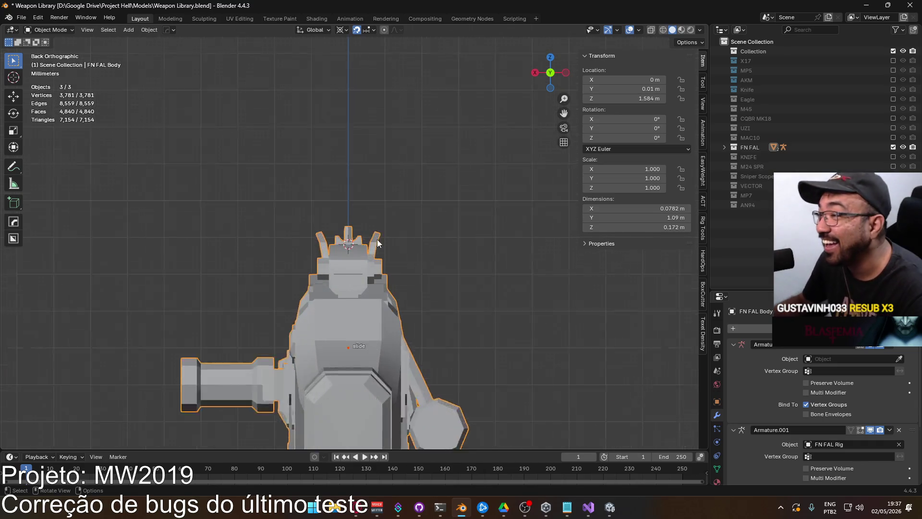
scroll(408, 240, up, 1)
key(Tab)
scroll(450, 195, up, 3)
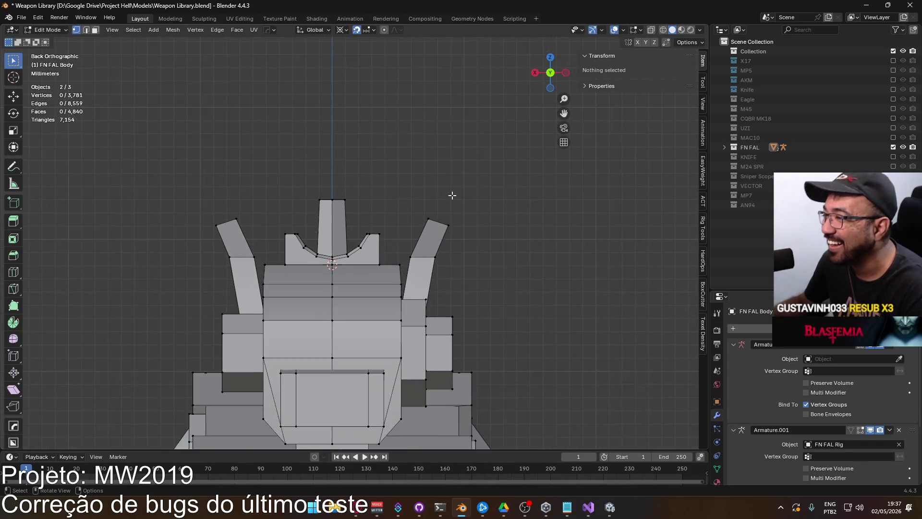
X-ray box-select the rear sight notch vertices and raise them by 0.001 m
key(b)
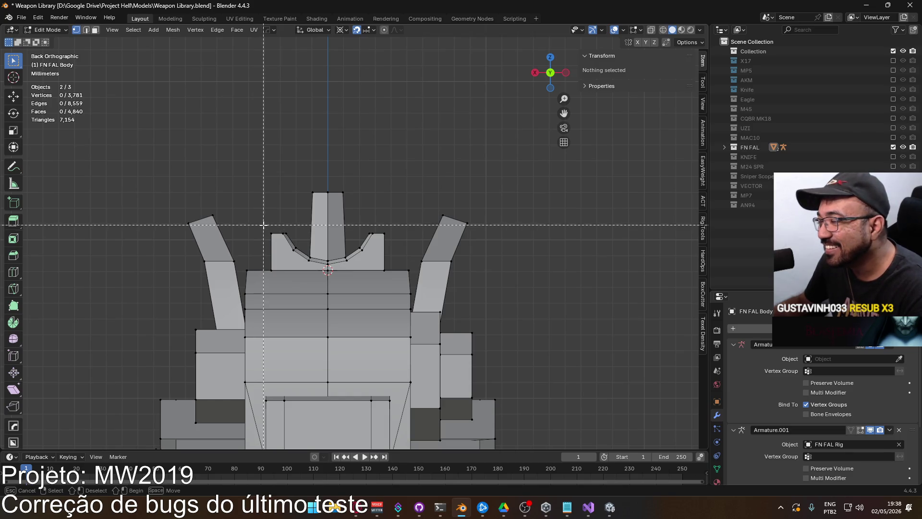
mouse_move(261, 225)
middle_down()
mouse_move(359, 253)
mouse_move(428, 244)
middle_up()
key(KP_3)
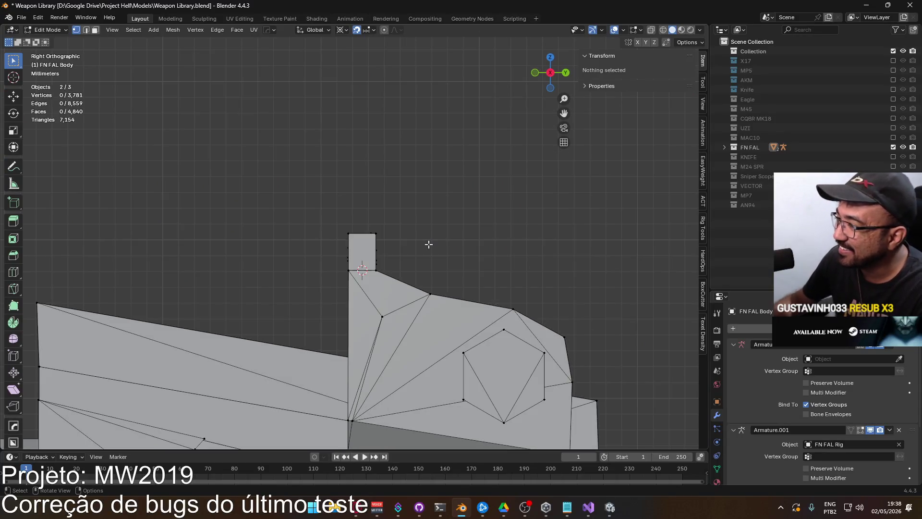
key(alt+z)
key(b)
drag(311, 207, 427, 265)
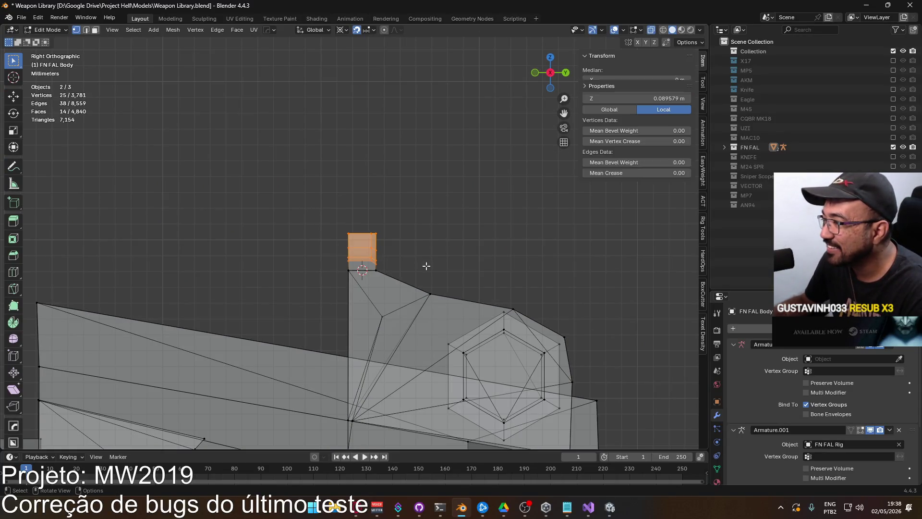
key(KP_1)
scroll(432, 260, up, 2)
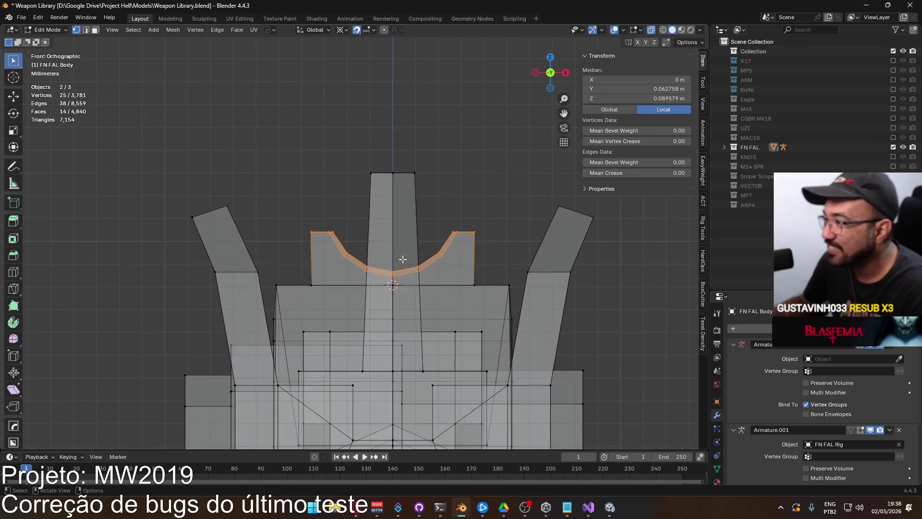
key(g)
click(415, 244)
scroll(420, 245, down, 4)
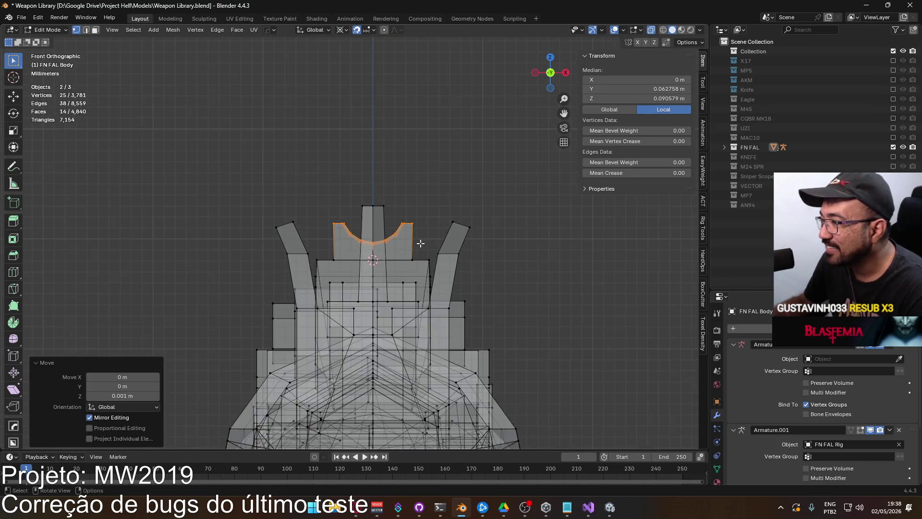
Save the file and re-export all three rifle objects, overwriting Weapon FAL.fbx
key(ctrl+s)
key(Tab)
scroll(445, 235, down, 5)
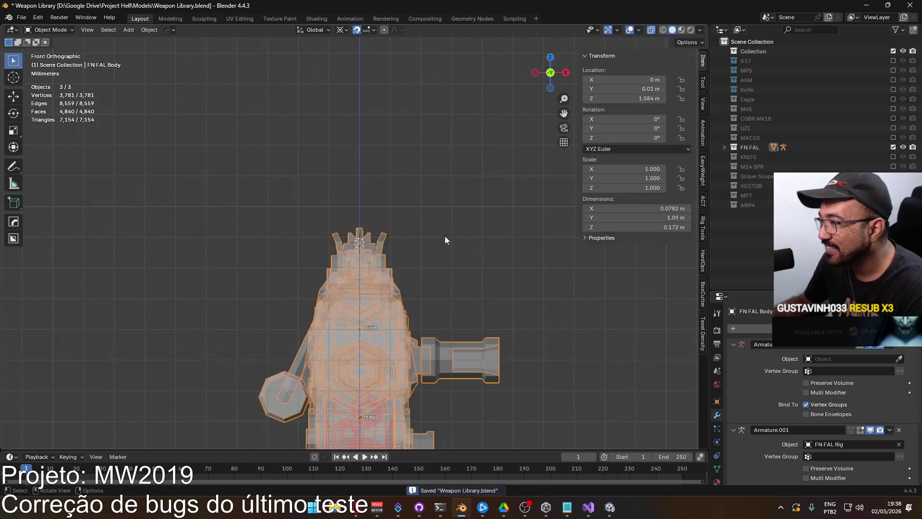
drag(225, 189, 453, 408)
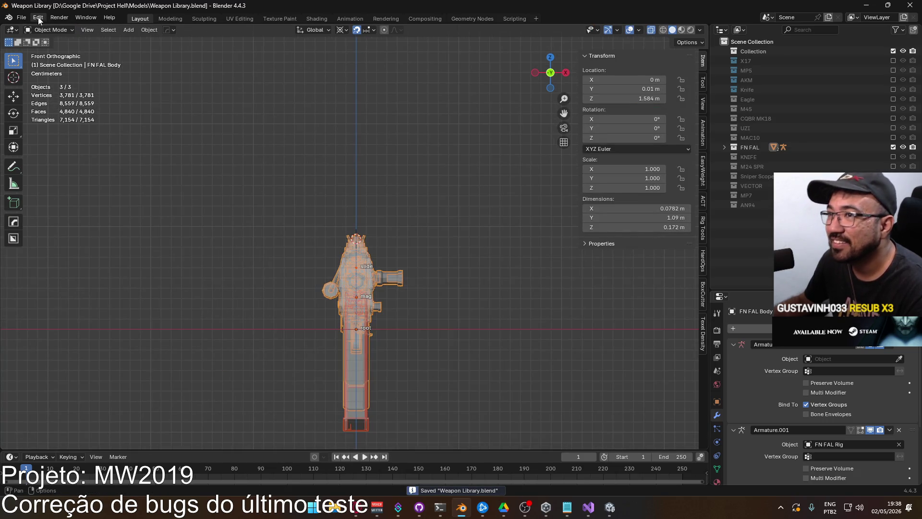
click(21, 17)
mouse_move(68, 164)
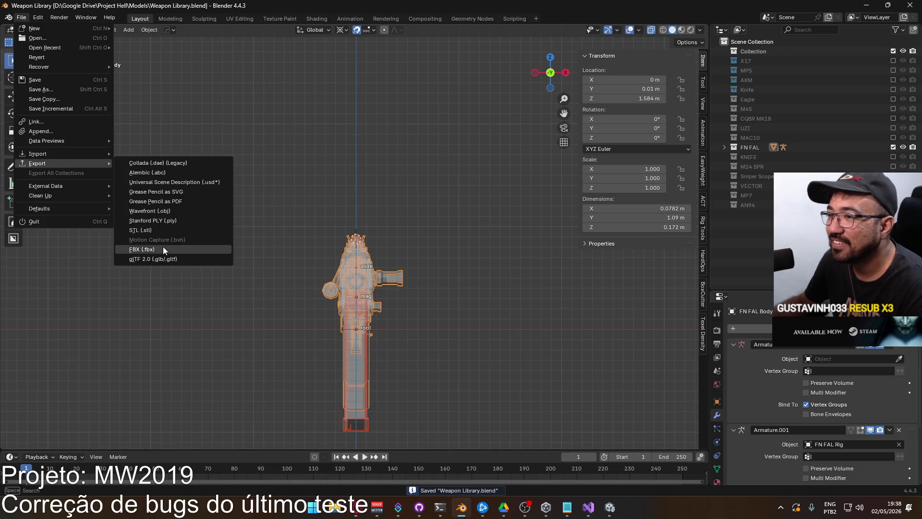
click(162, 248)
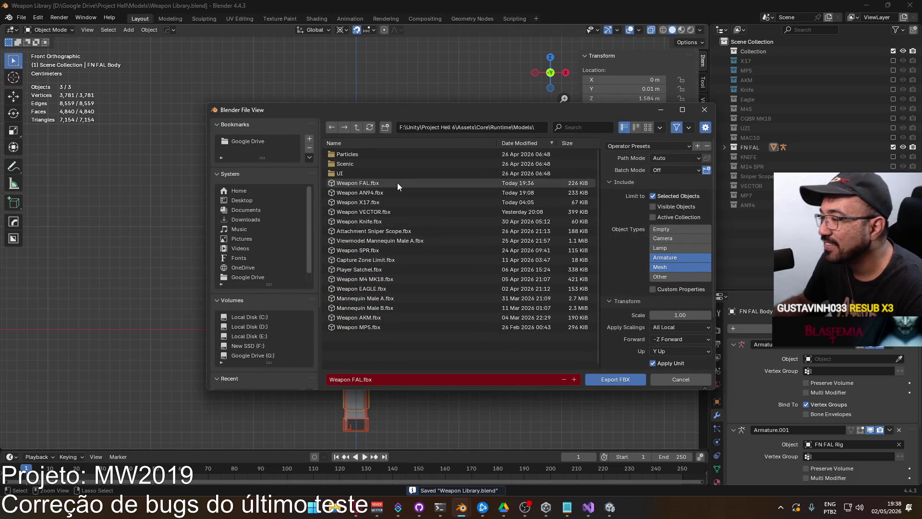
click(396, 183)
key(alt+Tab)
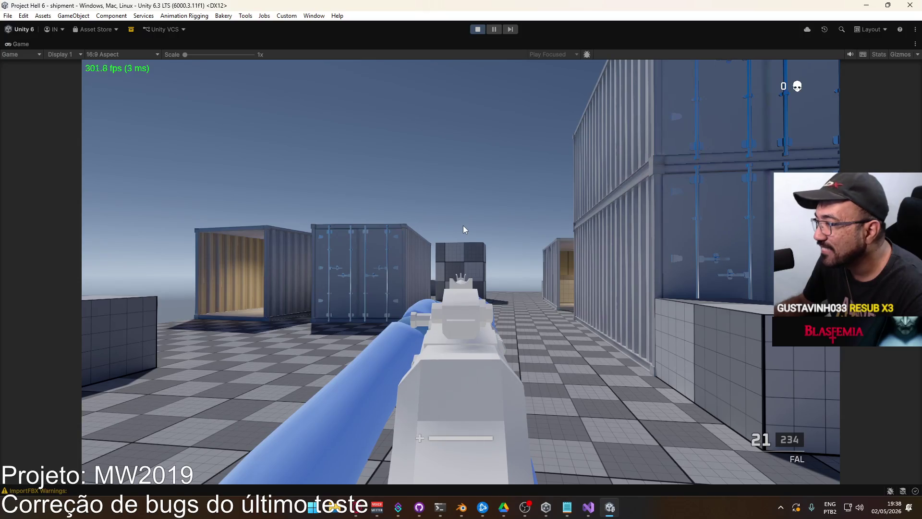
Walk around the containers to inspect the FAL's iron sights, then return to Blender's front view
click(462, 226)
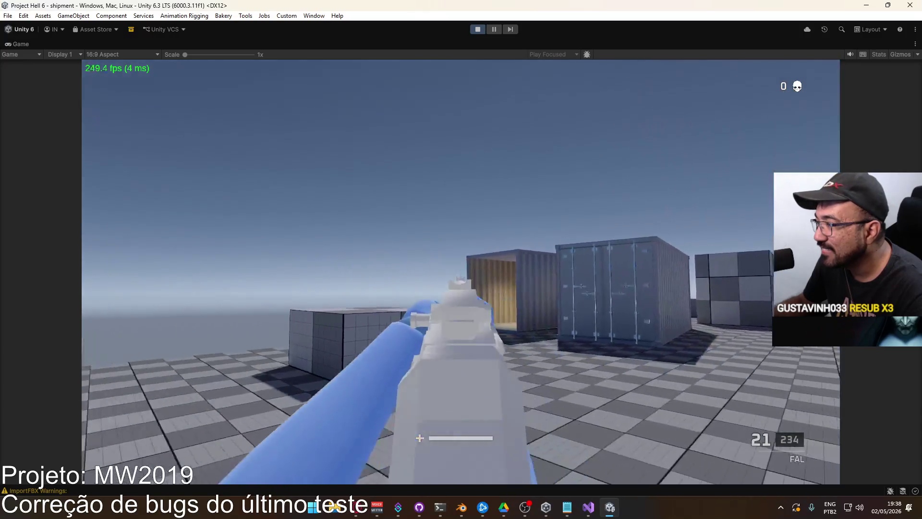
key(w)
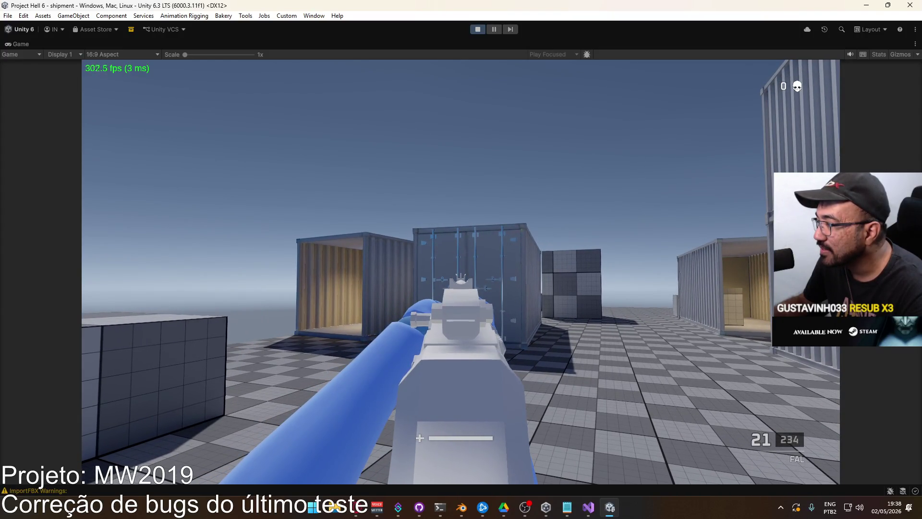
key(alt+Tab)
key(KP_1)
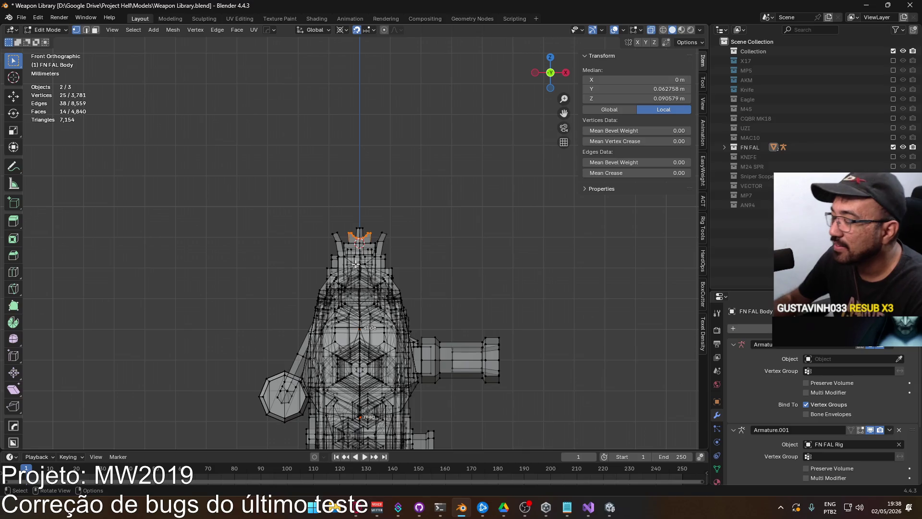
Raise the notch faces another 0.001 m and inspect the rear sight in perspective
key(KP_3)
scroll(401, 222, up, 6)
key(g)
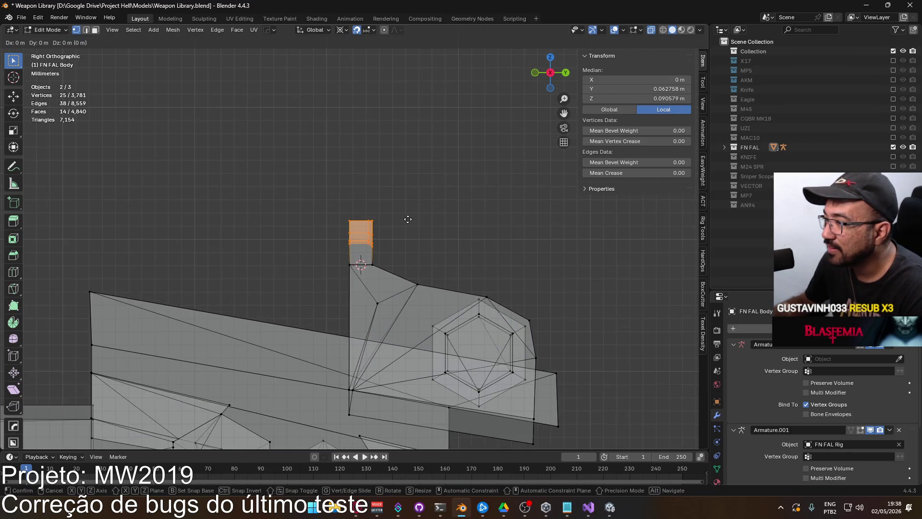
click(406, 212)
key(KP_1)
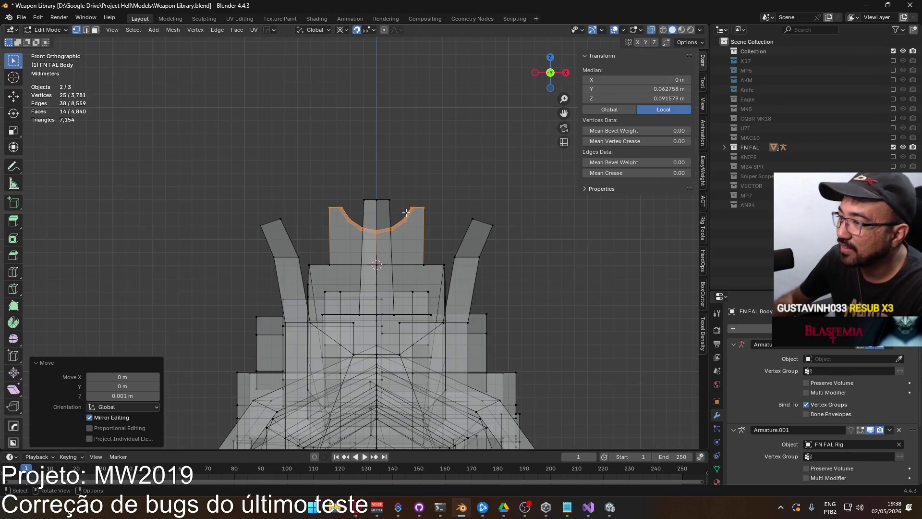
scroll(420, 245, down, 10)
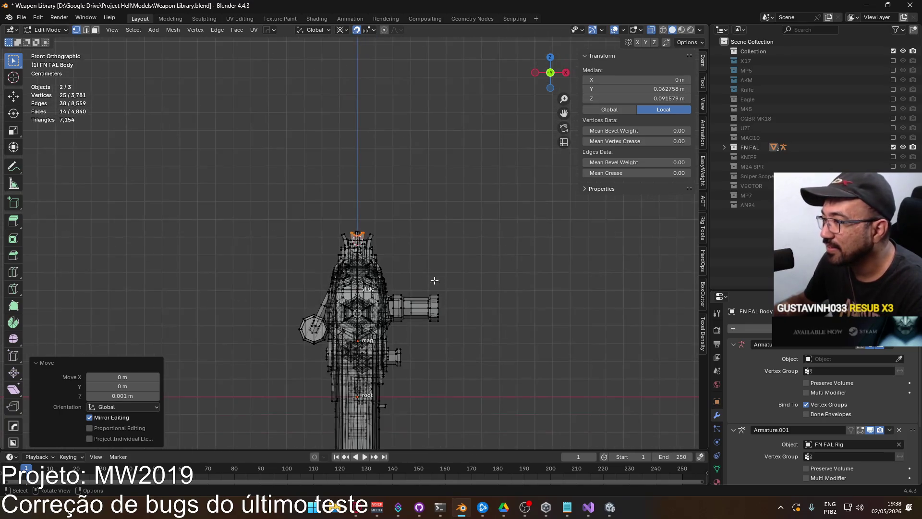
scroll(354, 234, up, 5)
mouse_move(354, 234)
middle_down()
mouse_move(297, 270)
mouse_move(356, 274)
middle_up()
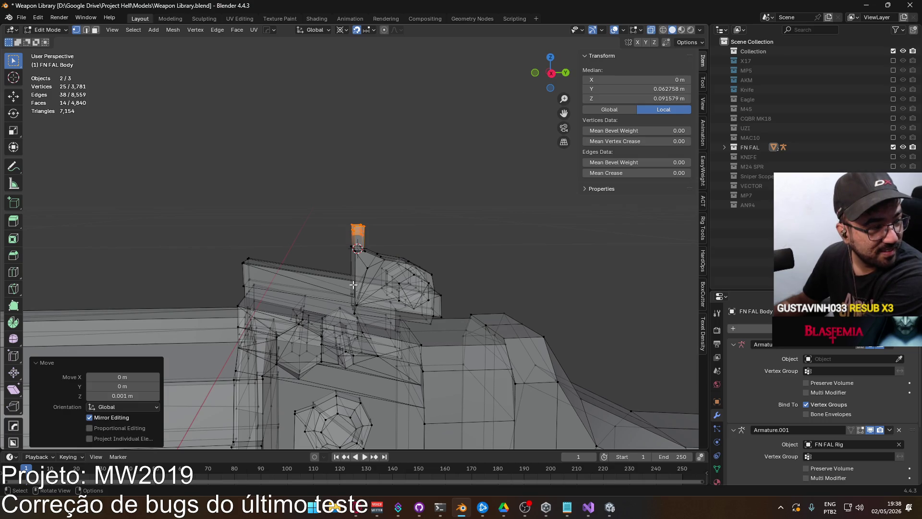
Box-select the rear sight post in right view and raise it 0.001 m
key(KP_3)
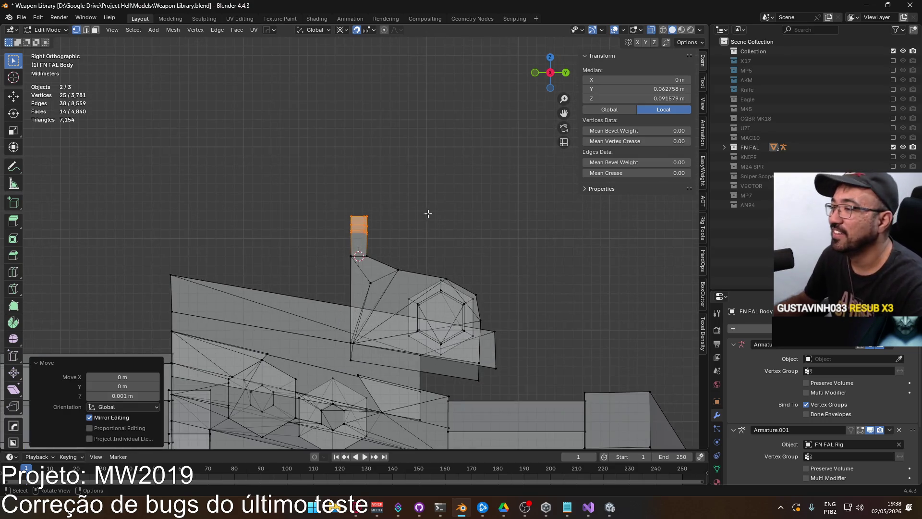
click(430, 211)
scroll(430, 212, up, 2)
drag(325, 258, 417, 267)
key(g)
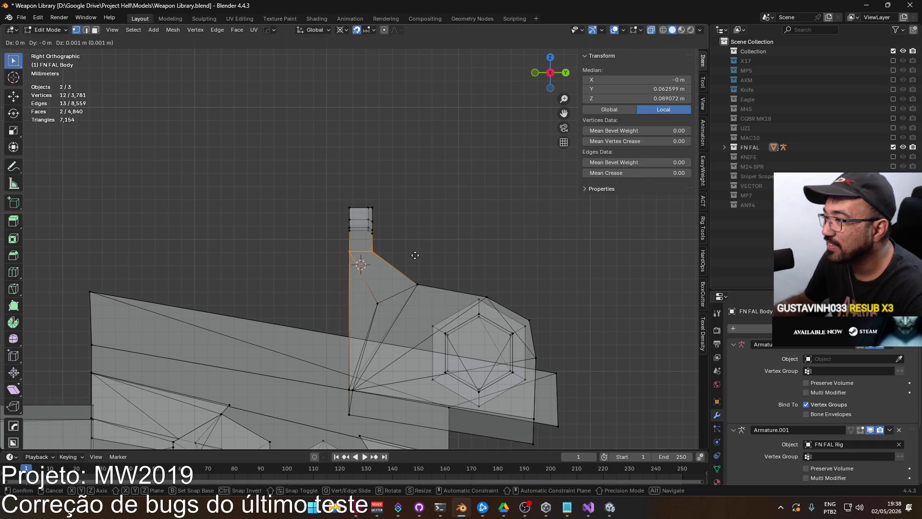
click(416, 256)
scroll(423, 274, down, 3)
scroll(423, 274, down, 8)
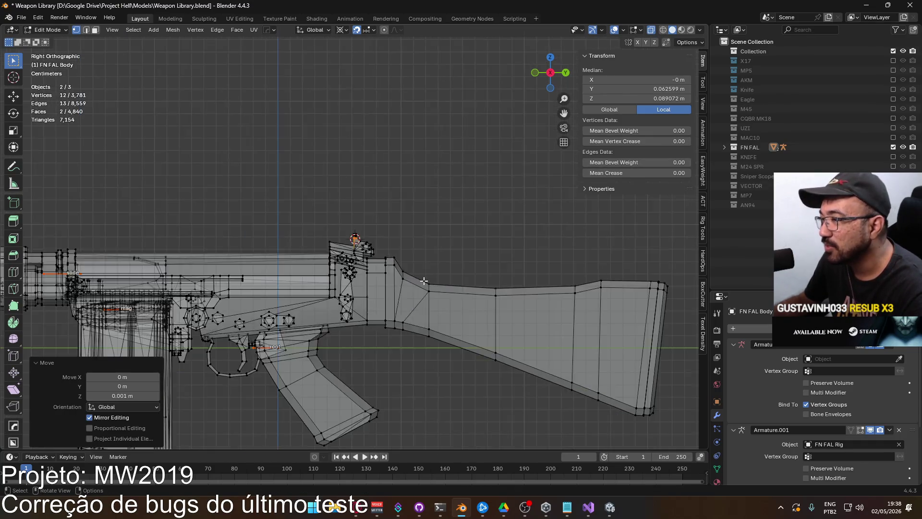
Save Weapon Library.blend and overwrite Weapon FAL.fbx with the updated rifle
key(Tab)
key(ctrl+s)
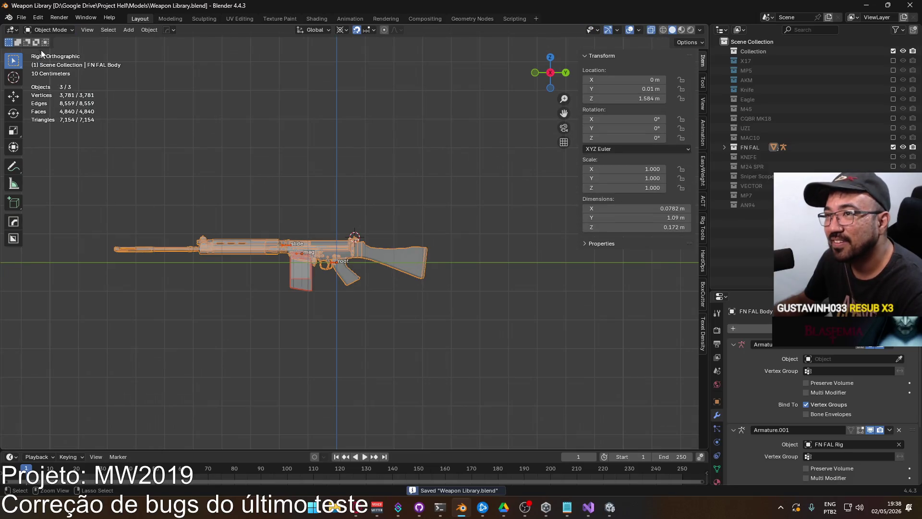
click(24, 21)
mouse_move(76, 165)
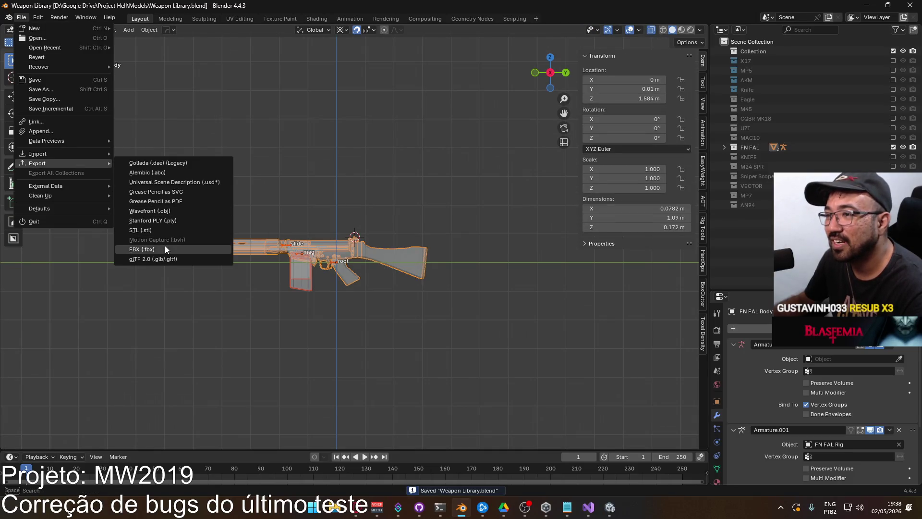
click(165, 247)
double_click(348, 180)
key(alt+Tab)
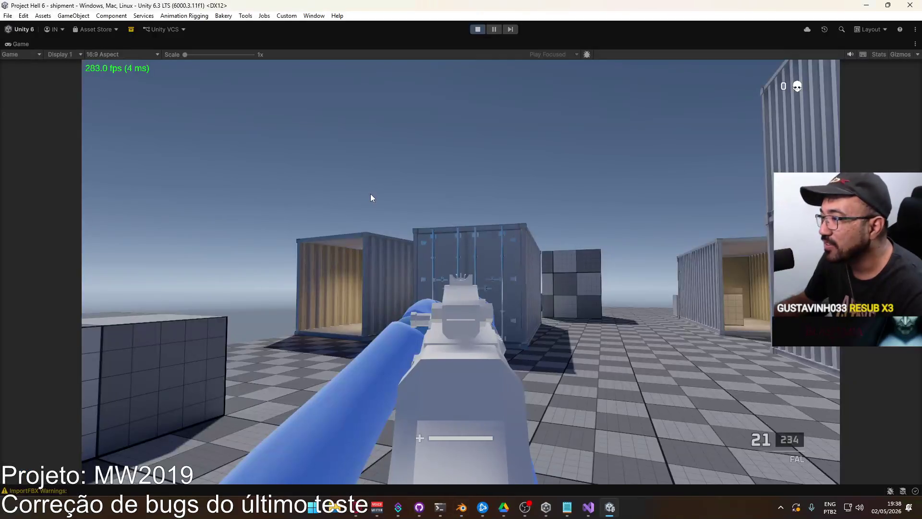
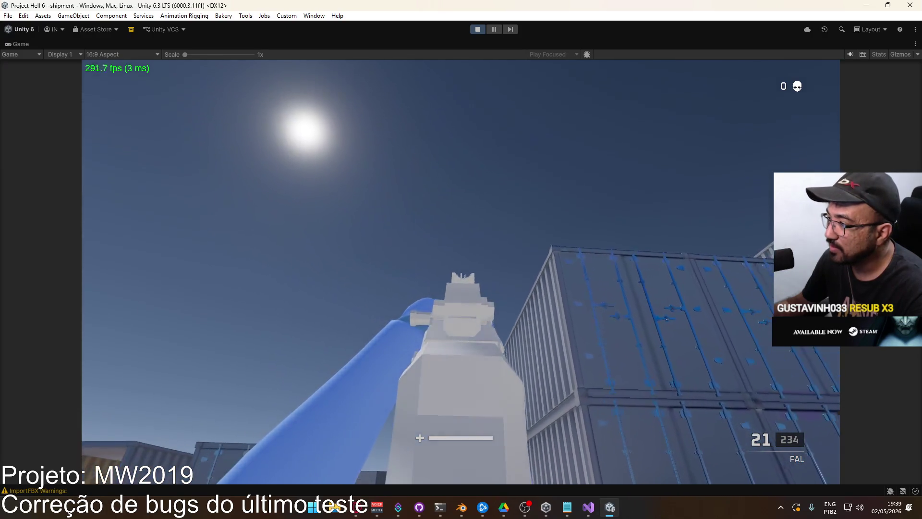
Leave the Unity play test and bring up Weapon Library.blend showing the FN FAL body in Blender
key(super)
key(super)
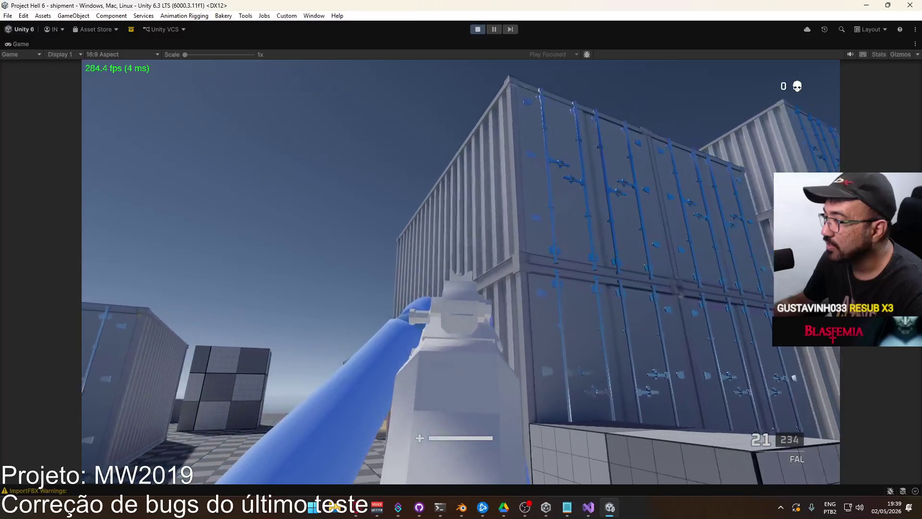
key(alt+Tab)
scroll(362, 241, up, 8)
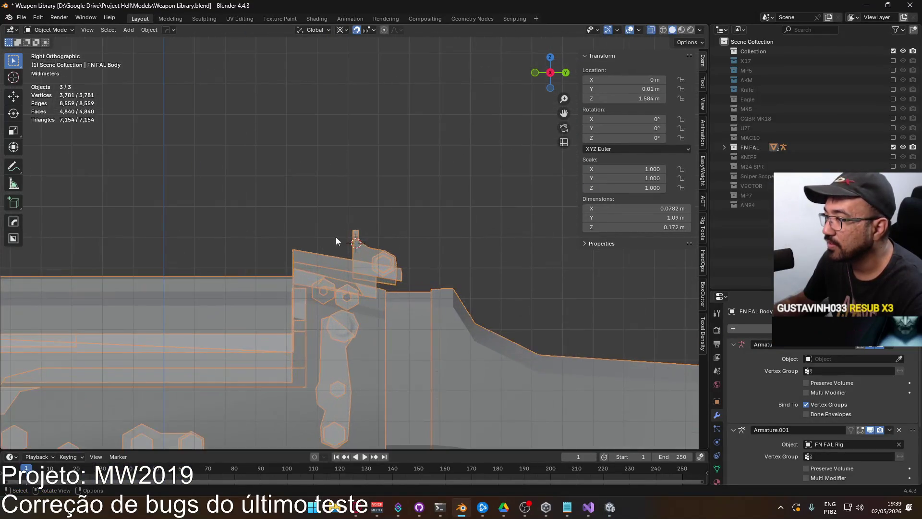
Enter Edit Mode on the FN FAL body and frame the rear sight from the back
key(Tab)
key(alt+z)
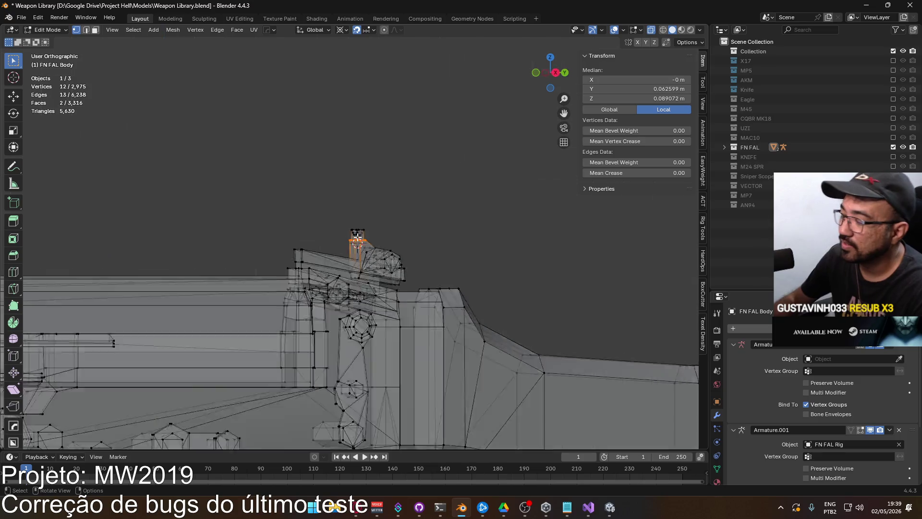
key(KP_1)
key(alt+a)
key(ctrl+KP_1)
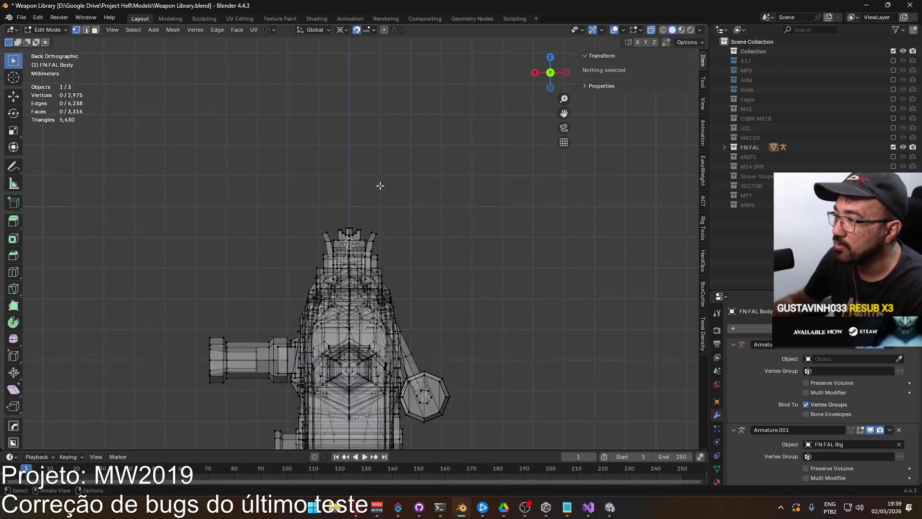
scroll(327, 233, up, 8)
key(alt+z)
scroll(315, 164, up, 3)
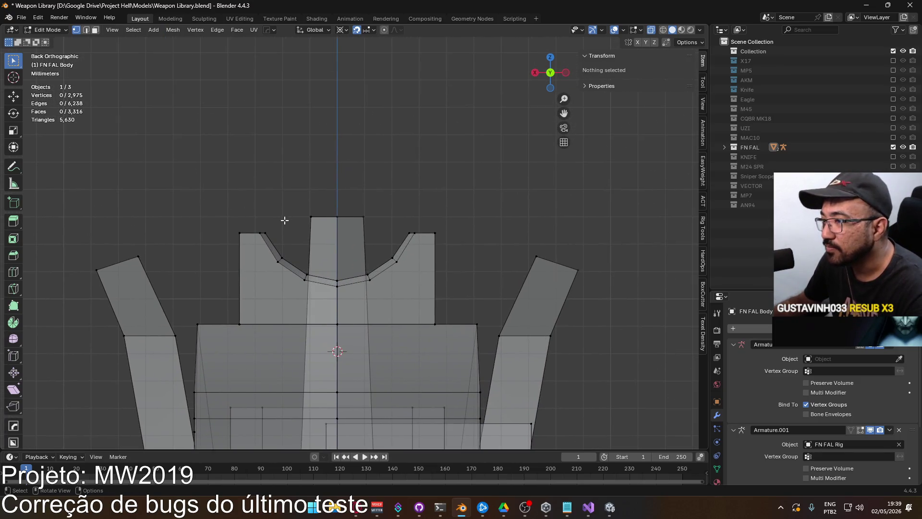
Reposition a vertex on the rear sight's top-left curve
click(270, 228)
mouse_move(309, 222)
middle_down()
mouse_move(288, 223)
mouse_move(354, 232)
mouse_move(304, 220)
mouse_move(297, 227)
middle_up()
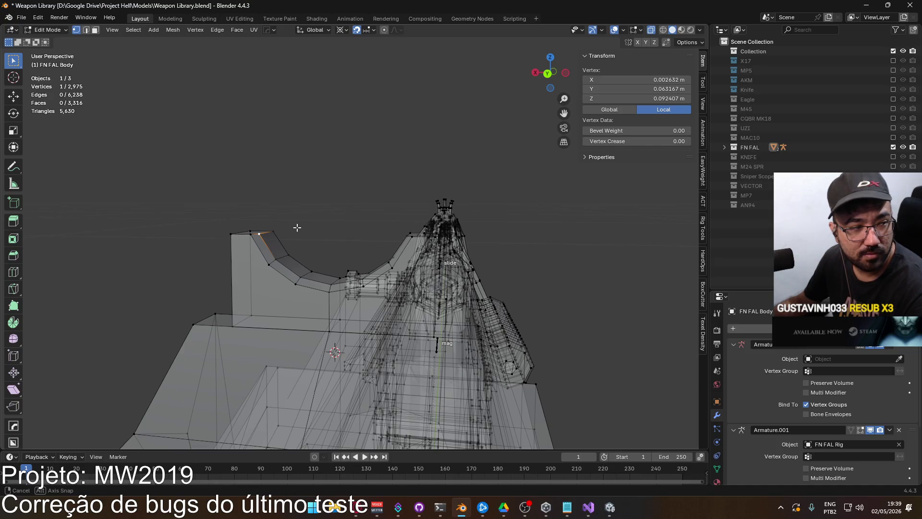
key(g)
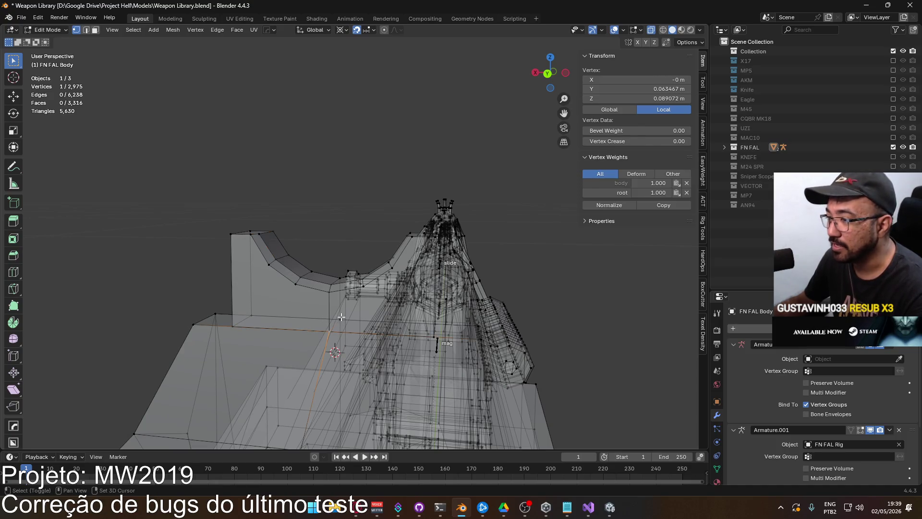
click(340, 318)
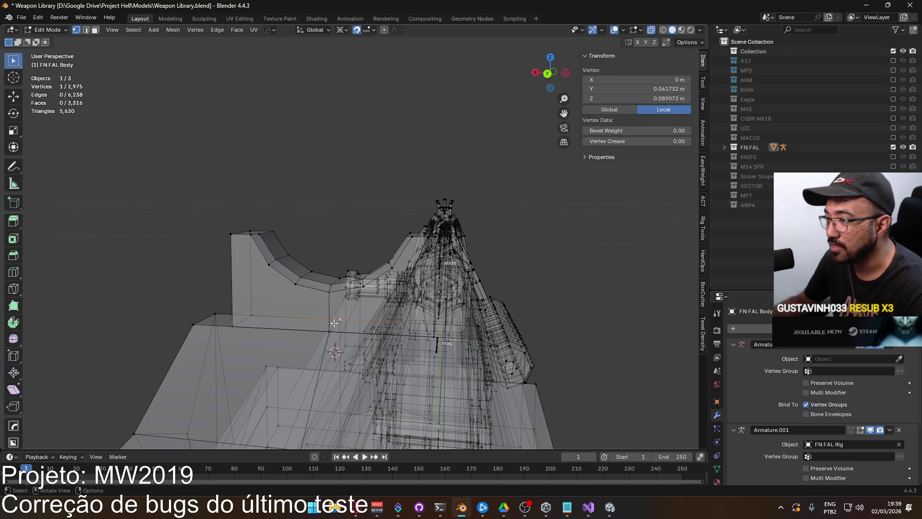
Snap the 3D cursor to the two sight-base vertices, then select a rear sight face
shift+click(331, 324)
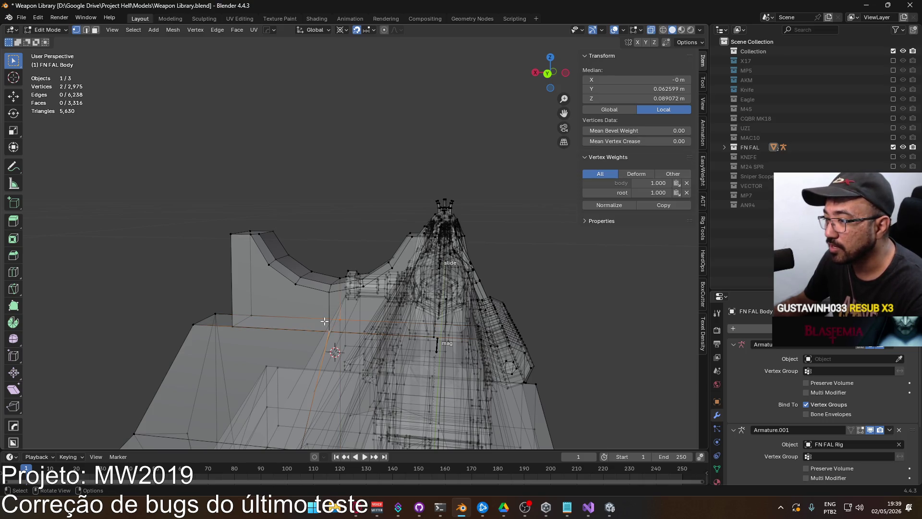
click(331, 294)
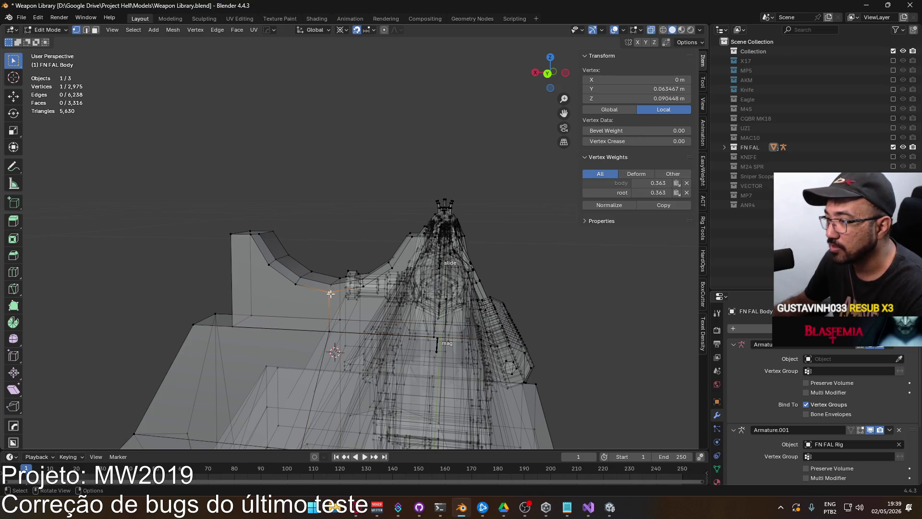
shift+click(330, 326)
key(q)
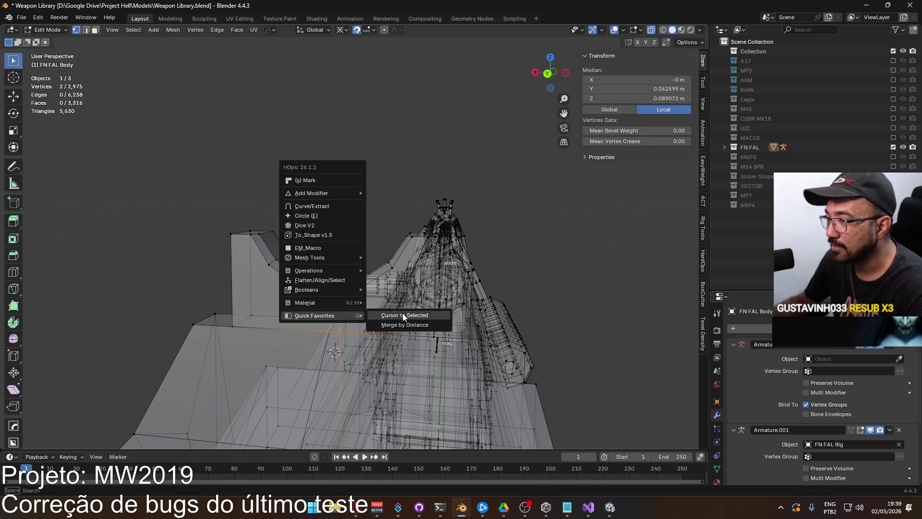
click(404, 315)
key(3)
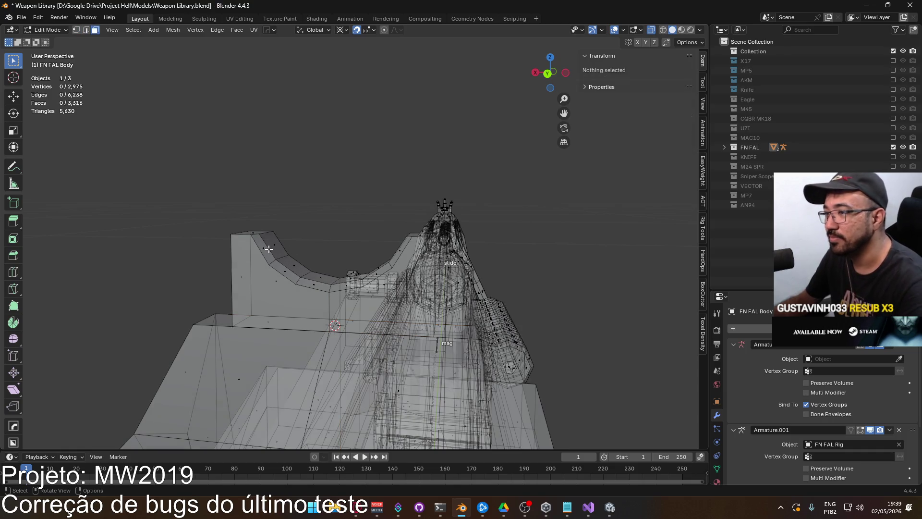
click(271, 248)
Select the connected rear sight piece and try scaling it numerically from the front view
key(ctrl+l)
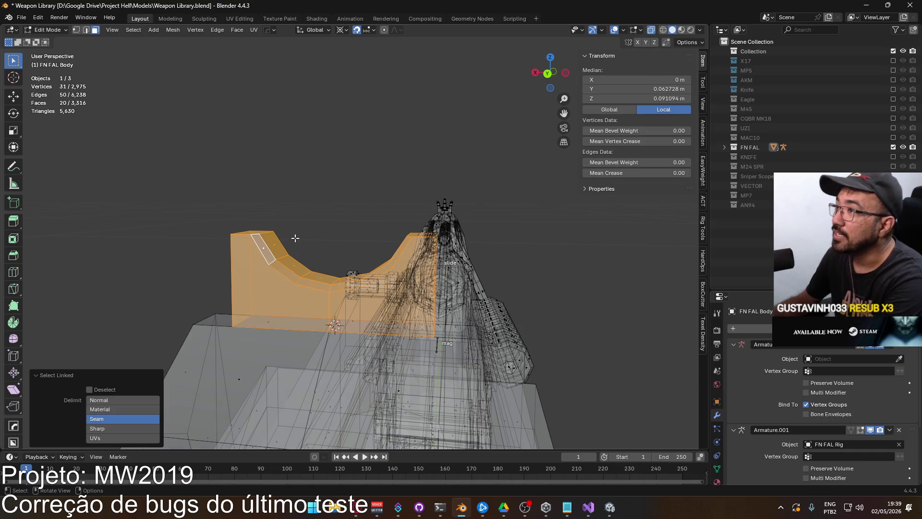
key(KP_1)
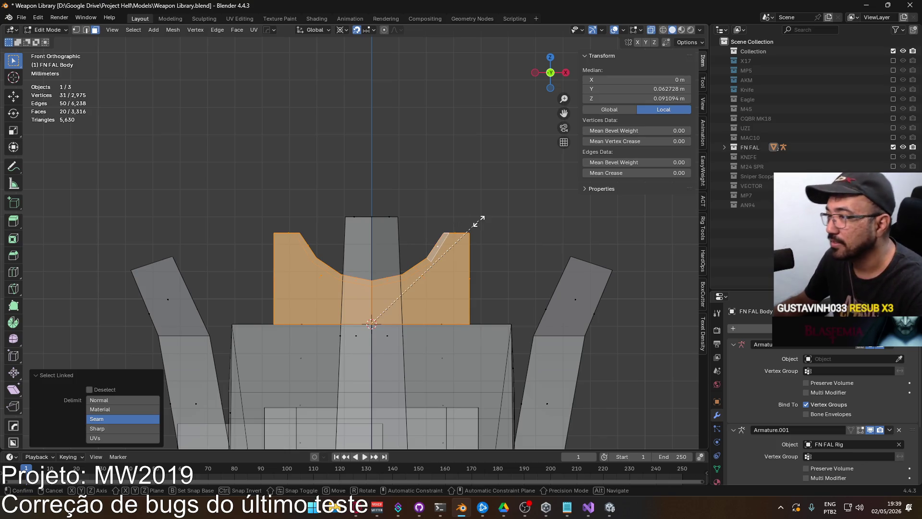
key(s)
key(equal)
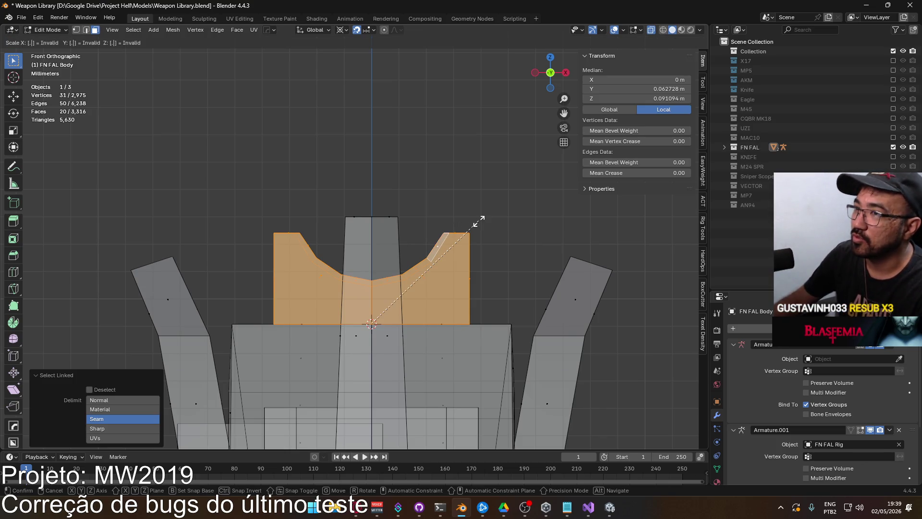
text(.4)
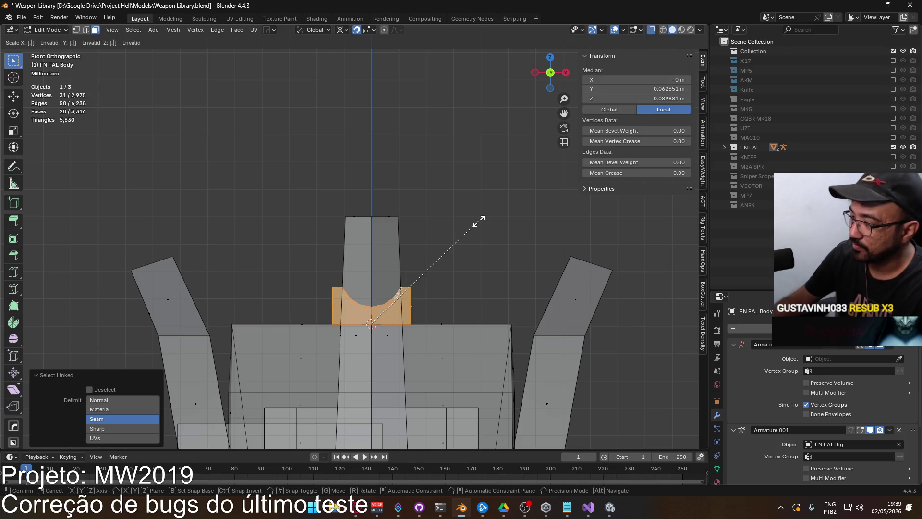
text(.7)
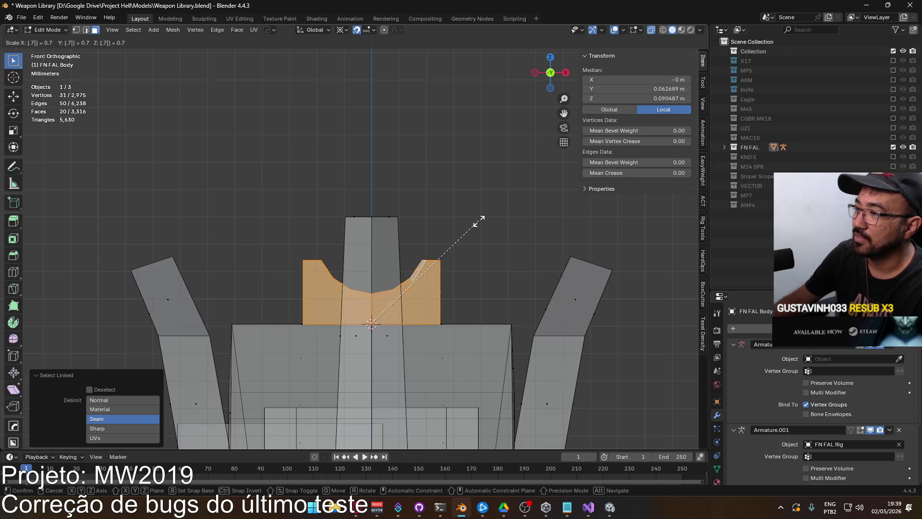
key(Return)
middle_drag(479, 221, 410, 288)
key(s)
key(shift+y)
text(7)
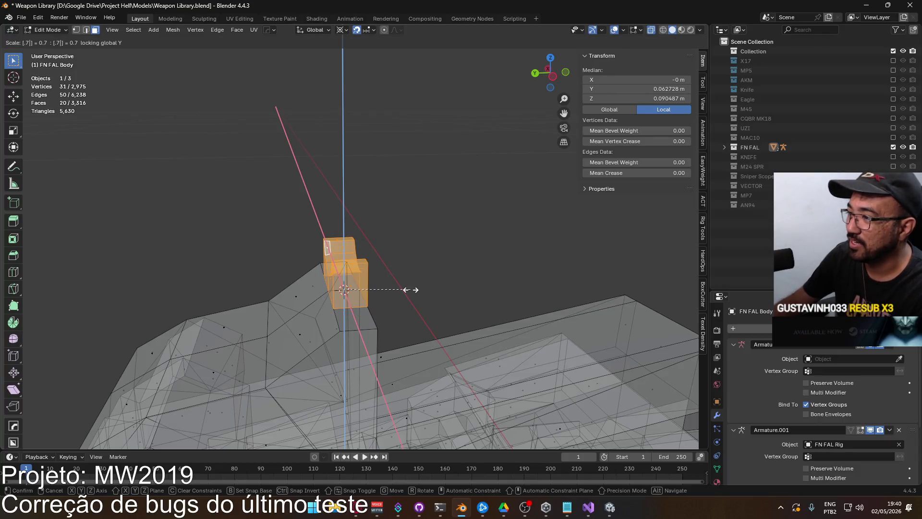
key(Escape)
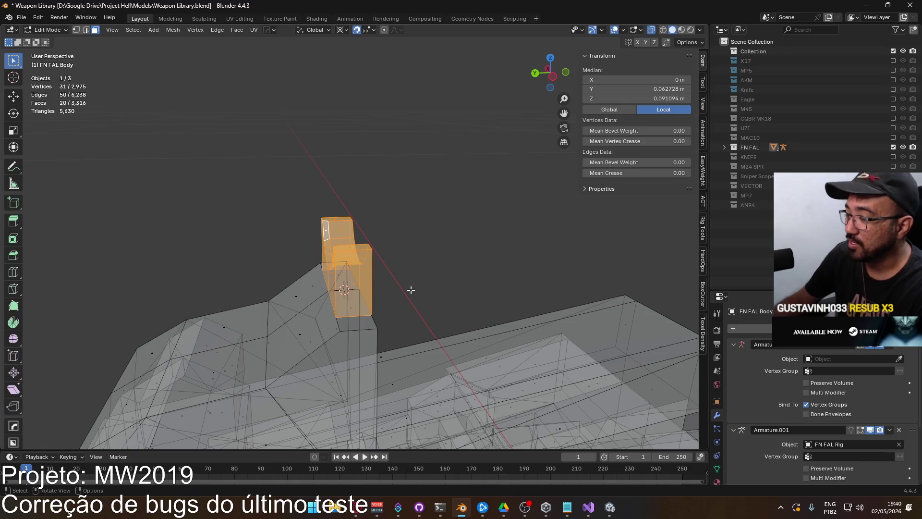
Shrink the sight 0.7 on width and height, then undo it to retry
key(s)
key(shift+y)
text(7)
key(Return)
key(KP_1)
scroll(444, 270, up, 3)
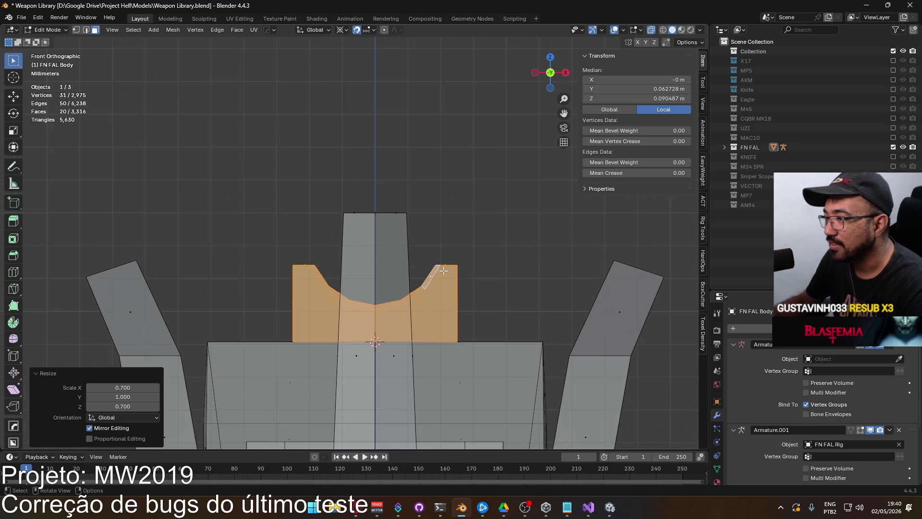
key(ctrl+z)
Scale the rear sight to 0.7 on X and Z, keeping its Y depth
key(s)
key(y)
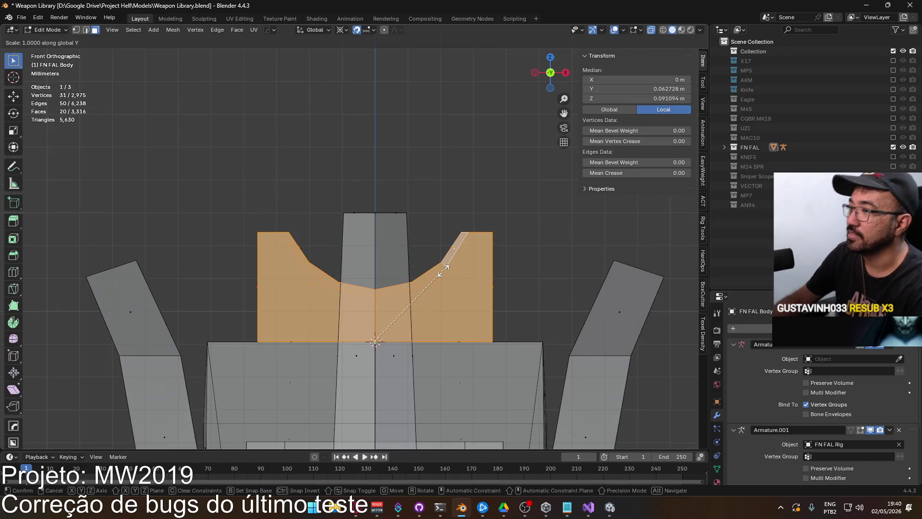
key(Return)
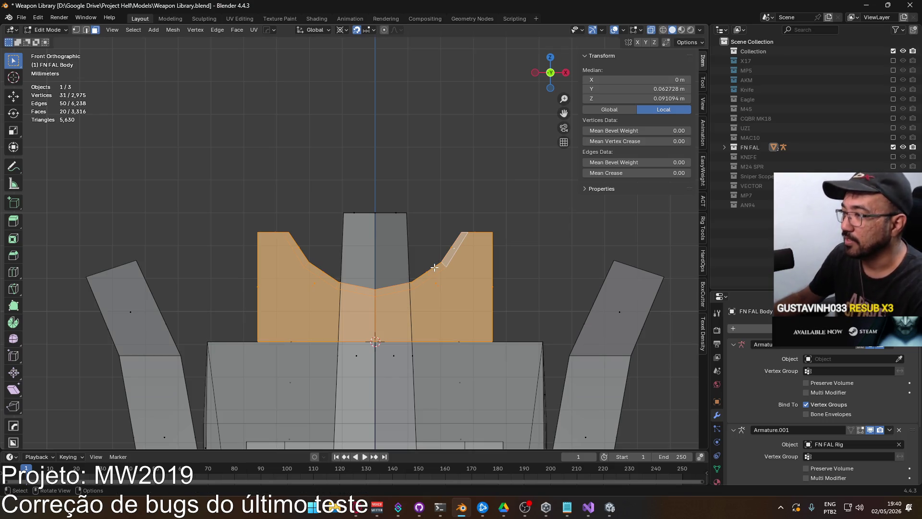
key(s)
key(y)
text(.7)
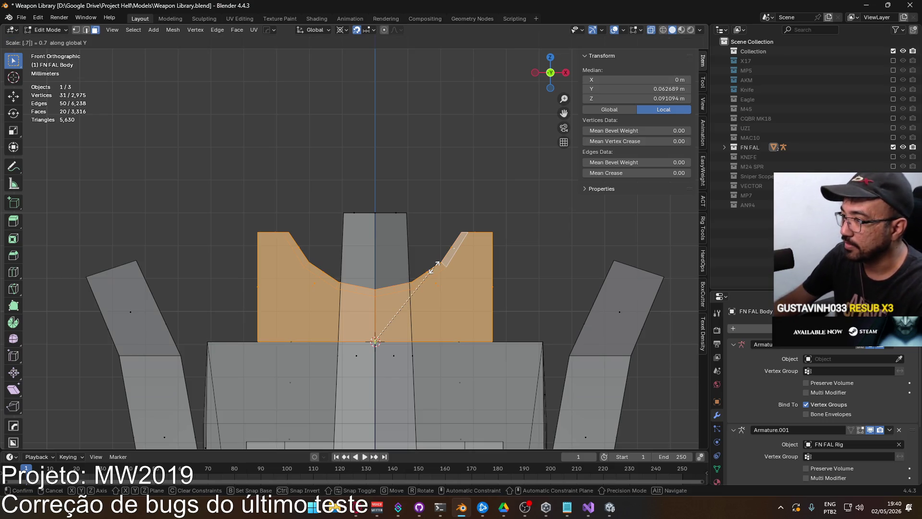
key(BackSpace)
key(BackSpace)
key(c)
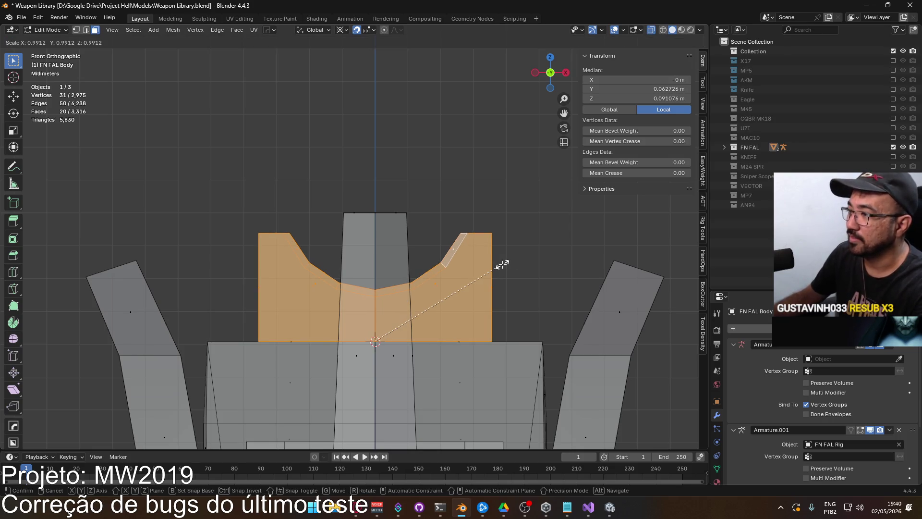
key(shift+y)
text(7)
key(Return)
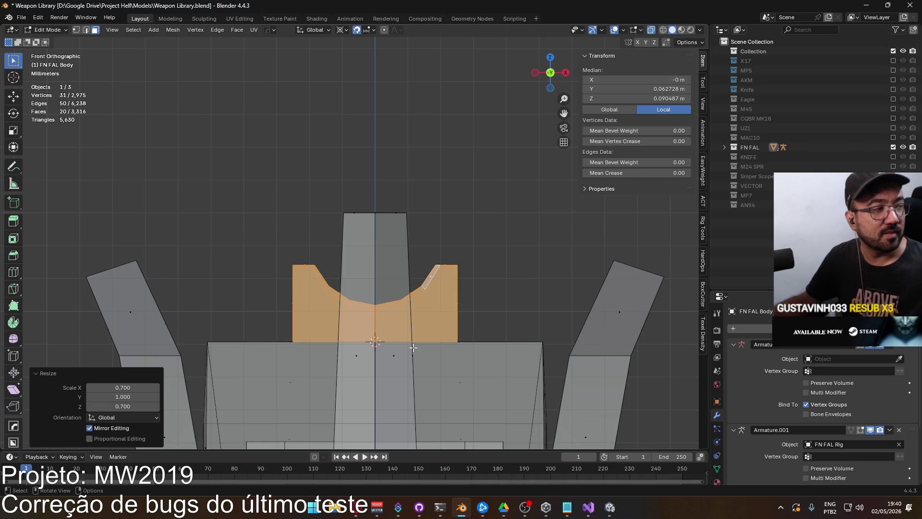
Box-select the sight's upper vertices and raise them slightly along Z
key(alt+a)
scroll(387, 255, down, 2)
key(1)
key(b)
mouse_move(229, 234)
mouse_down()
mouse_move(537, 319)
mouse_move(504, 322)
mouse_up()
key(g)
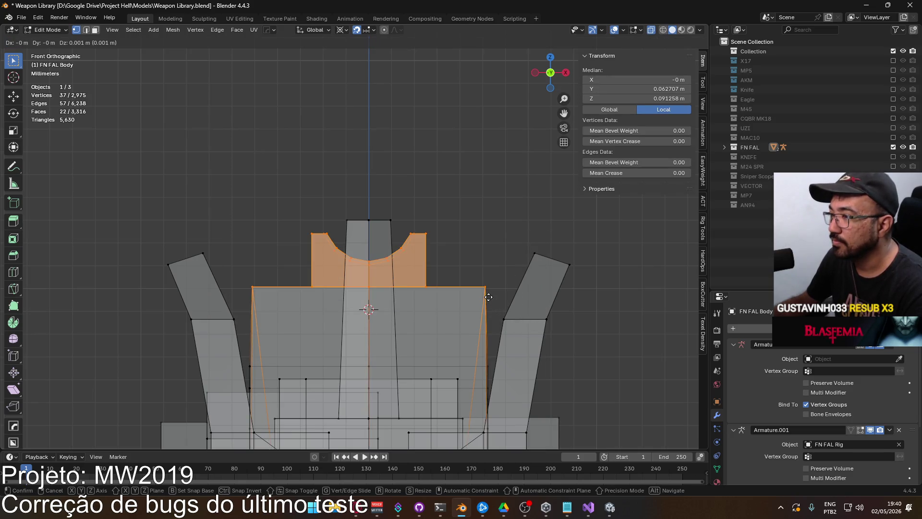
right_click(489, 297)
scroll(350, 262, up, 3)
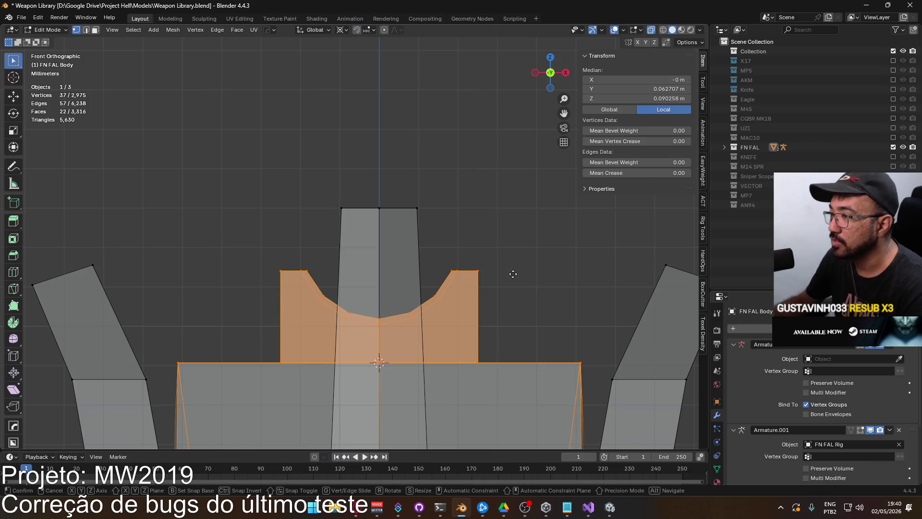
key(g)
key(z)
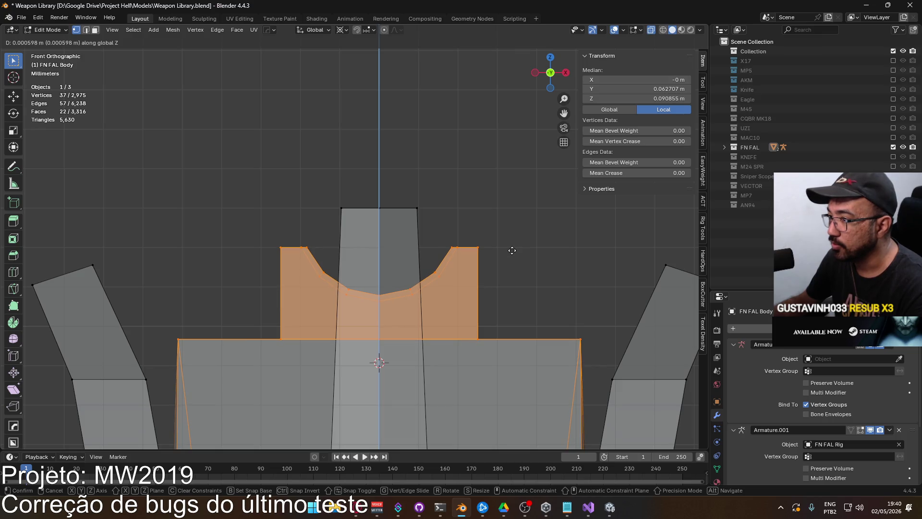
click(511, 250)
Save Weapon Library.blend, export the FN FAL over Weapon FAL.fbx, and switch to Unity
scroll(511, 269, down, 5)
key(Tab)
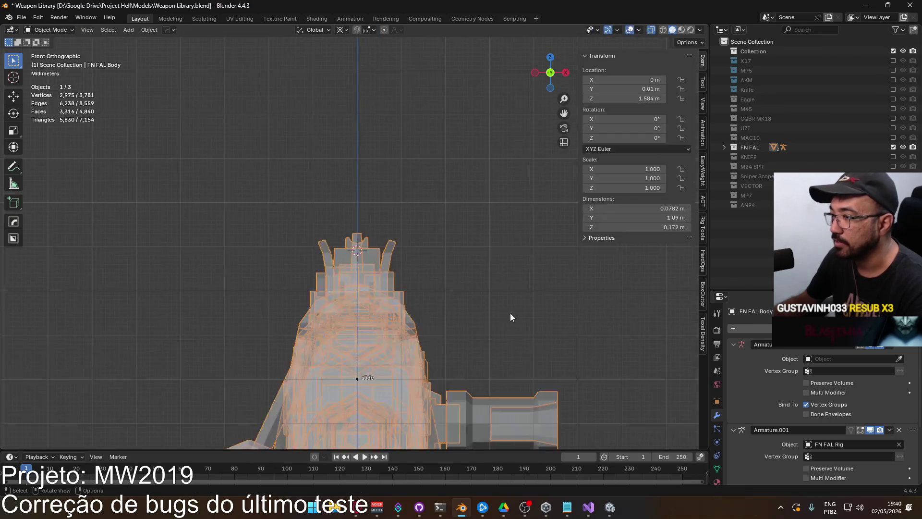
key(ctrl+s)
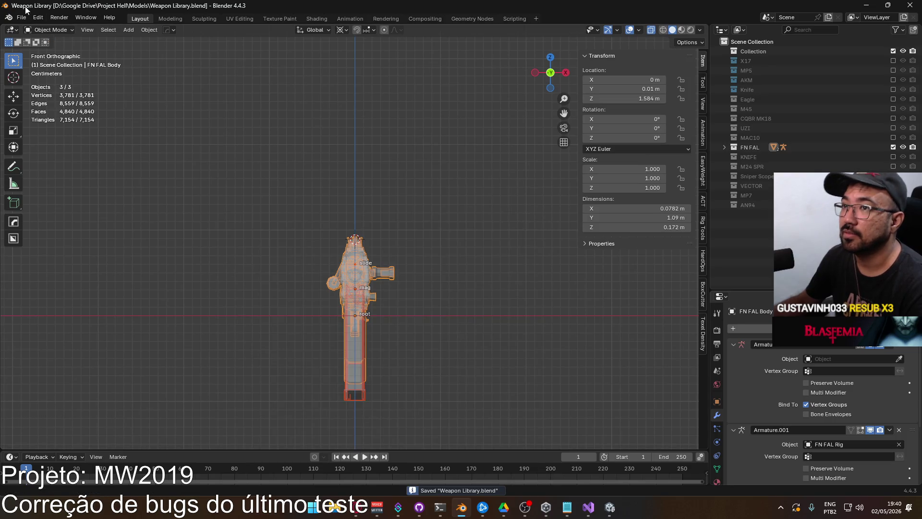
click(21, 18)
mouse_move(46, 153)
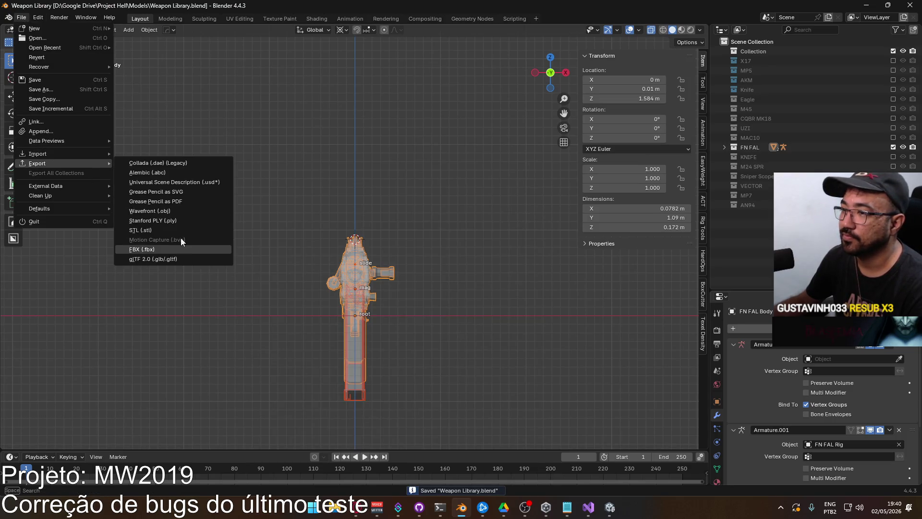
click(172, 242)
double_click(390, 183)
key(alt+Tab)
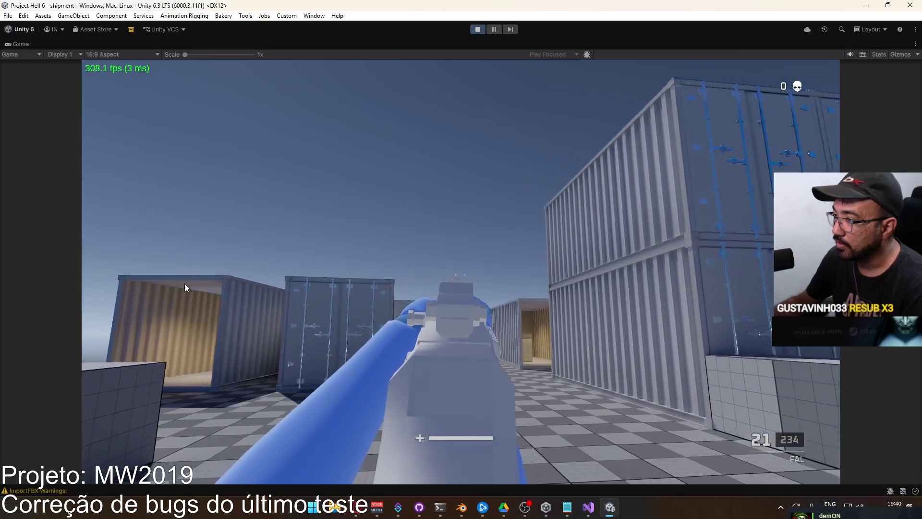
Walk around the containers in Unity to inspect the FAL viewmodel, then return to Blender
key(w)
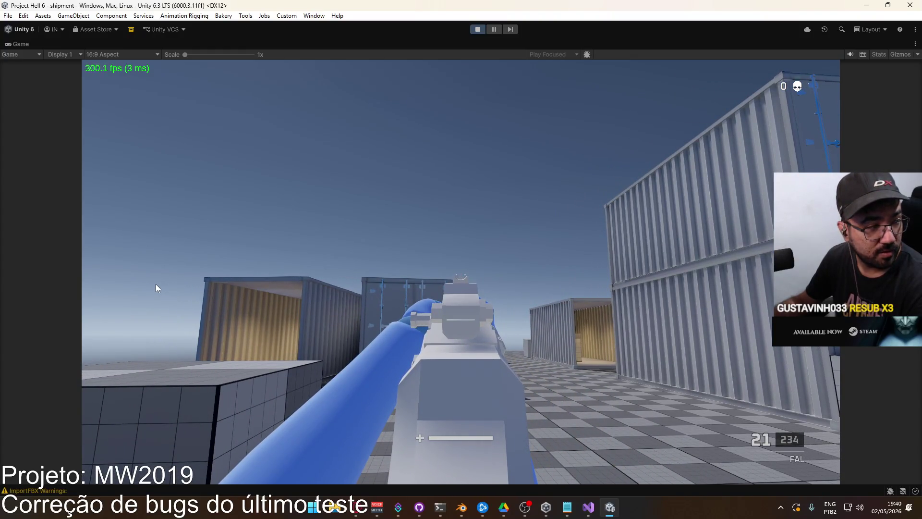
key(w)
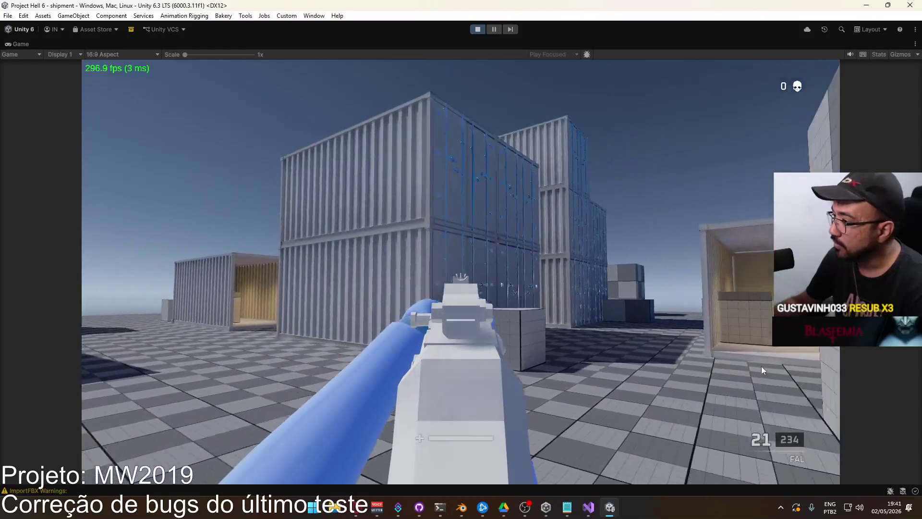
key(a)
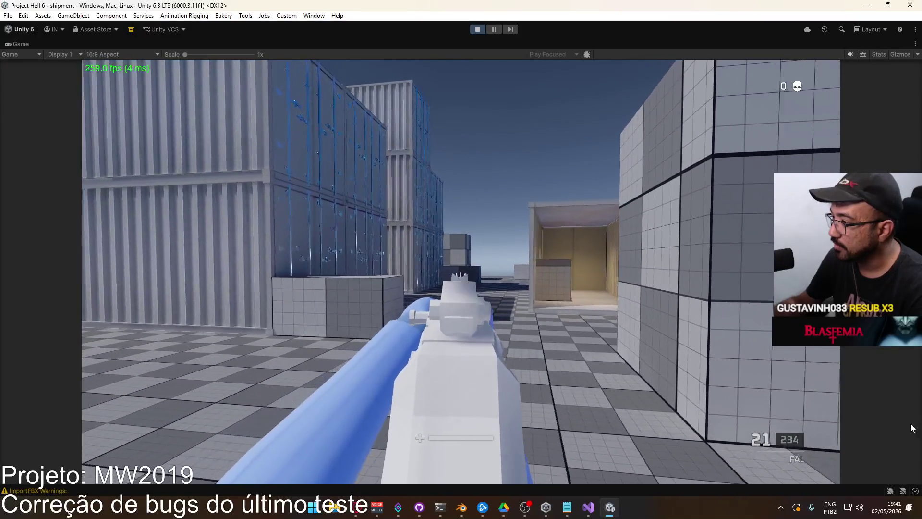
key(a)
key(a)
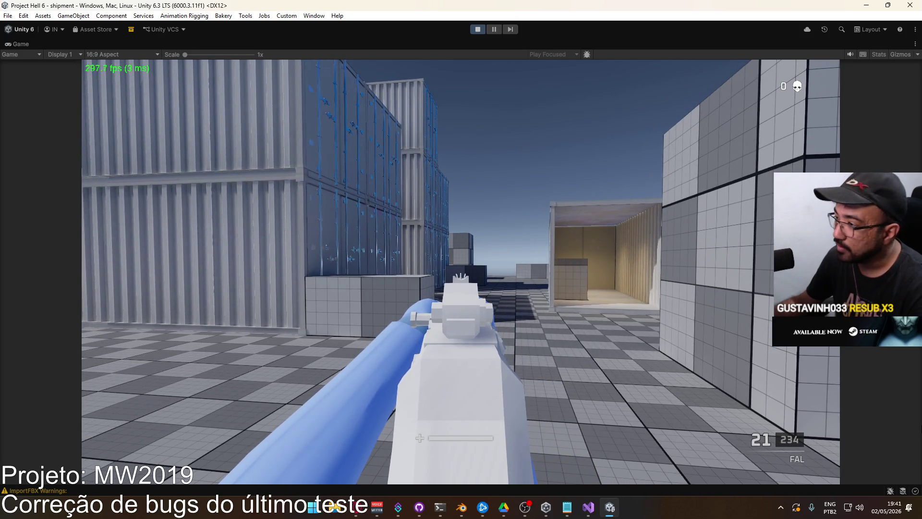
key(a)
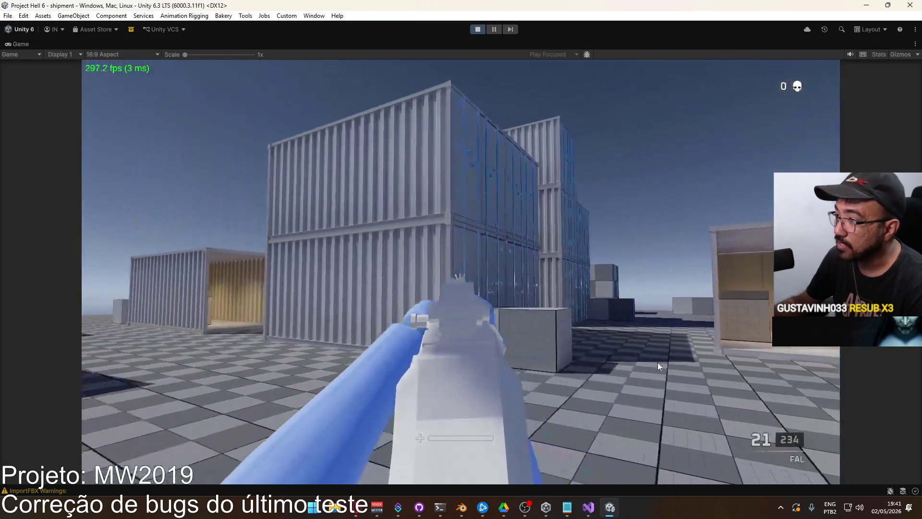
key(w)
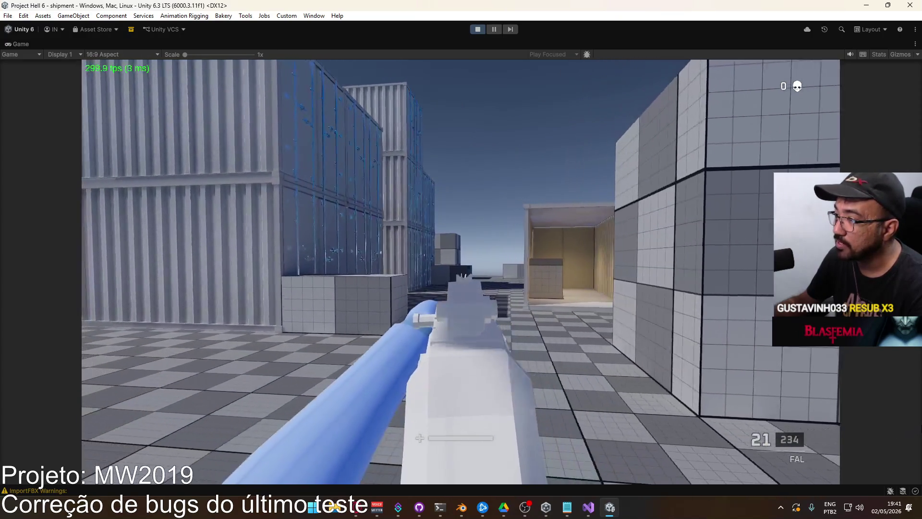
key(w)
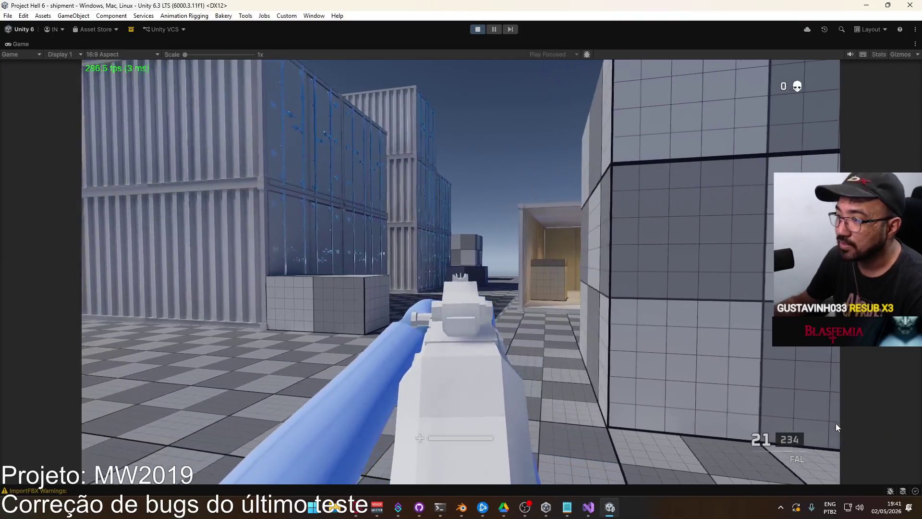
key(d)
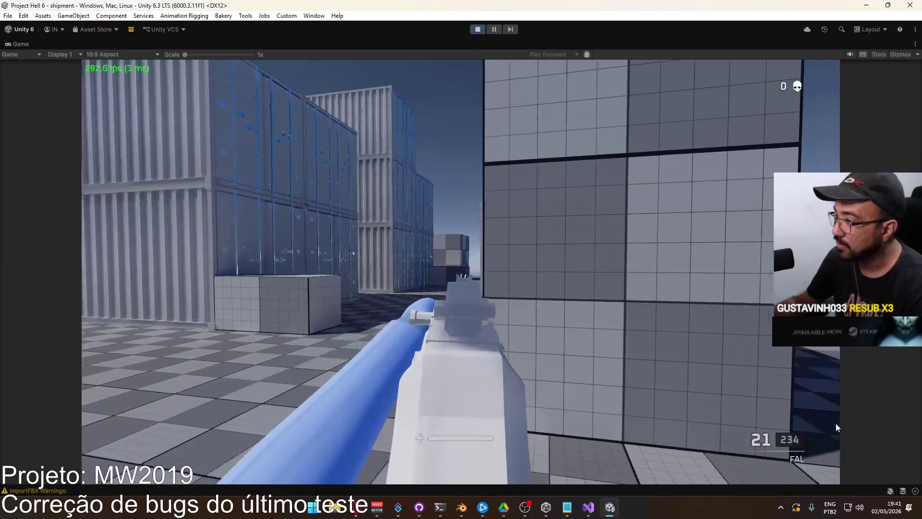
key(a)
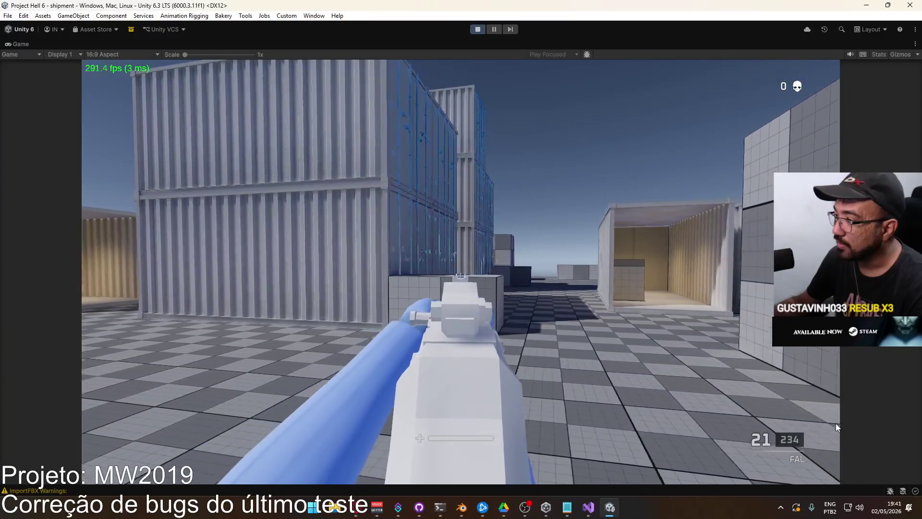
key(alt+Tab)
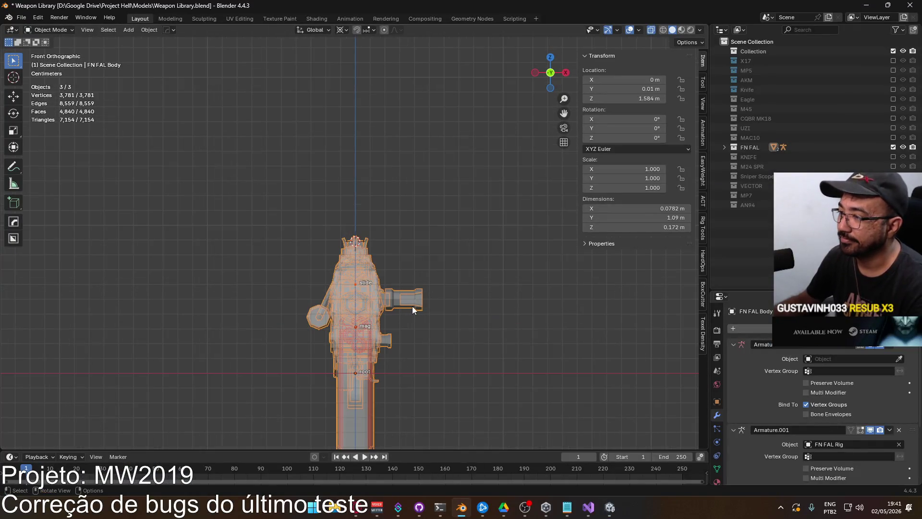
Save the library and re-export the FN FAL body over Weapon FAL.fbx
key(ctrl+KP_1)
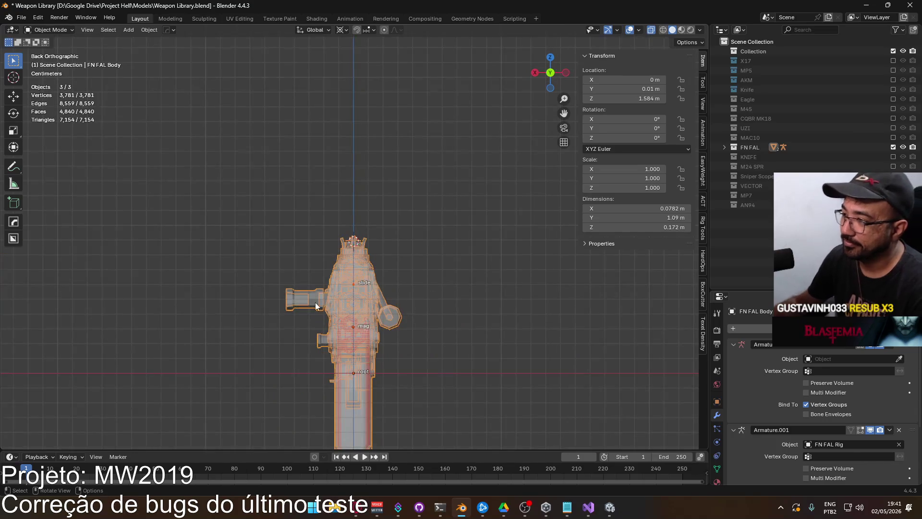
scroll(371, 300, up, 4)
key(Tab)
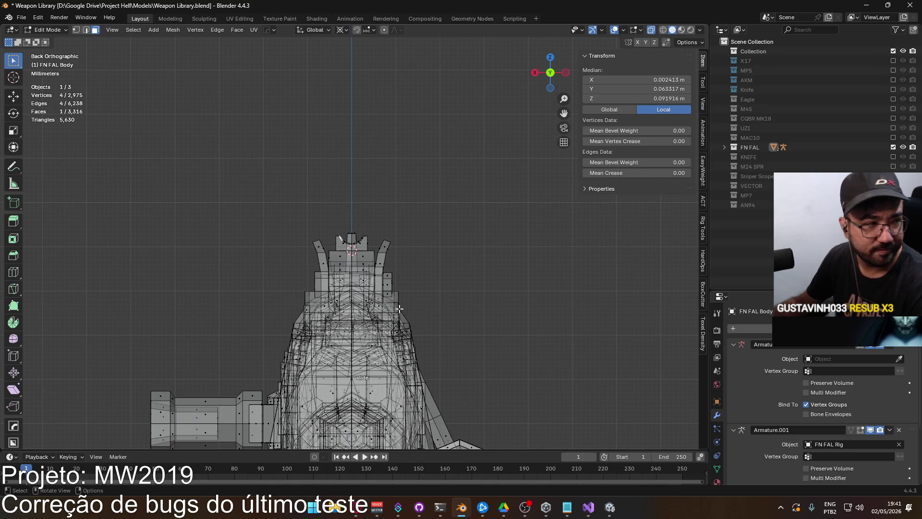
scroll(399, 309, down, 5)
key(Tab)
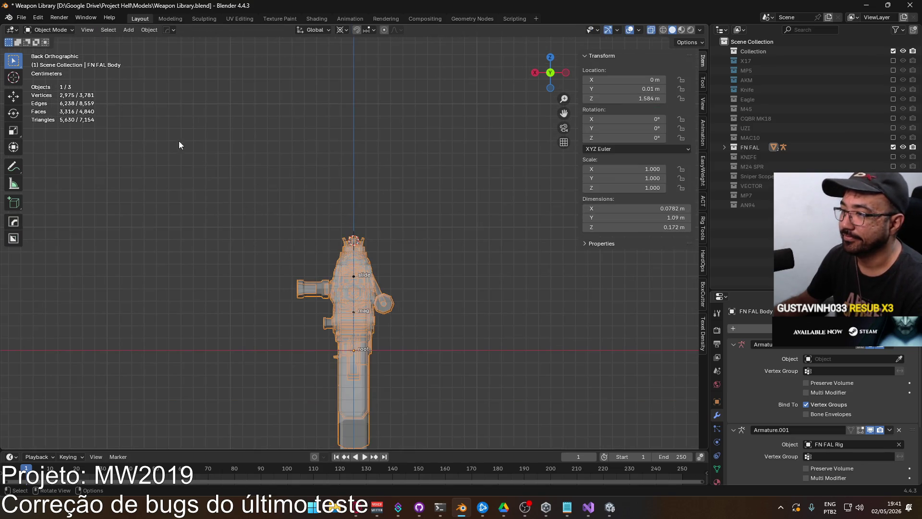
key(ctrl+s)
click(21, 17)
mouse_move(74, 158)
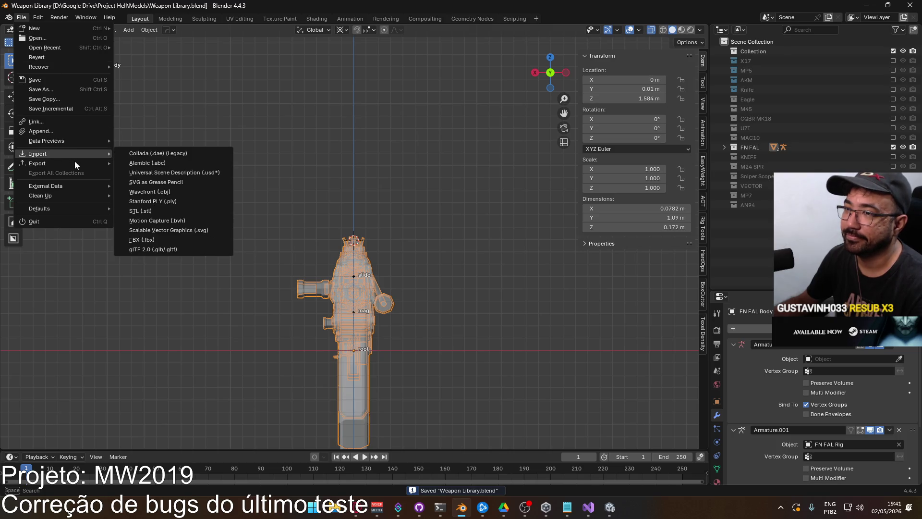
click(177, 243)
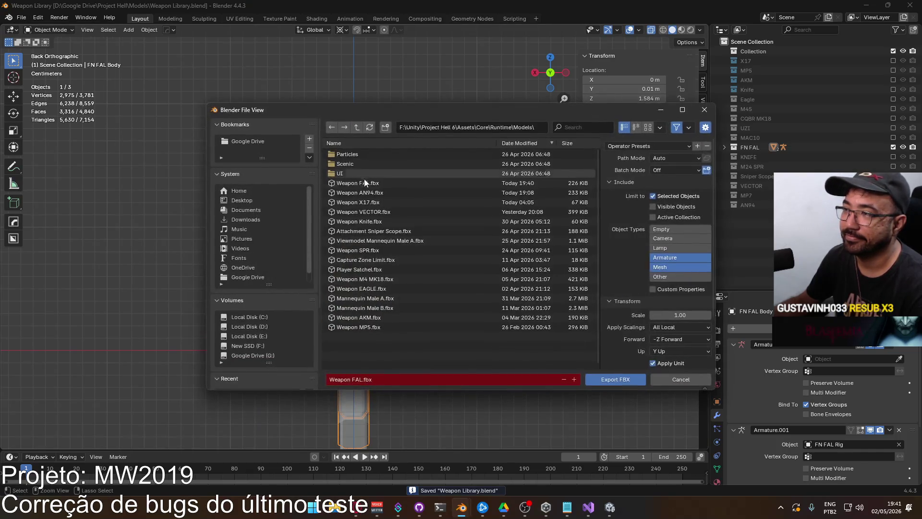
double_click(368, 183)
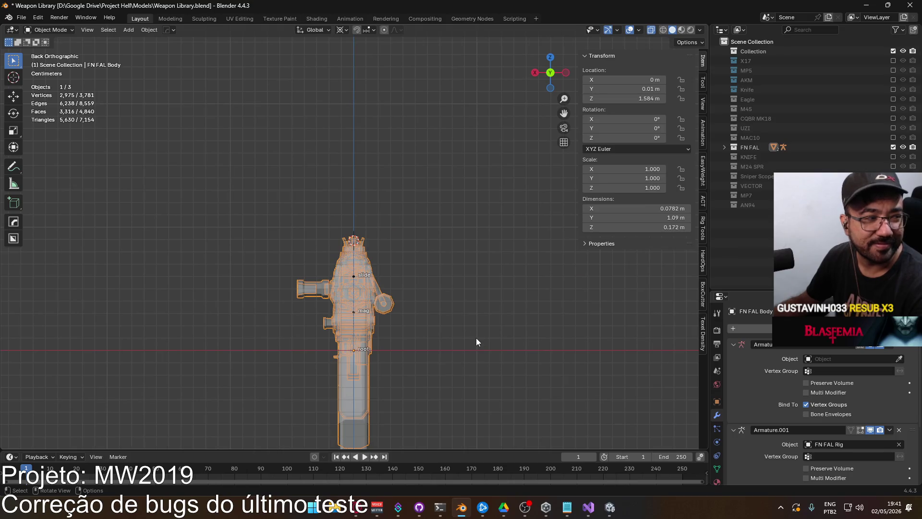
key(alt+Tab)
key(alt+Tab)
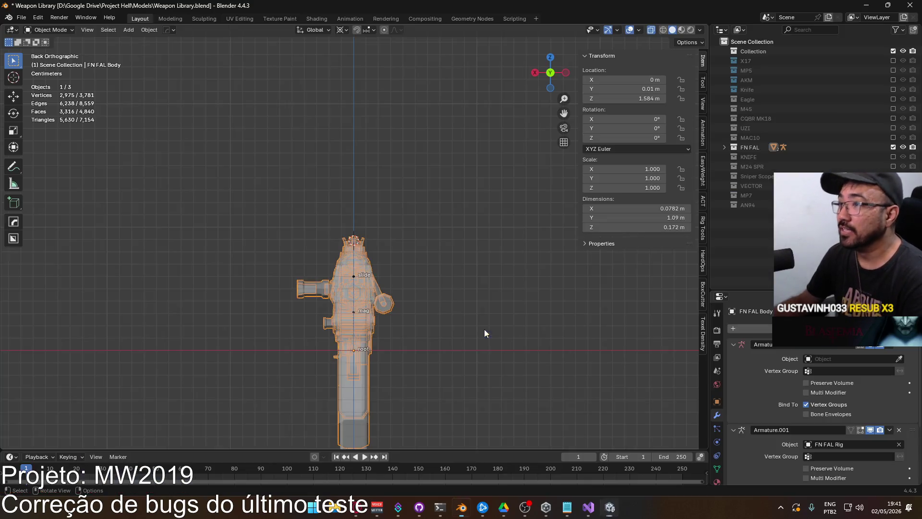
Select all three FAL objects and export them over Weapon FAL.fbx
key(a)
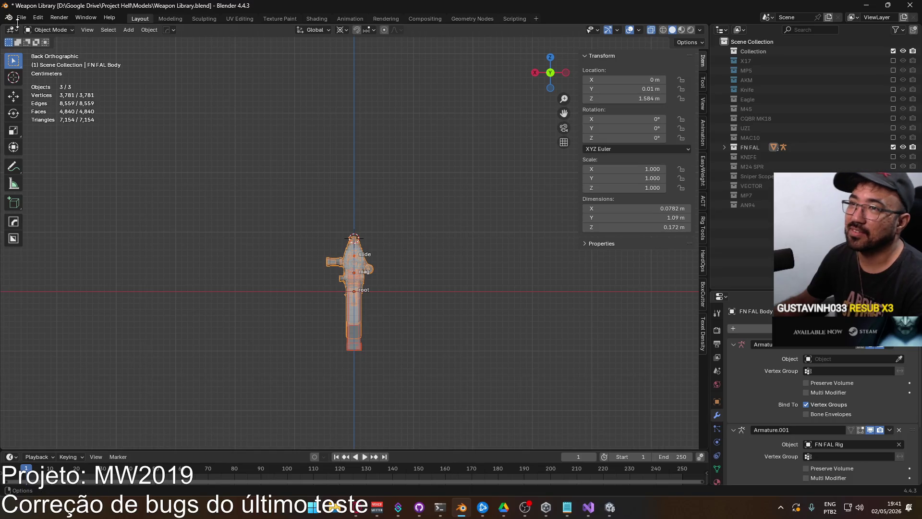
click(20, 18)
mouse_move(60, 160)
click(180, 257)
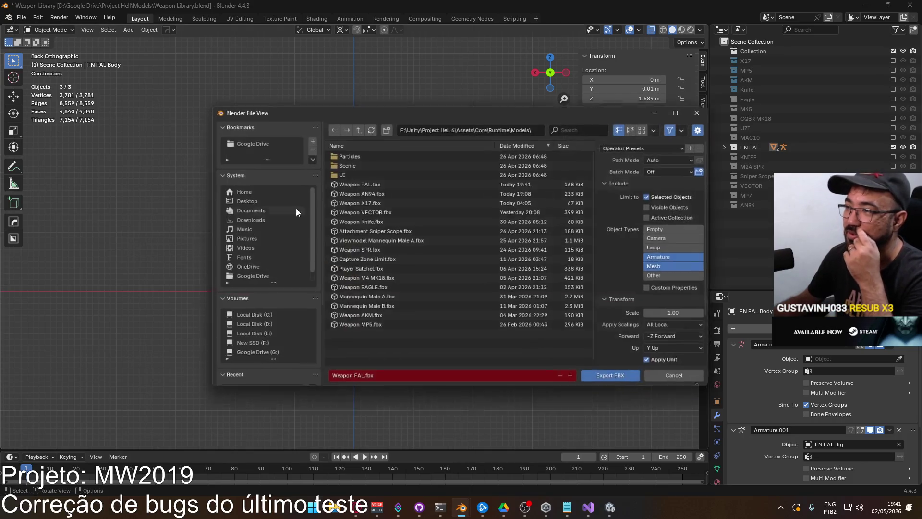
double_click(382, 185)
Walk forward in the Unity game to check the new export, then return to Blender
key(alt+Tab)
key(w)
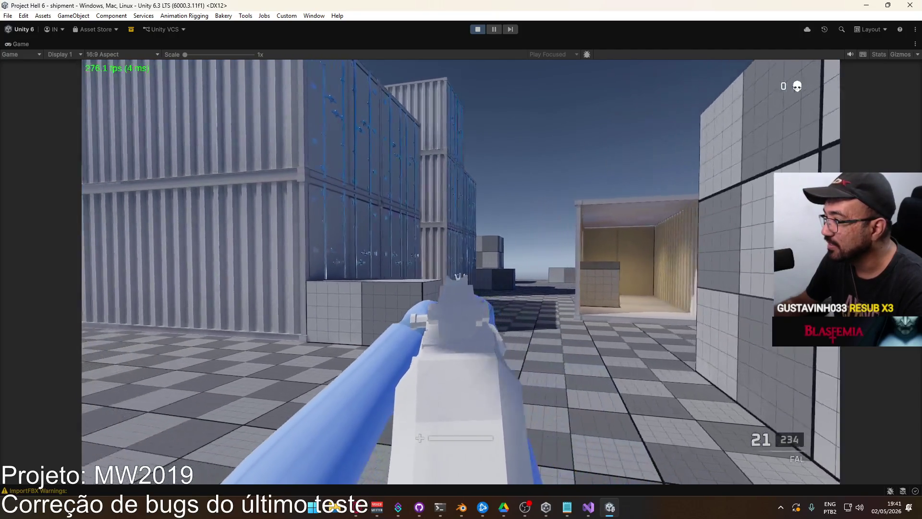
key(w)
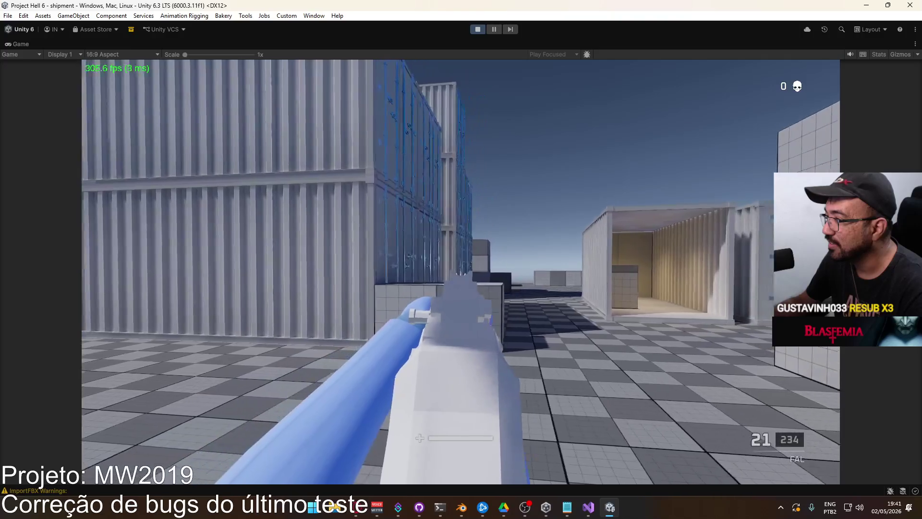
key(alt+Tab)
scroll(348, 282, up, 3)
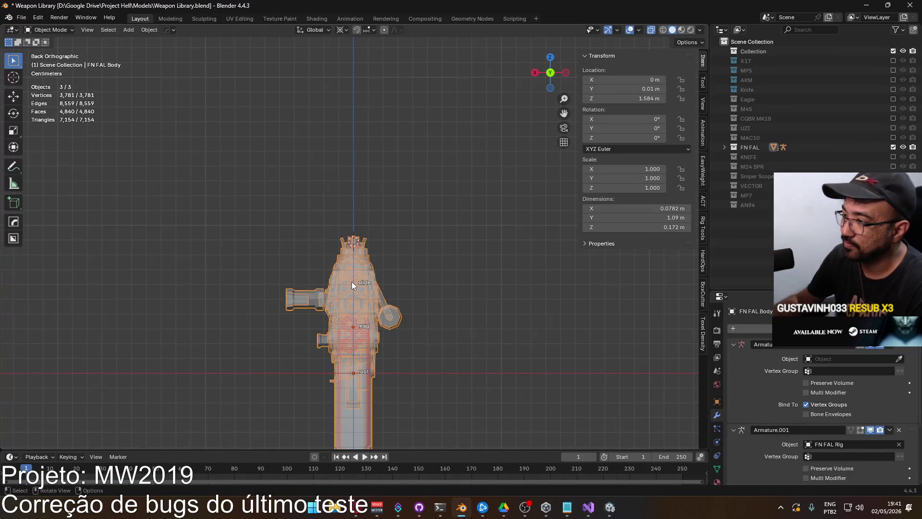
Enter Edit Mode on the FAL body and select the upper section's edges for a trial Z move
key(KP_1)
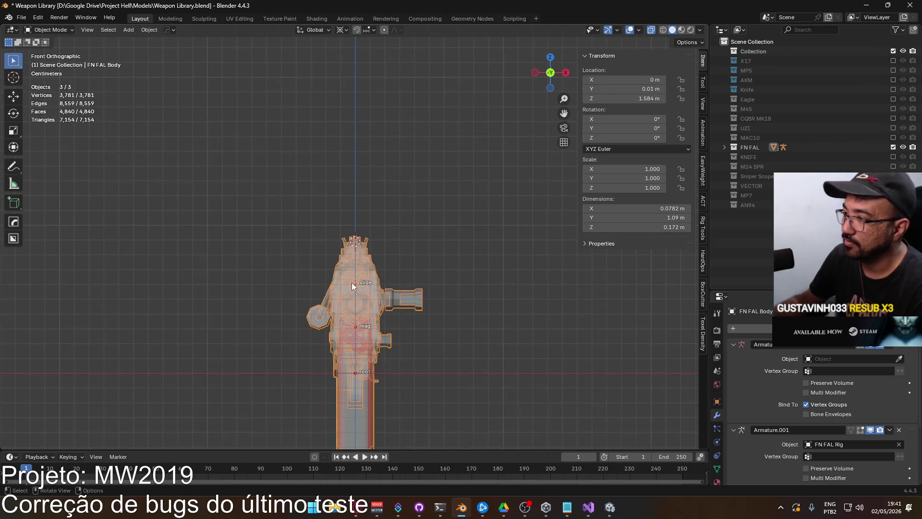
key(Tab)
key(ctrl+KP_1)
scroll(368, 197, up, 2)
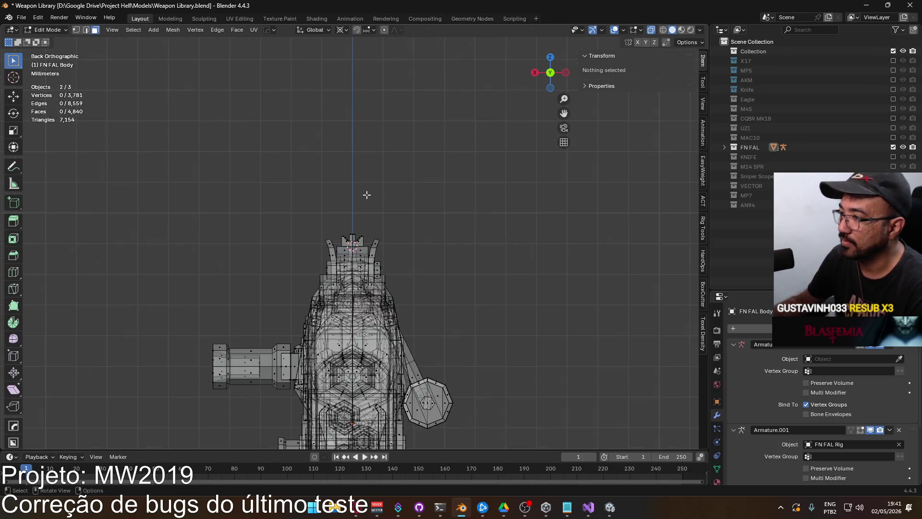
key(alt+z)
scroll(358, 218, up, 4)
key(alt+z)
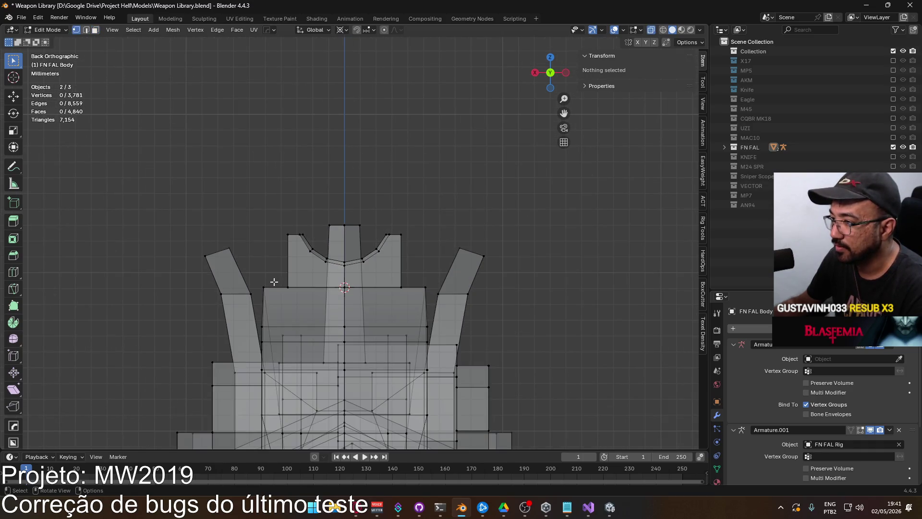
drag(441, 301, 441, 301)
scroll(441, 302, up, 2)
key(g)
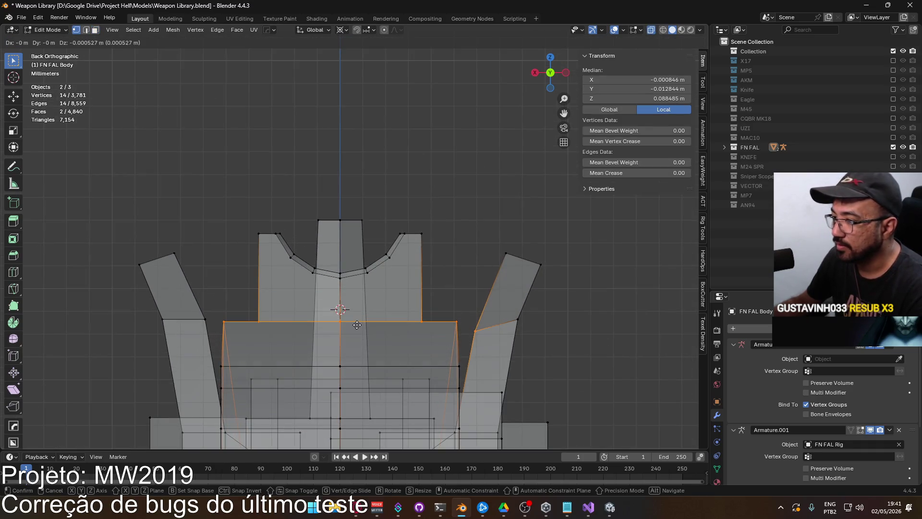
key(z)
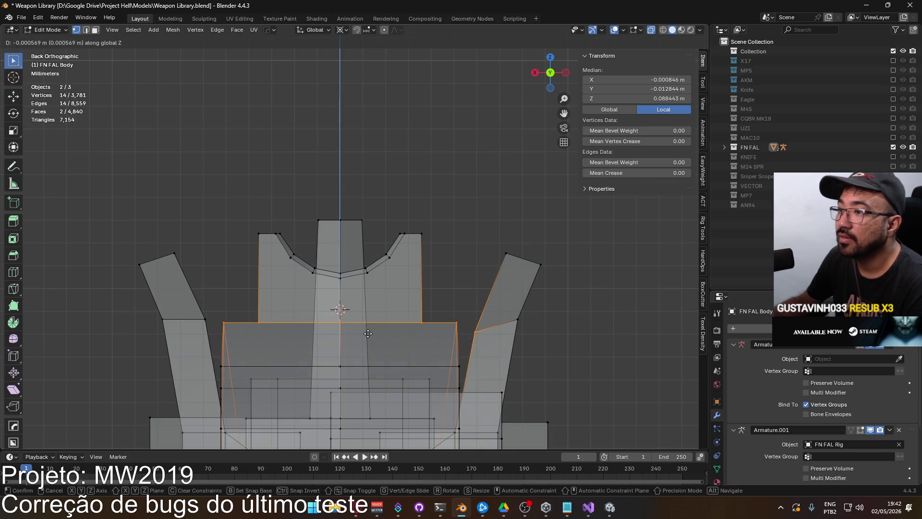
key(Escape)
Box-select the upper section edges and nudge them down along Z, then undo
key(alt+a)
key(b)
drag(213, 301, 461, 319)
key(g)
key(z)
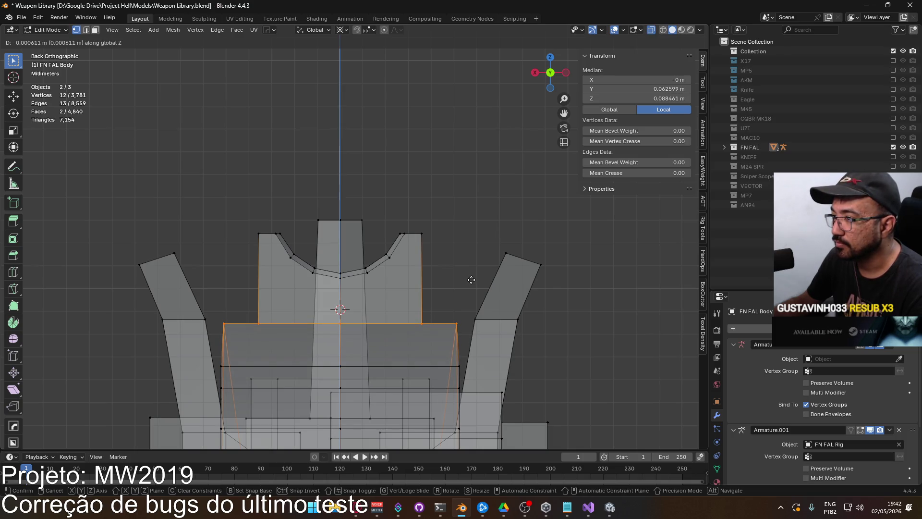
click(471, 280)
key(ctrl+z)
Paint-select the top section's vertices and lower them 0.00051 m along Z
key(c)
mouse_move(281, 251)
mouse_down()
mouse_move(346, 262)
mouse_move(247, 223)
mouse_move(264, 261)
mouse_move(226, 304)
mouse_move(459, 308)
mouse_up()
click(409, 235)
key(Escape)
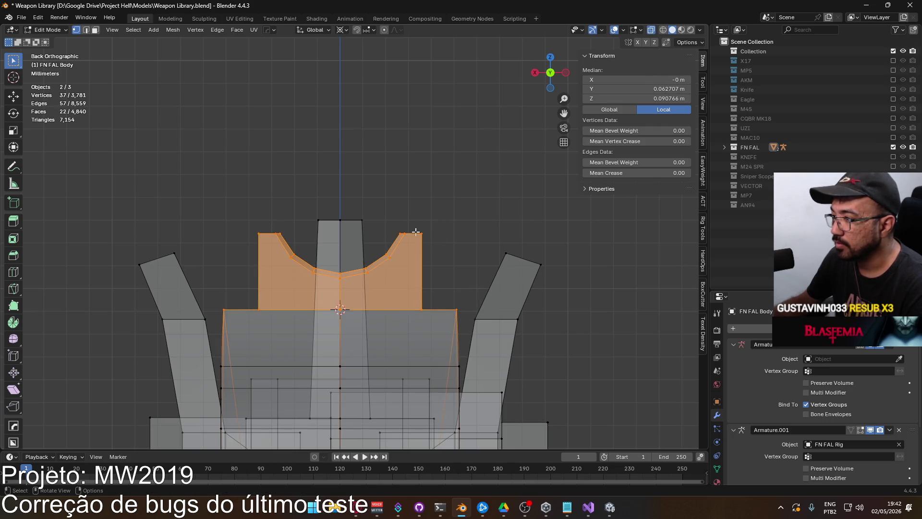
key(g)
key(z)
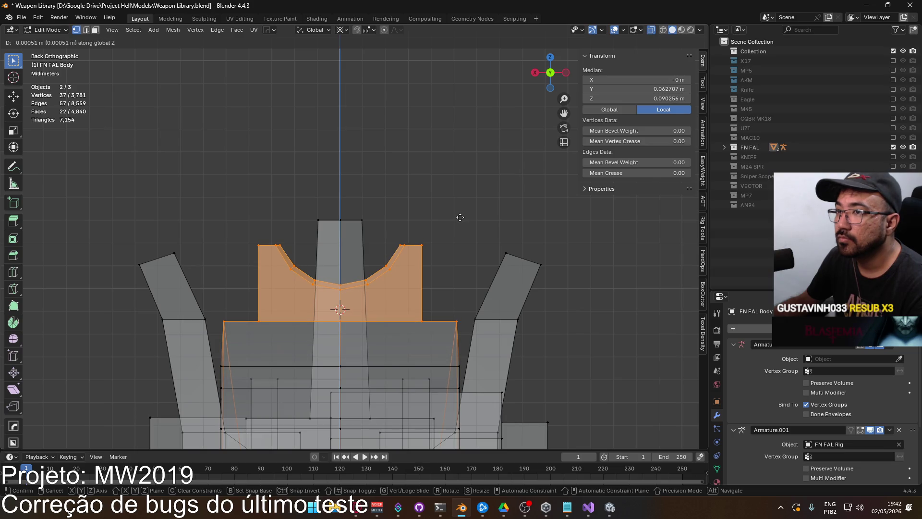
click(460, 217)
mouse_move(460, 217)
middle_down()
mouse_move(430, 288)
mouse_move(374, 292)
mouse_move(336, 269)
middle_up()
scroll(430, 288, down, 4)
Return to Object Mode, save Weapon Library.blend, and start an FBX export
key(Tab)
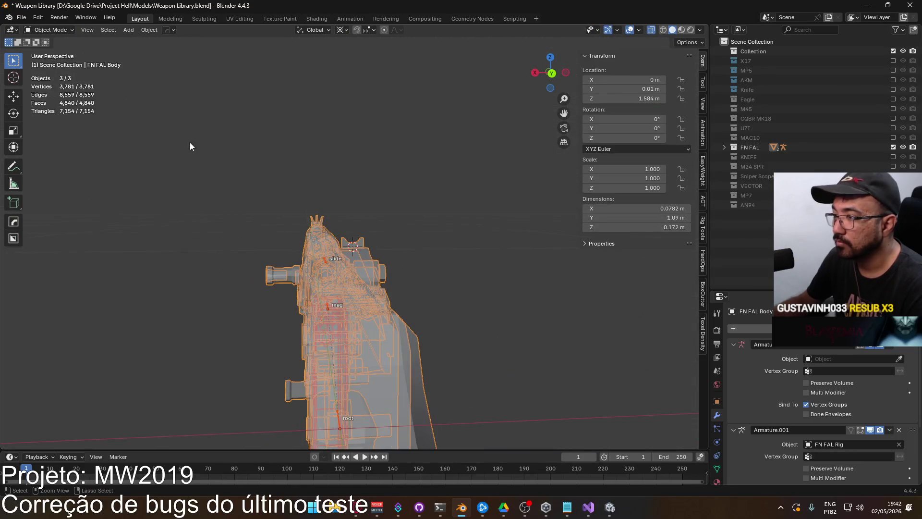
key(ctrl+s)
click(22, 19)
mouse_move(77, 175)
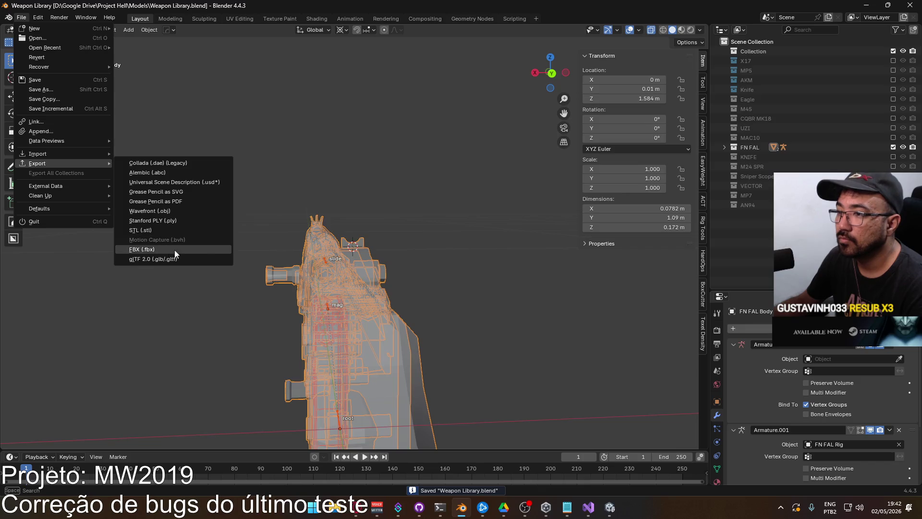
click(169, 252)
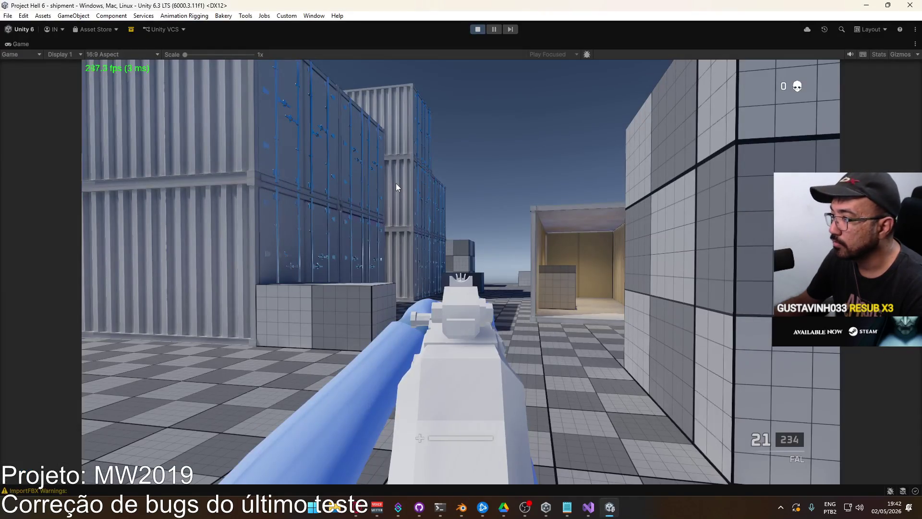
Walk forward through the container yard, empty the FAL's magazine, then reload
click(396, 184)
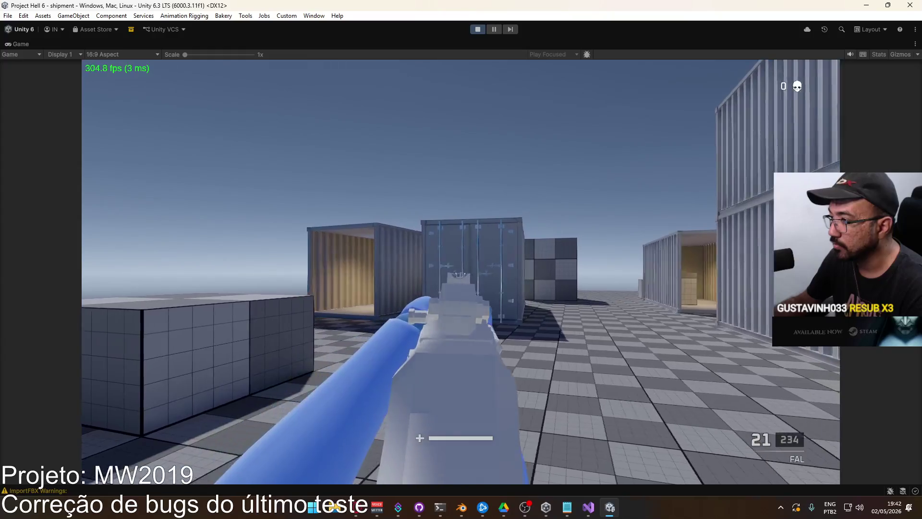
key(w)
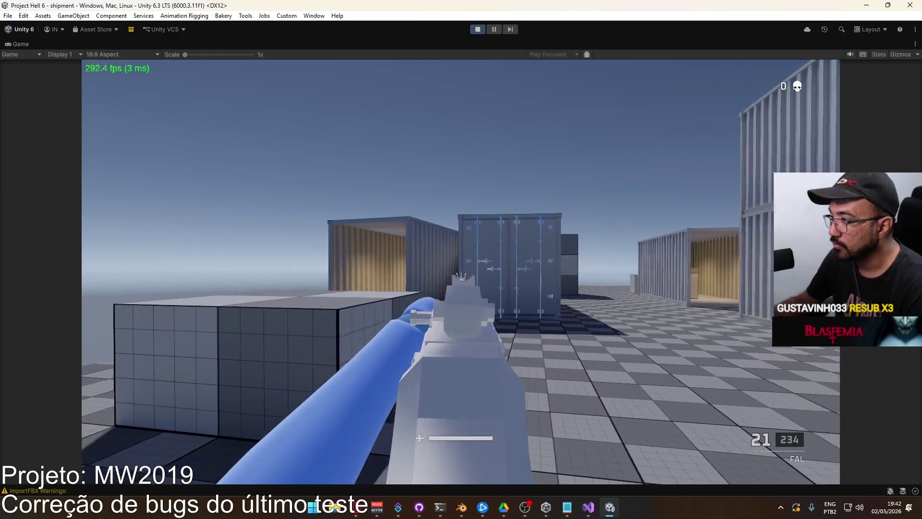
key(w)
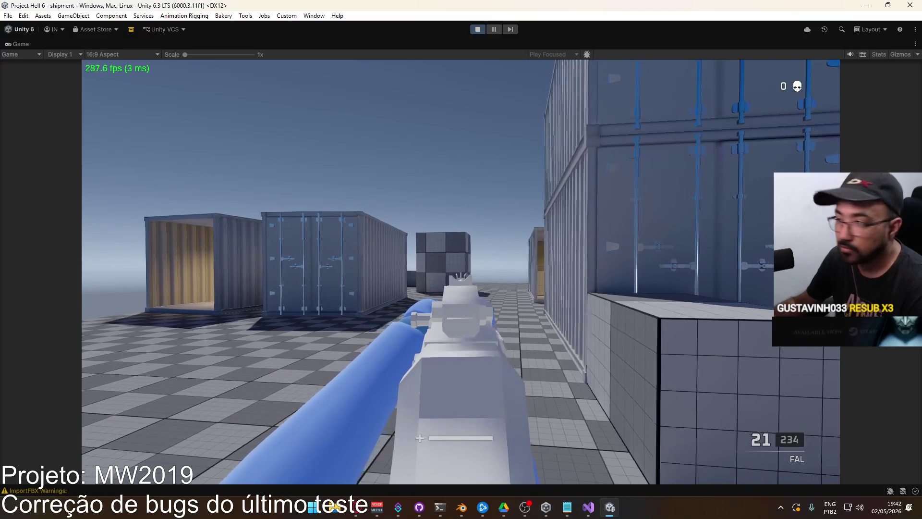
click(461, 272)
click(460, 272)
click(460, 271)
click(460, 271)
click(460, 271)
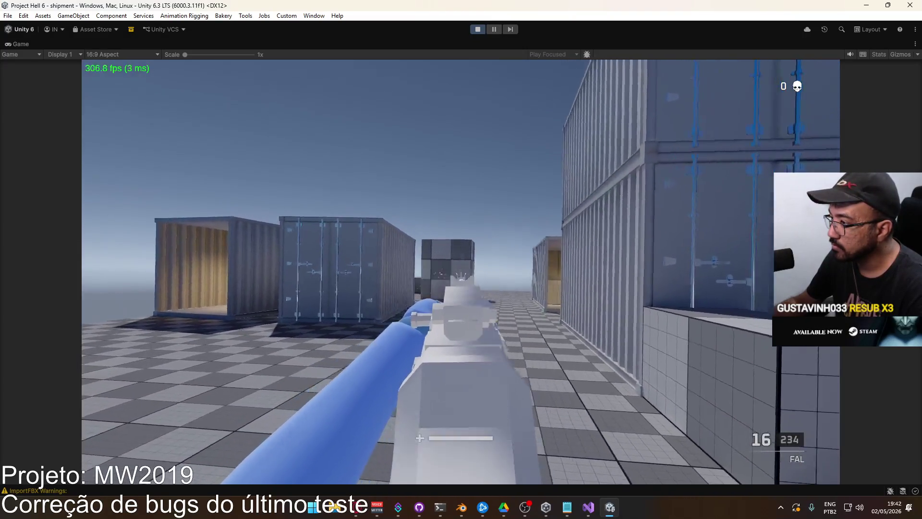
click(460, 271)
click(460, 271)
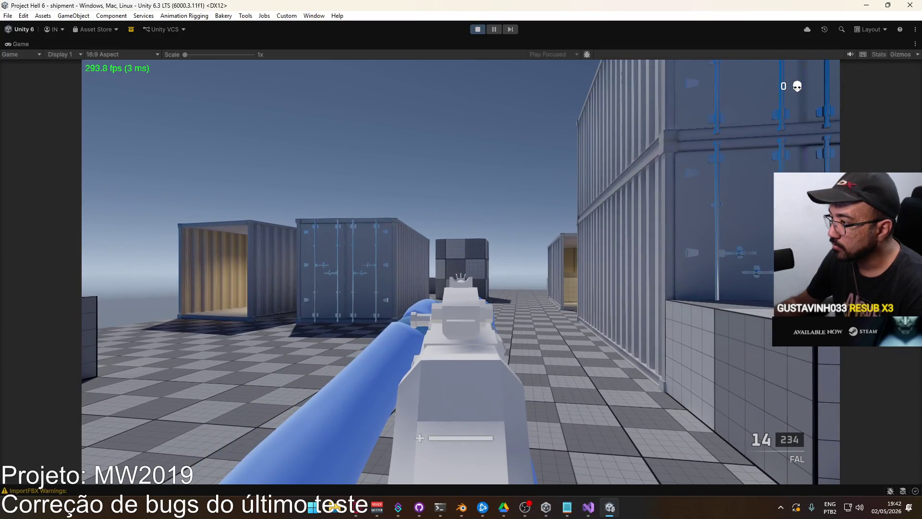
click(461, 271)
click(461, 271)
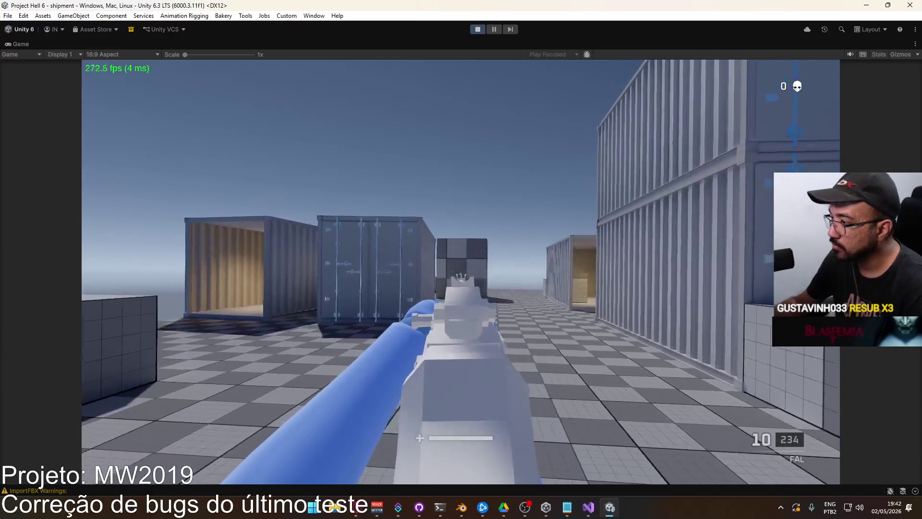
click(460, 271)
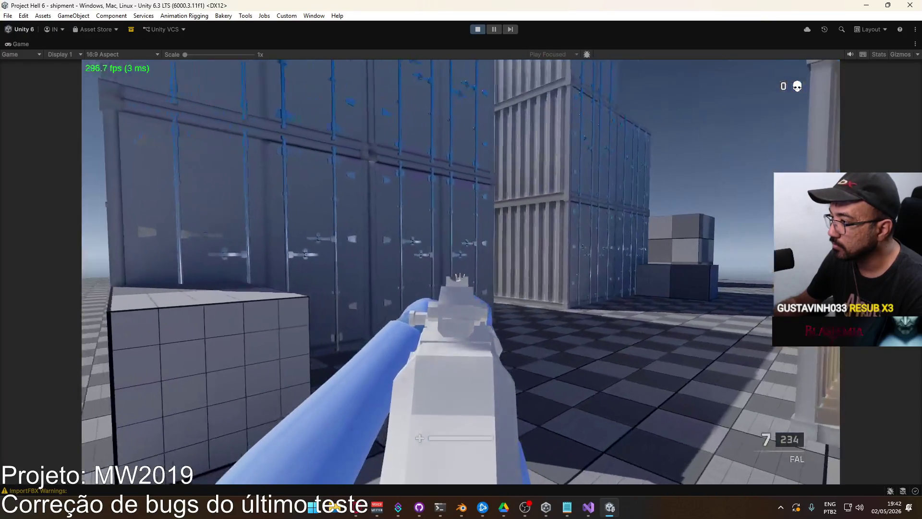
click(461, 271)
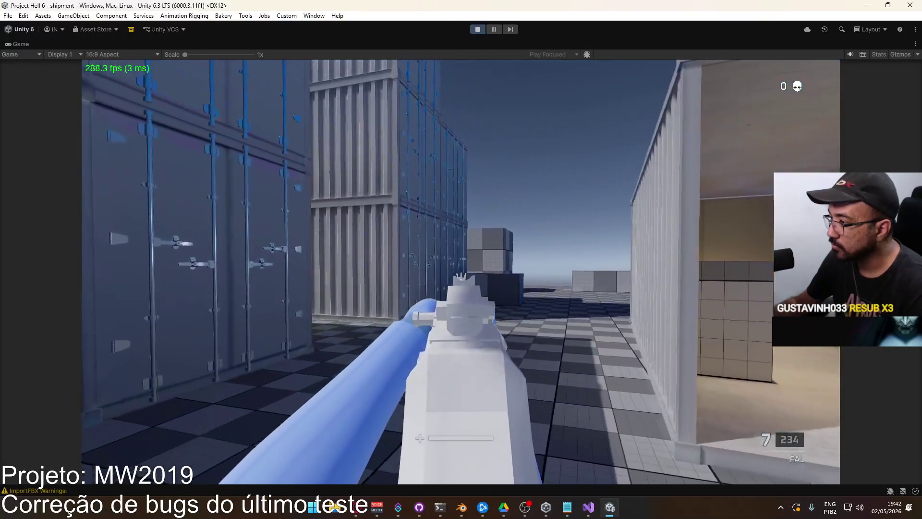
click(460, 271)
click(461, 271)
click(460, 271)
click(460, 271)
click(461, 272)
key(r)
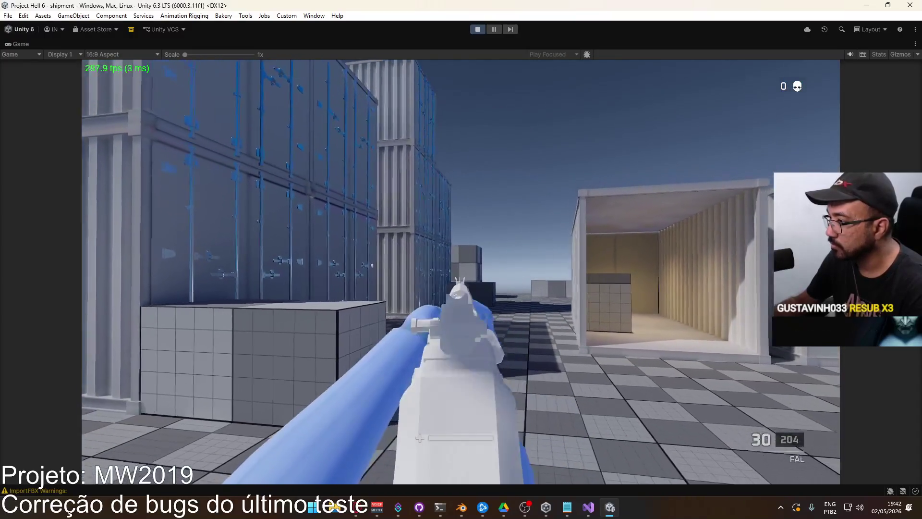
Fire further bursts and sustained shots with the FAL, reloading twice
click(461, 271)
click(461, 271)
click(461, 272)
click(460, 271)
click(461, 271)
click(460, 271)
click(461, 272)
click(461, 271)
click(461, 271)
click(461, 271)
click(461, 272)
click(460, 271)
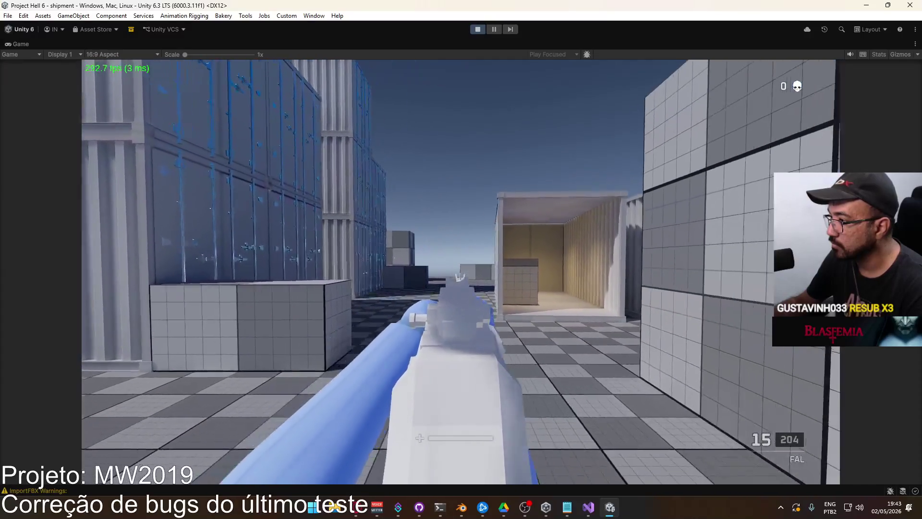
click(460, 271)
click(461, 271)
click(460, 271)
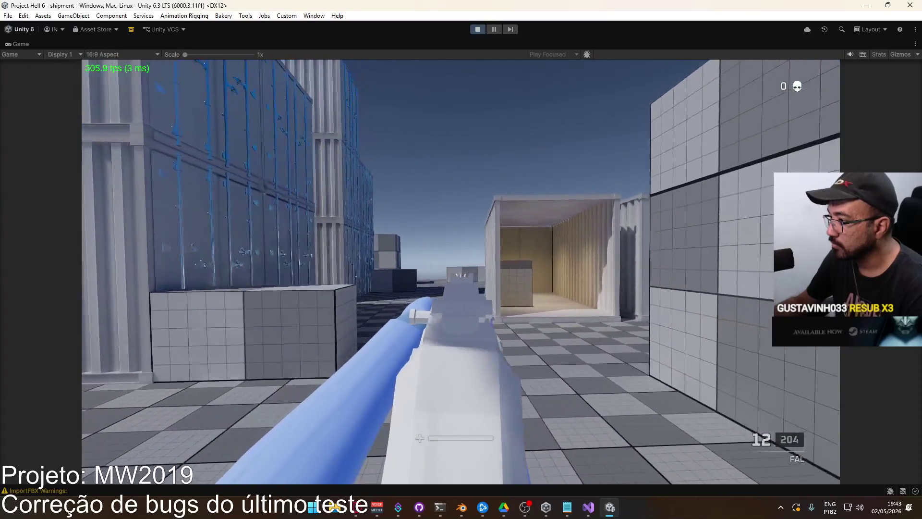
click(461, 272)
key(r)
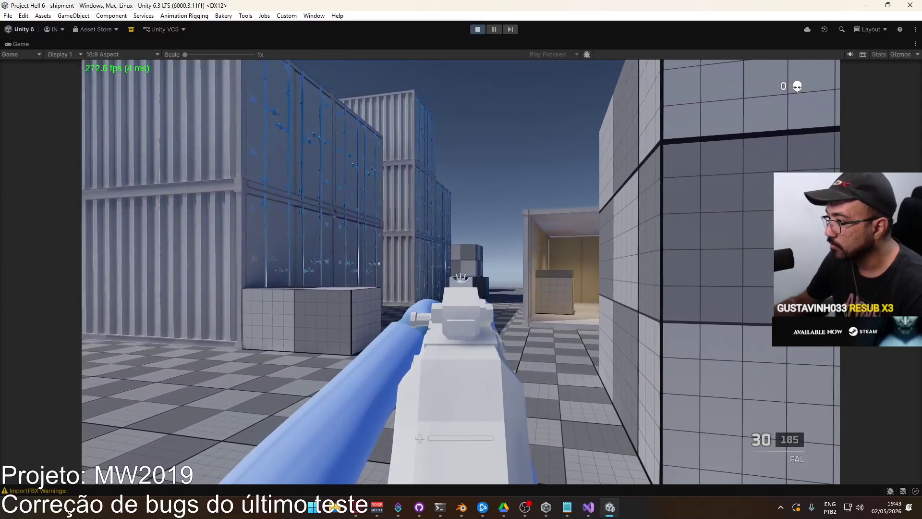
drag(460, 271, 460, 271)
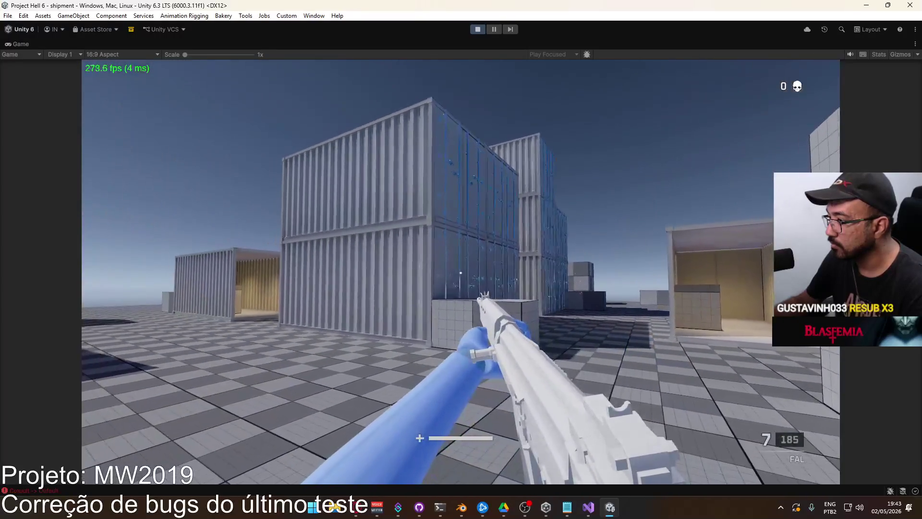
key(r)
Release the game's input and bring up the enlarged game view's options
key(super)
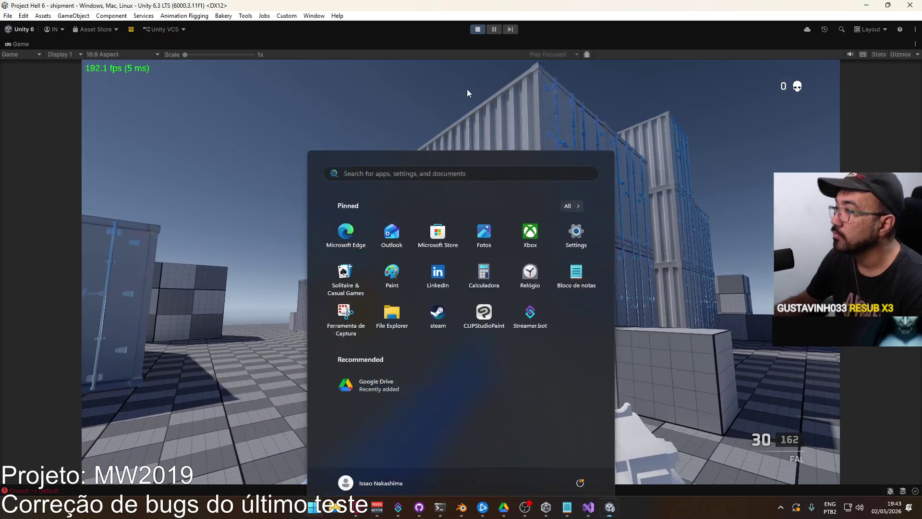
key(Escape)
right_click(484, 51)
Restore the full editor layout and compare the Weapon FAL and Weapon AKM settings
click(536, 76)
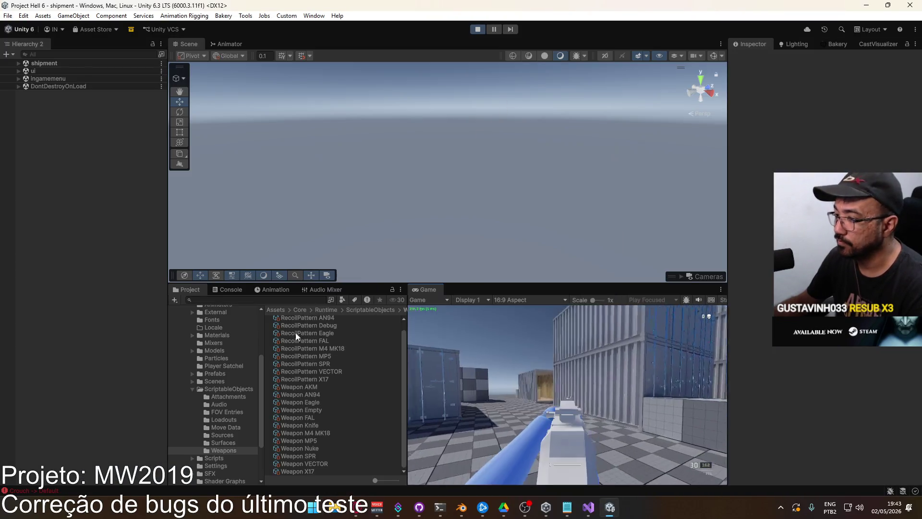
click(314, 416)
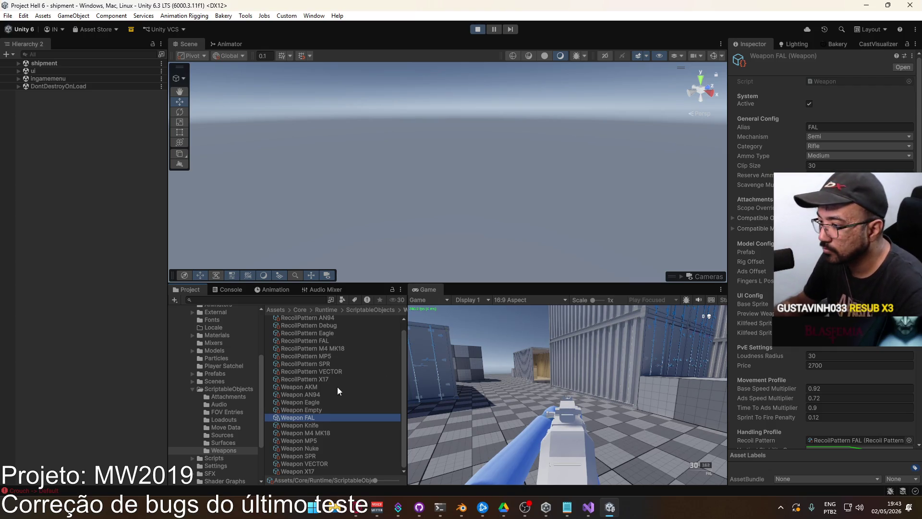
click(320, 387)
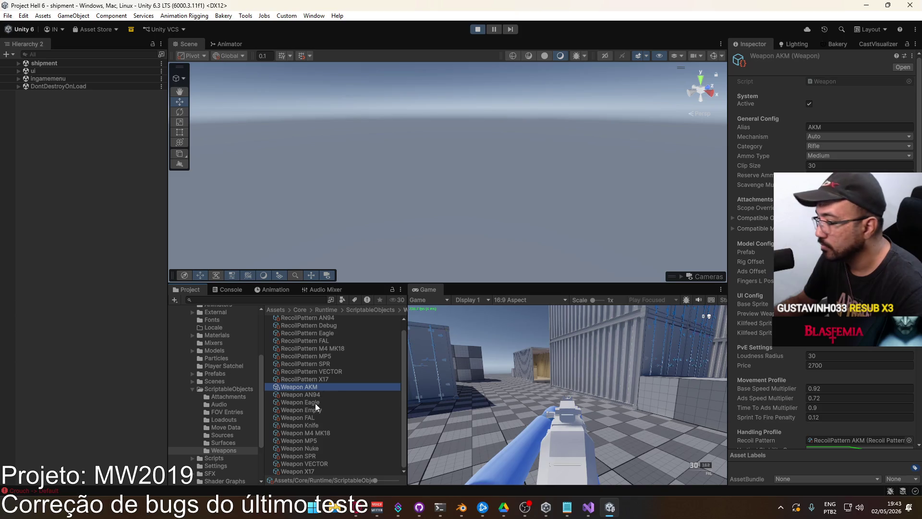
click(317, 418)
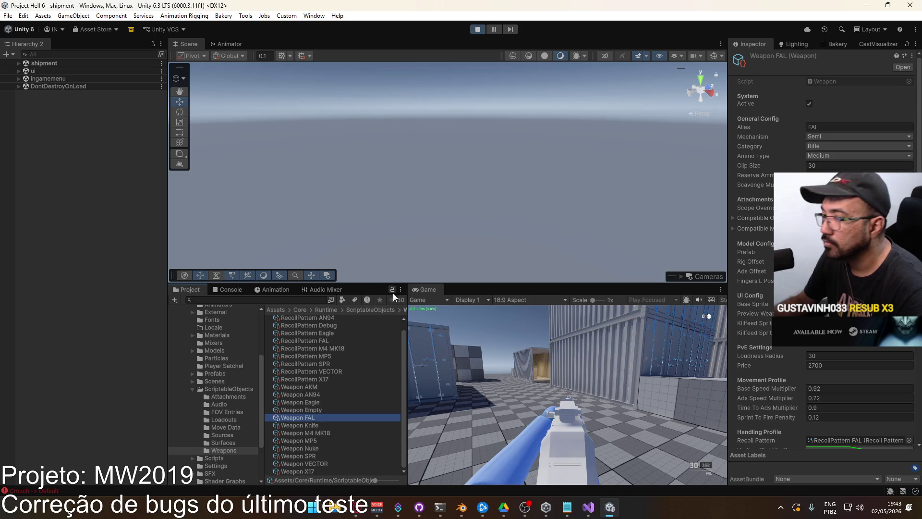
click(505, 360)
key(super)
key(Escape)
Copy Anchor Hand L's rotation as Euler angles inside the Weapon AKM prefab, then exit it
click(216, 373)
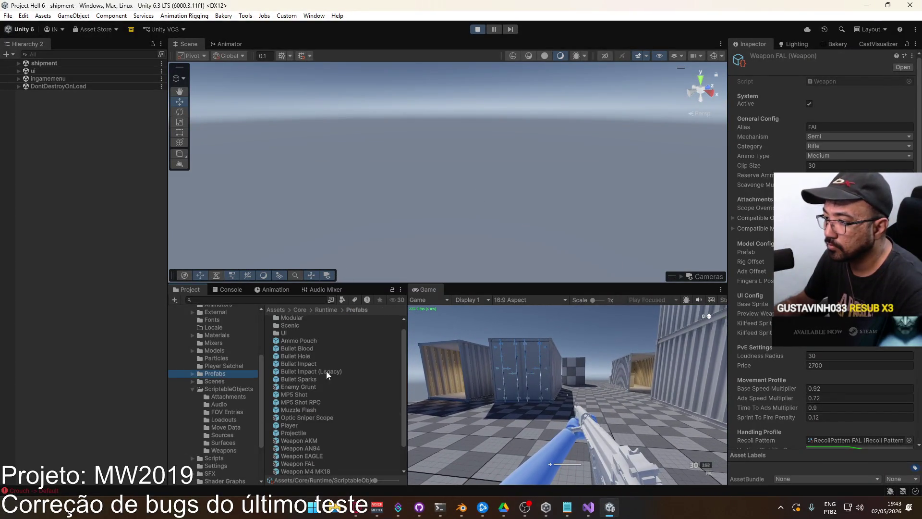
double_click(314, 410)
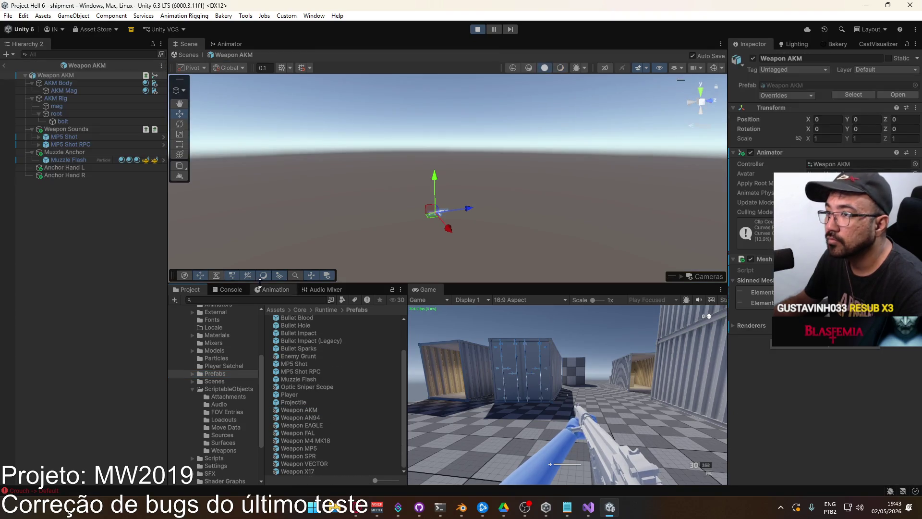
click(64, 168)
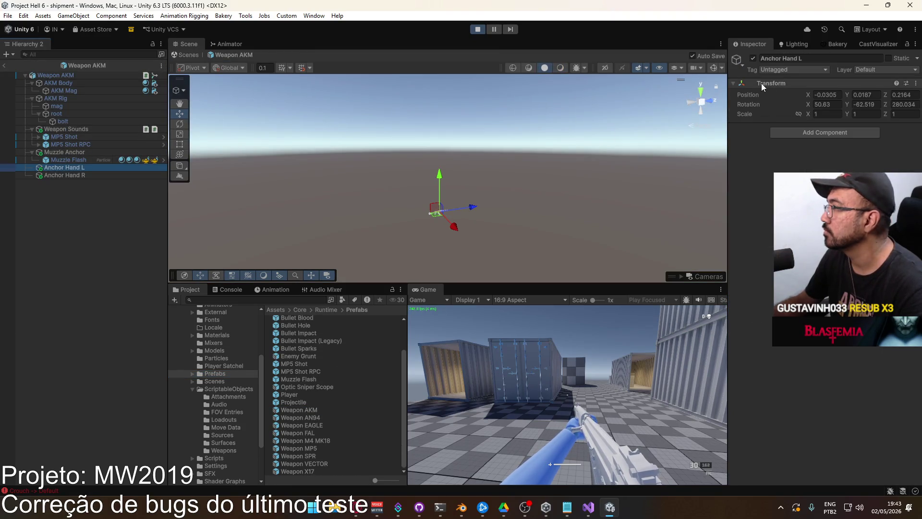
right_click(762, 87)
mouse_move(778, 160)
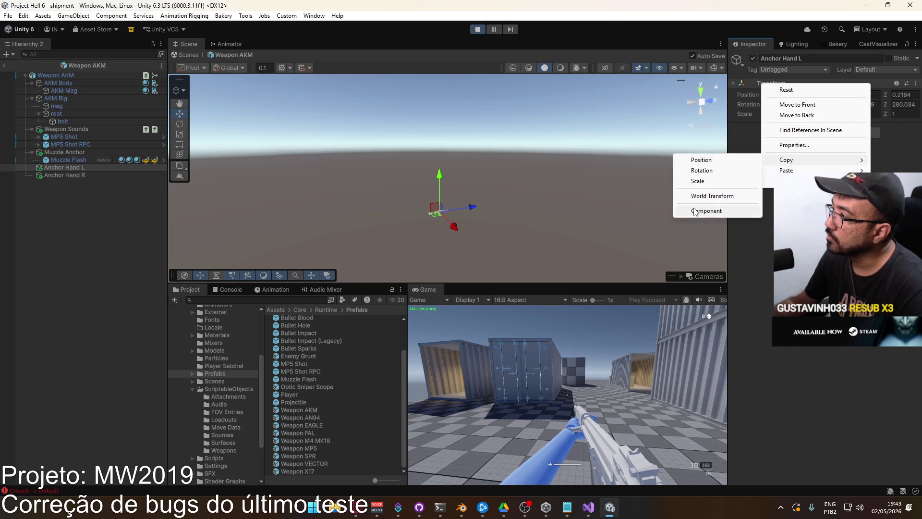
key(Escape)
right_click(747, 104)
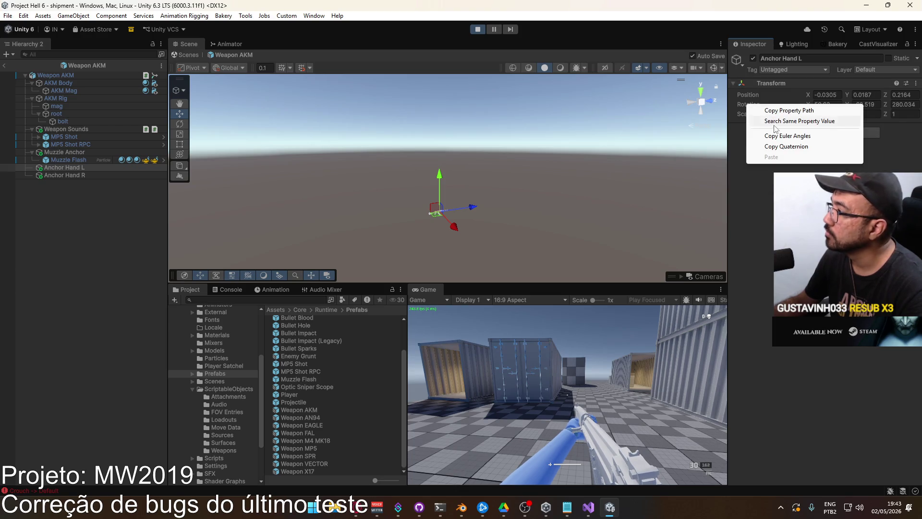
click(775, 135)
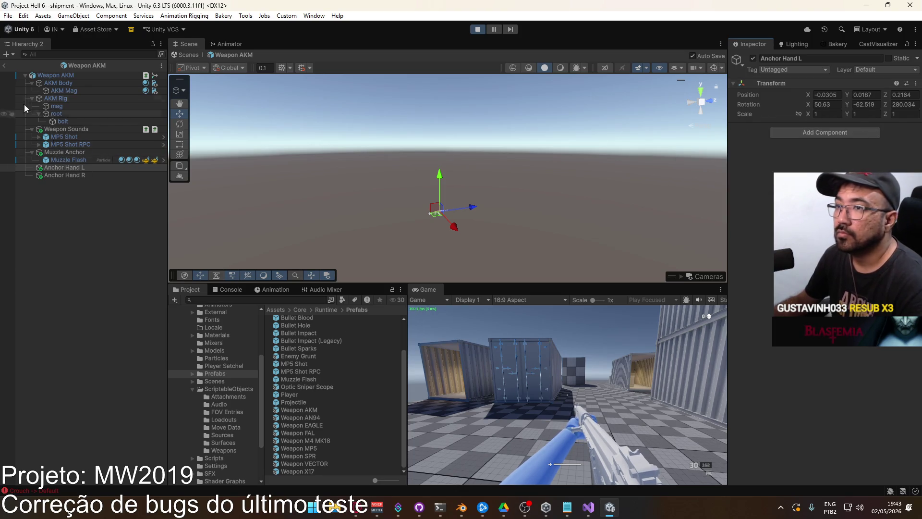
click(7, 66)
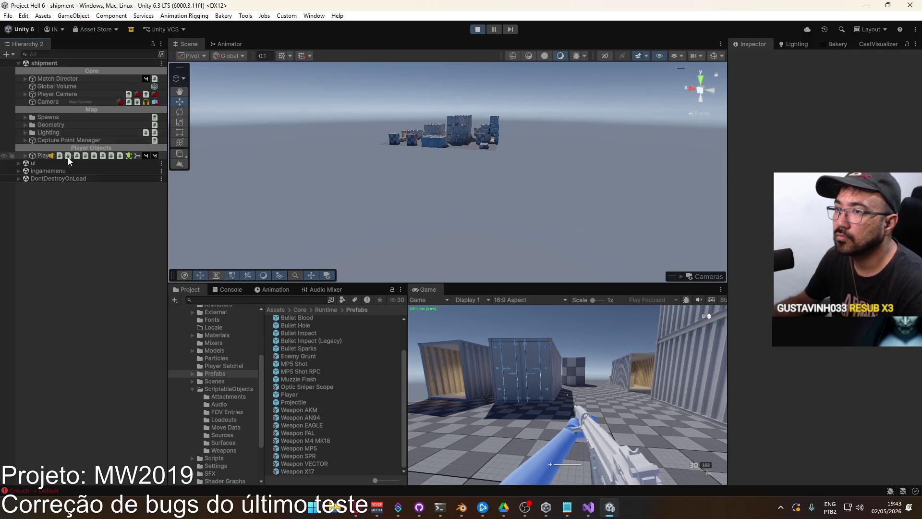
Frame the Player, check the hand IK targets, and select the equipped FAL's Anchor Hand L
double_click(38, 156)
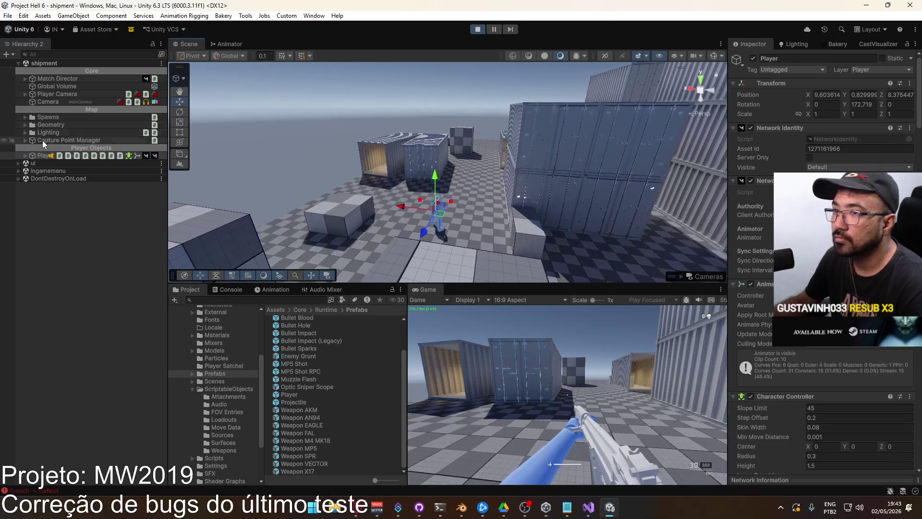
mouse_move(343, 153)
right_down()
mouse_move(318, 181)
mouse_move(403, 183)
right_up()
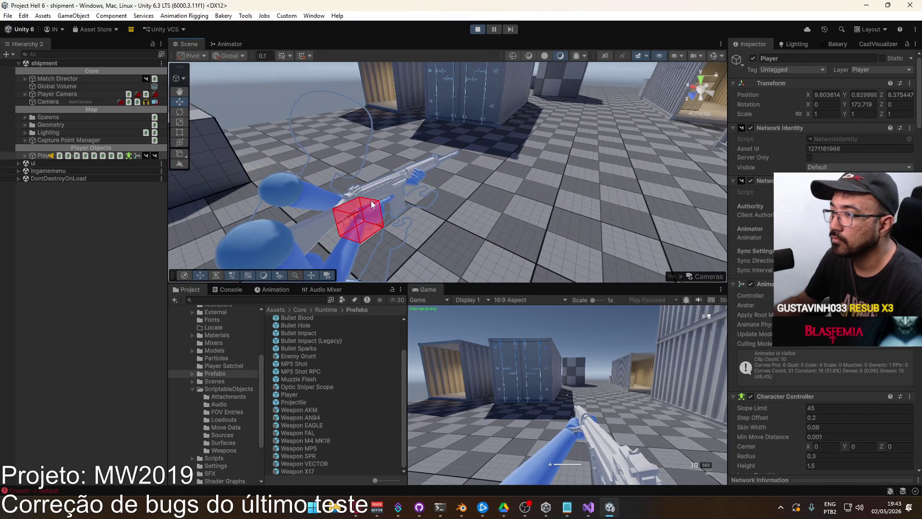
click(358, 216)
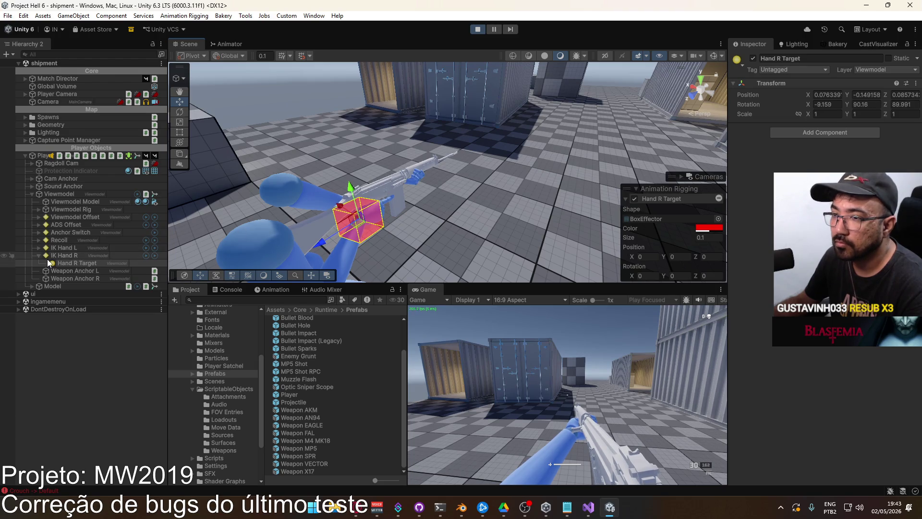
click(39, 247)
click(67, 255)
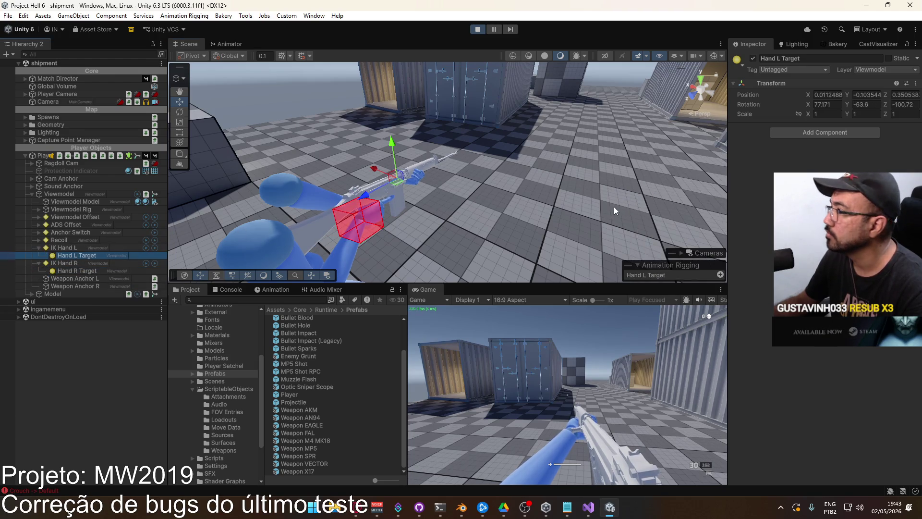
click(39, 248)
click(39, 255)
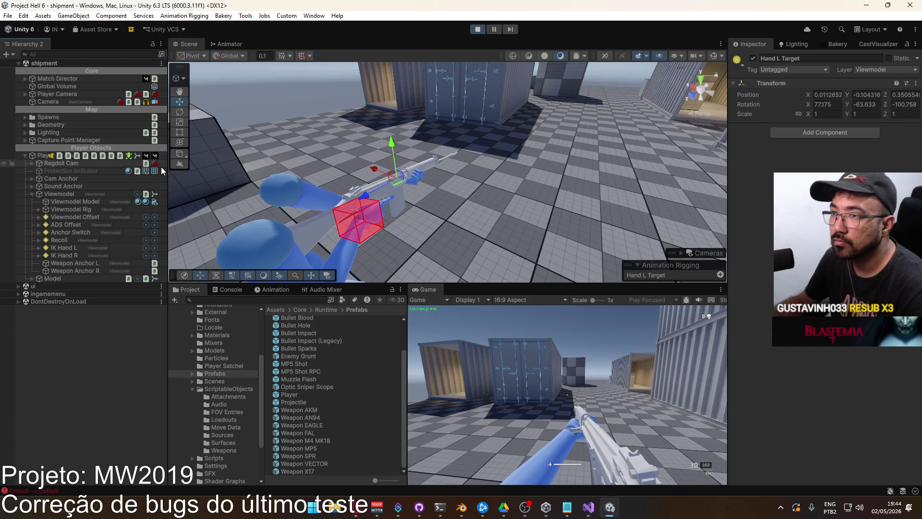
click(346, 195)
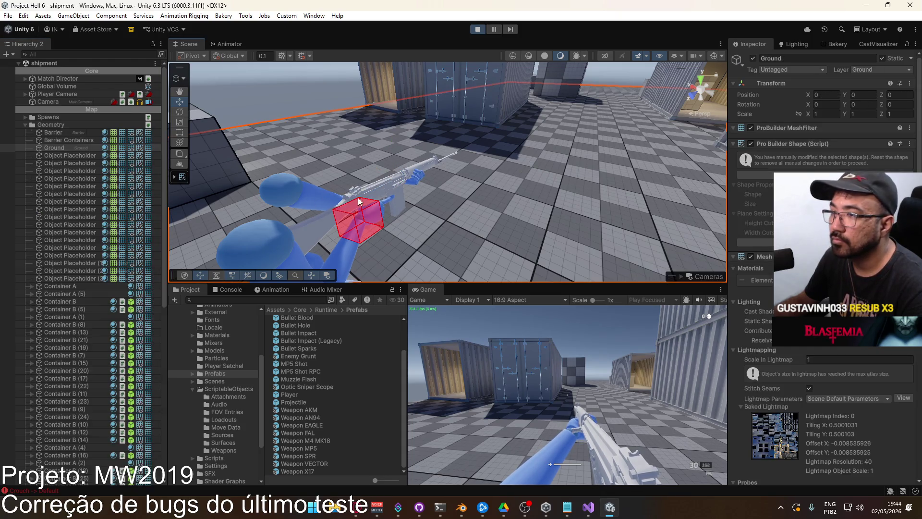
scroll(81, 325, down, 5)
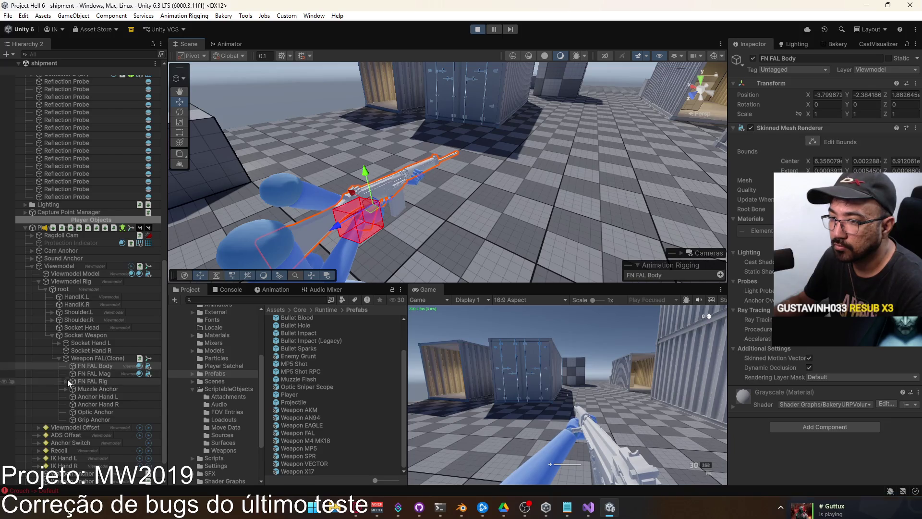
click(91, 396)
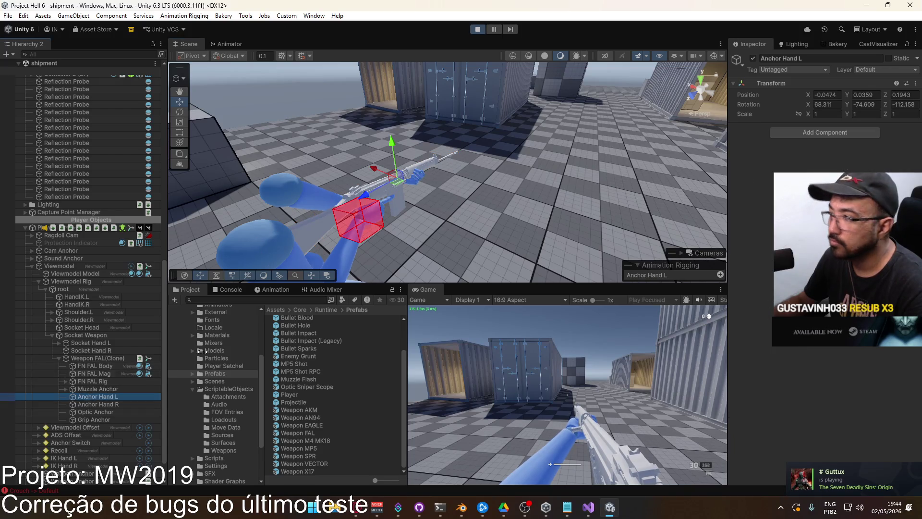
Paste the AKM rotation onto the FAL's Anchor Hand L and lower it slightly
right_click(751, 106)
click(776, 155)
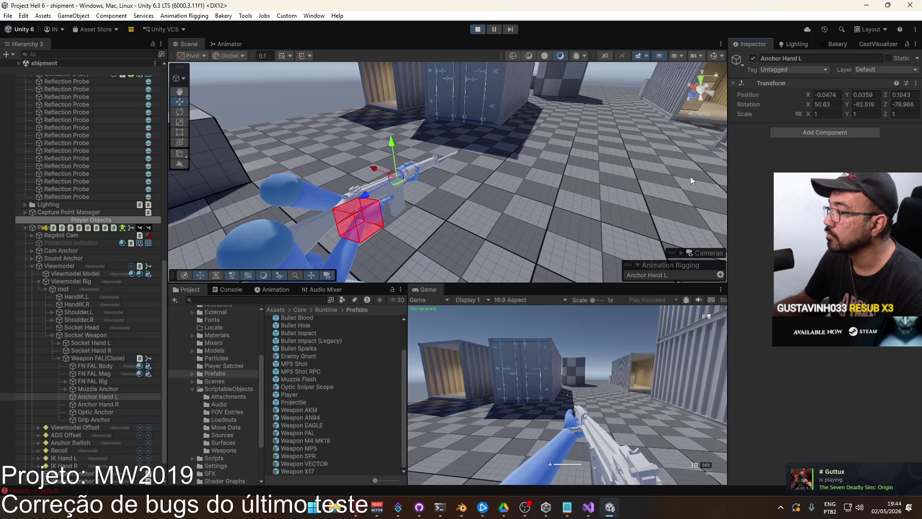
right_drag(642, 204, 526, 197)
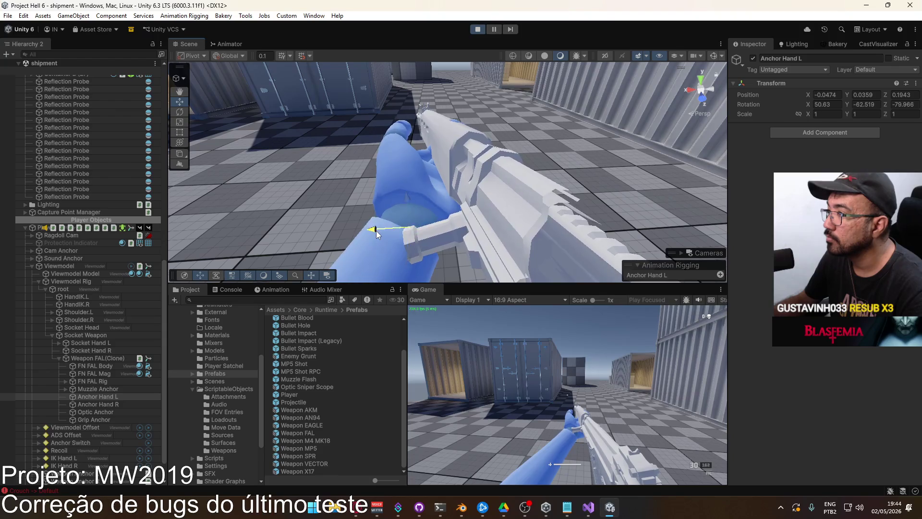
alt+drag(409, 226, 321, 179)
mouse_move(246, 169)
mouse_down()
mouse_move(251, 183)
mouse_move(308, 179)
mouse_move(249, 129)
mouse_up()
key(f)
drag(411, 152, 407, 148)
Inspect the grip from several angles and push Anchor Hand L forward along Z to 0.233
mouse_move(499, 189)
alt+mouse_down()
mouse_move(467, 175)
mouse_move(451, 194)
alt+mouse_up()
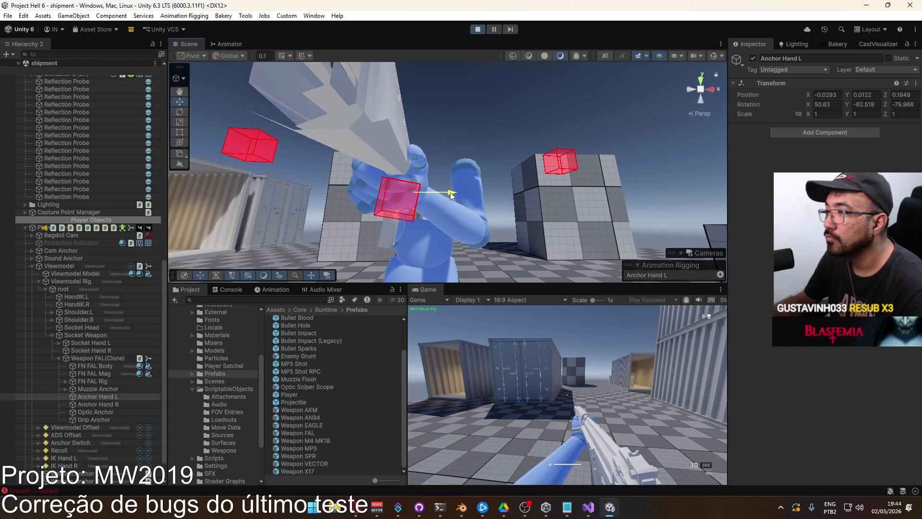
alt+drag(416, 158, 691, 194)
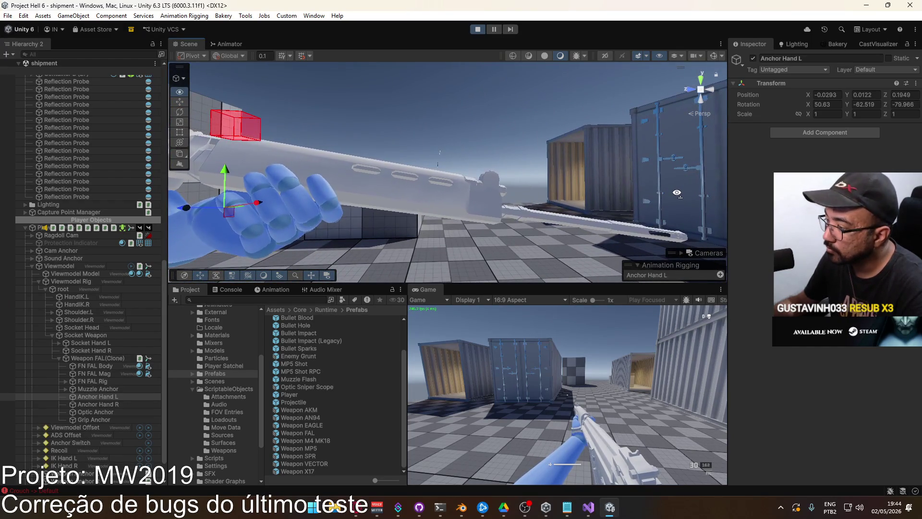
alt+drag(330, 186, 309, 187)
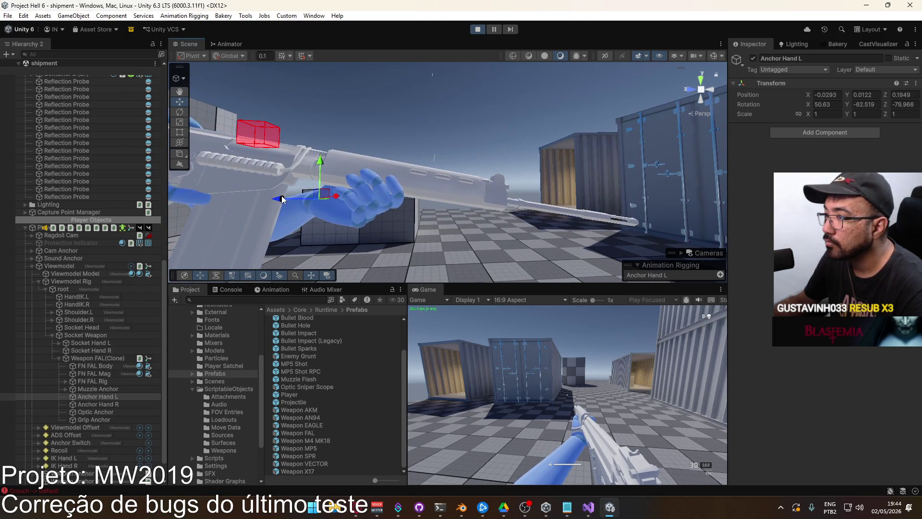
click(235, 57)
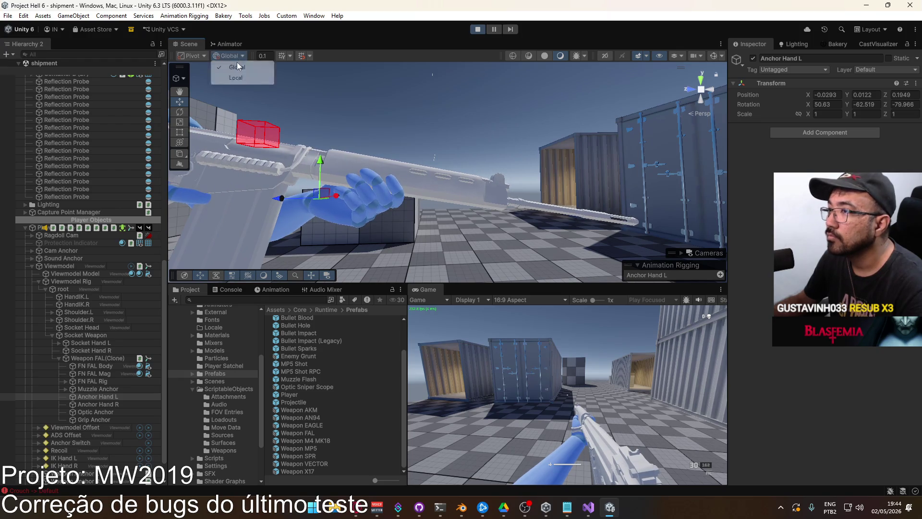
alt+drag(411, 178, 391, 180)
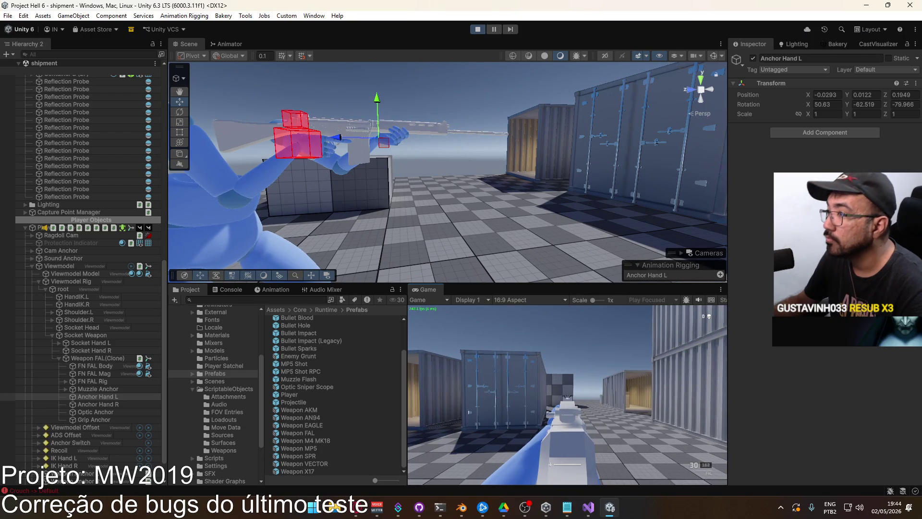
key(super)
key(super)
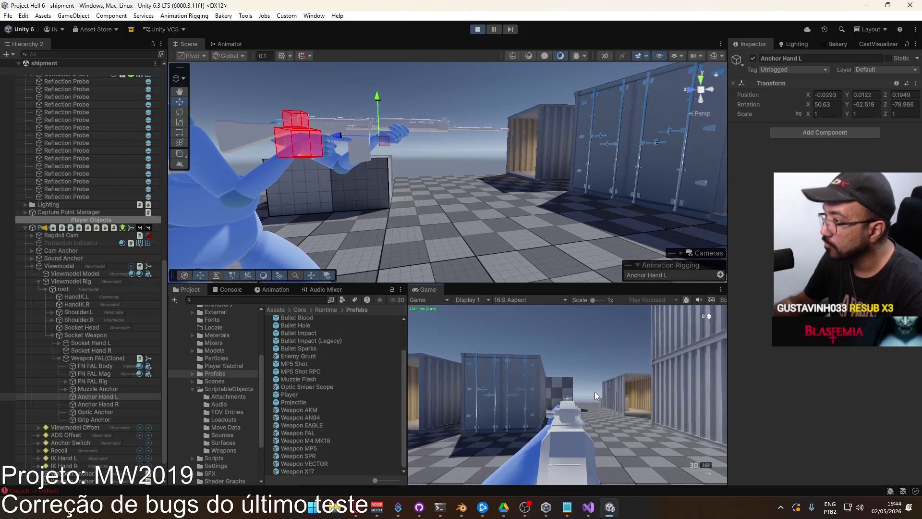
key(super)
mouse_move(438, 125)
right_down()
mouse_move(219, 148)
mouse_move(884, 148)
right_up()
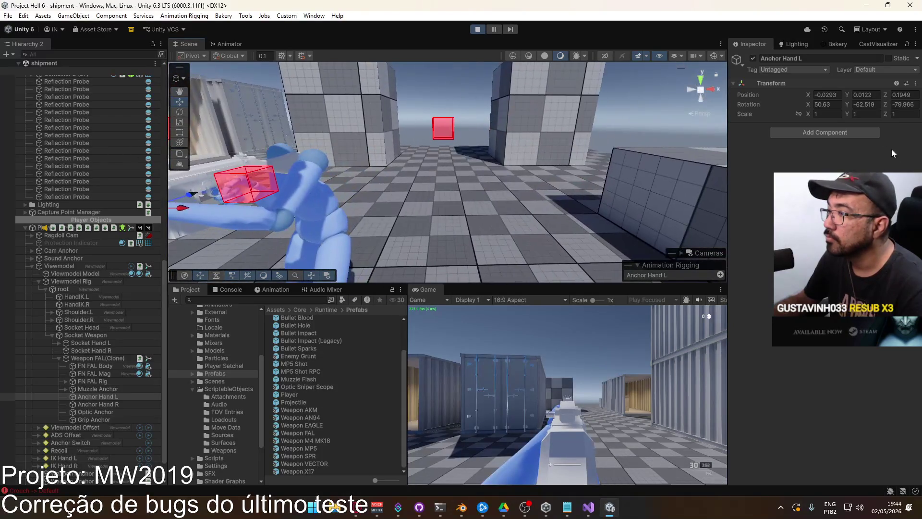
right_drag(247, 115, 237, 179)
drag(494, 185, 480, 189)
Copy Anchor Hand L's whole Transform component
right_click(752, 97)
right_click(782, 83)
mouse_move(799, 157)
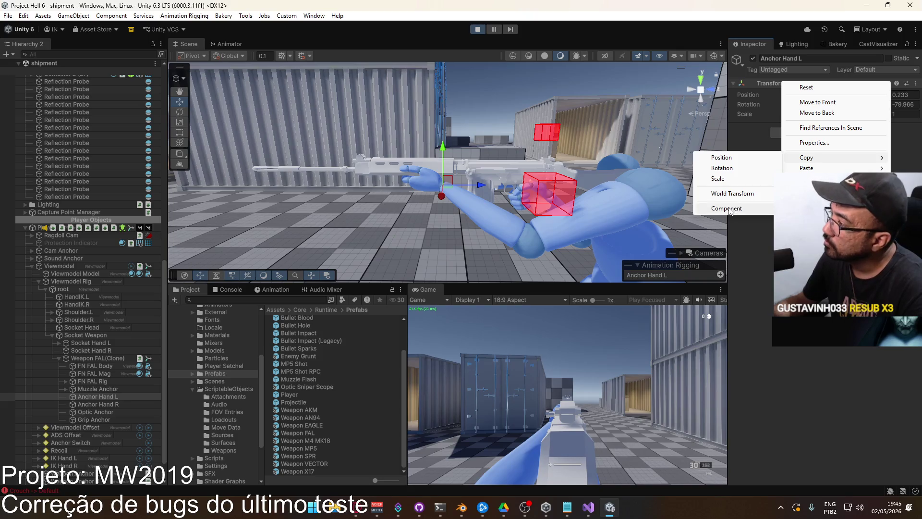
click(727, 209)
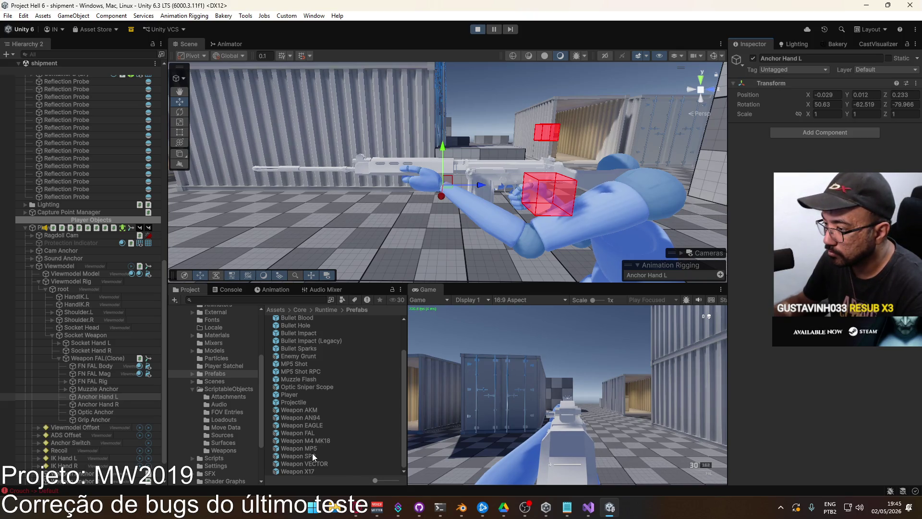
double_click(307, 434)
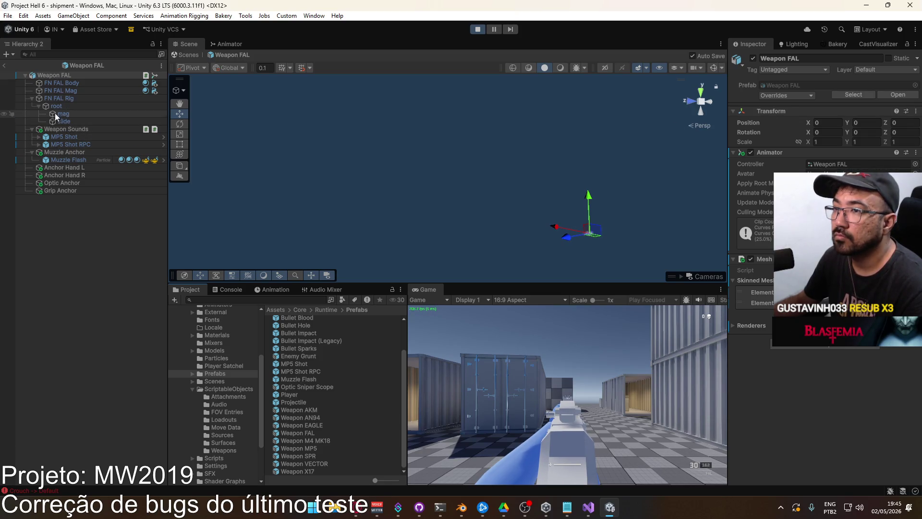
Paste the copied Transform component values onto the Weapon FAL prefab's Anchor Hand L
click(73, 168)
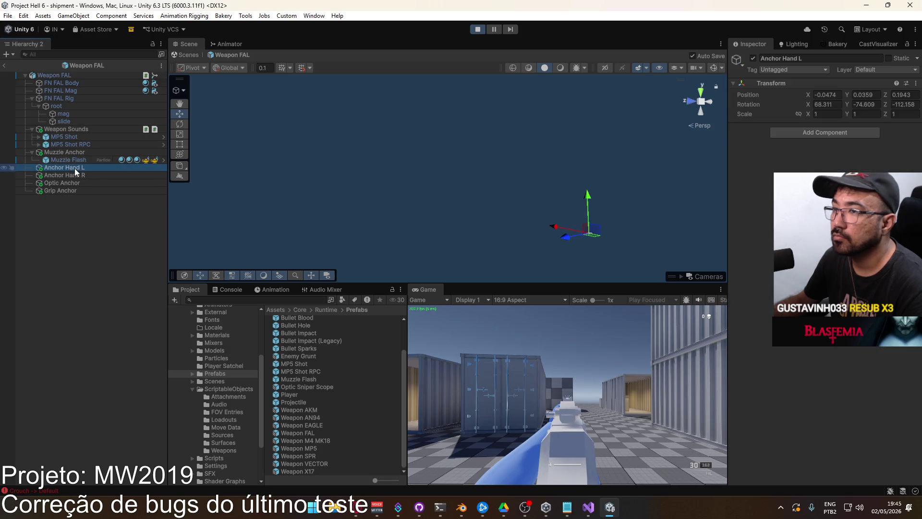
right_click(750, 95)
right_click(765, 84)
mouse_move(792, 171)
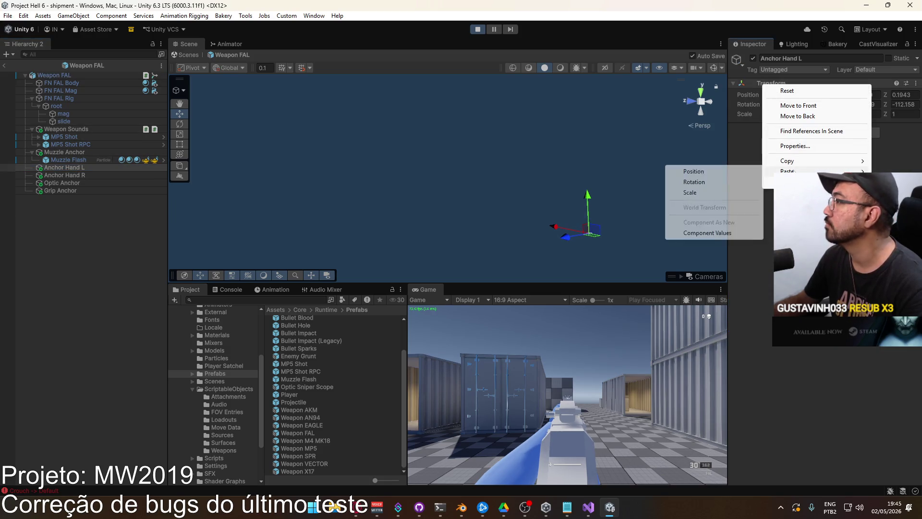
click(701, 234)
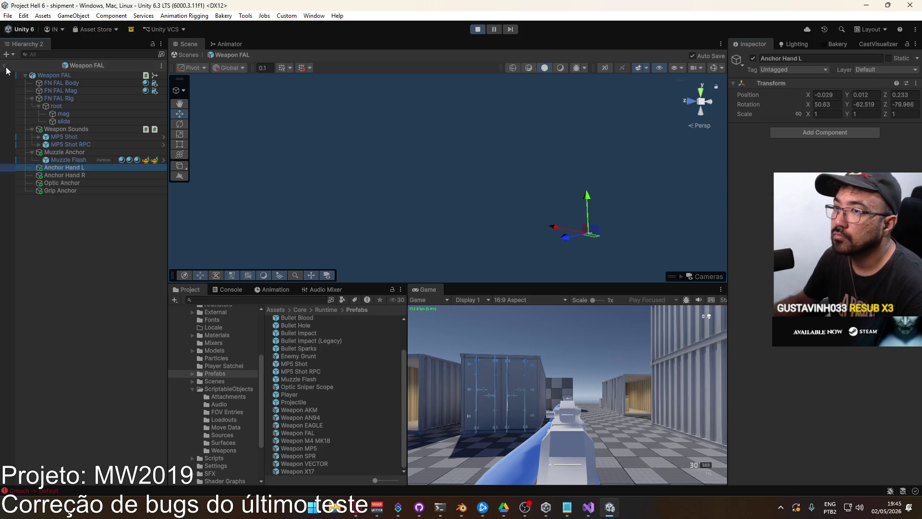
Return to the scene and maximize the Game view
click(4, 67)
right_click(425, 289)
click(269, 316)
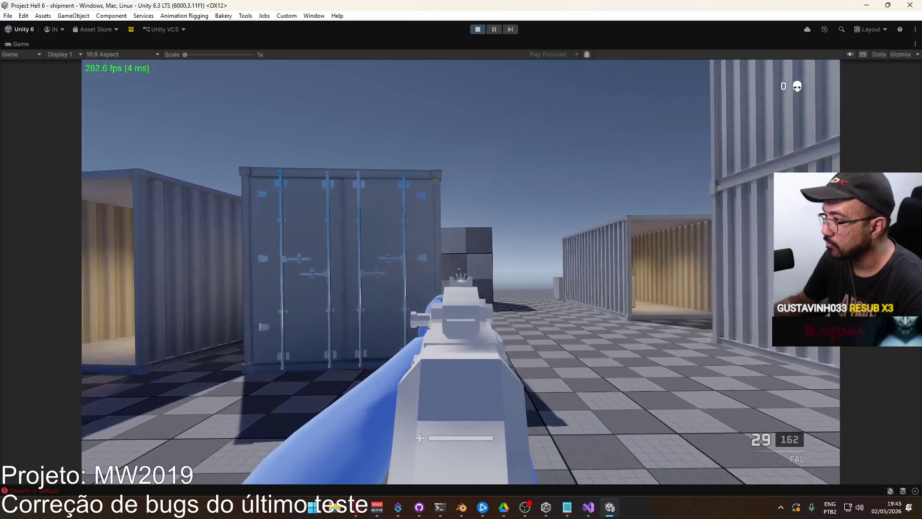
Test the FAL grip by firing and reloading it several times
click(460, 271)
click(460, 272)
click(460, 272)
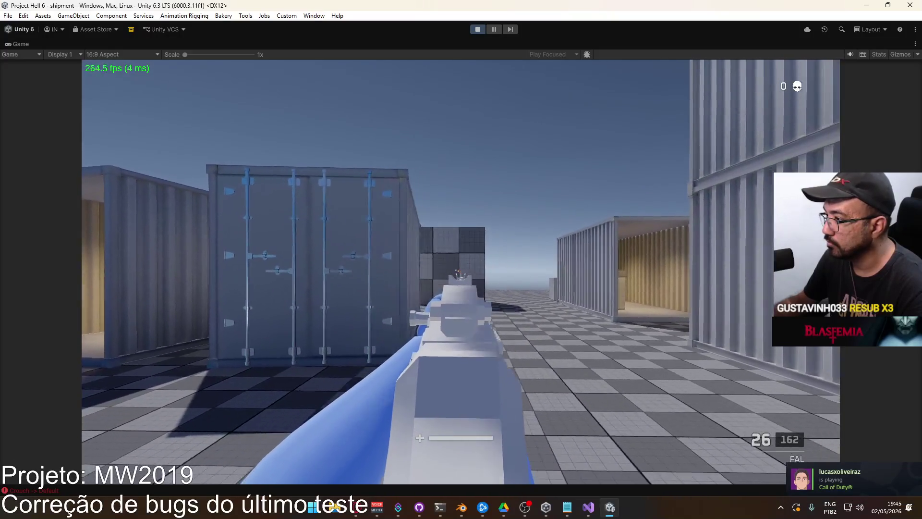
click(460, 271)
click(461, 272)
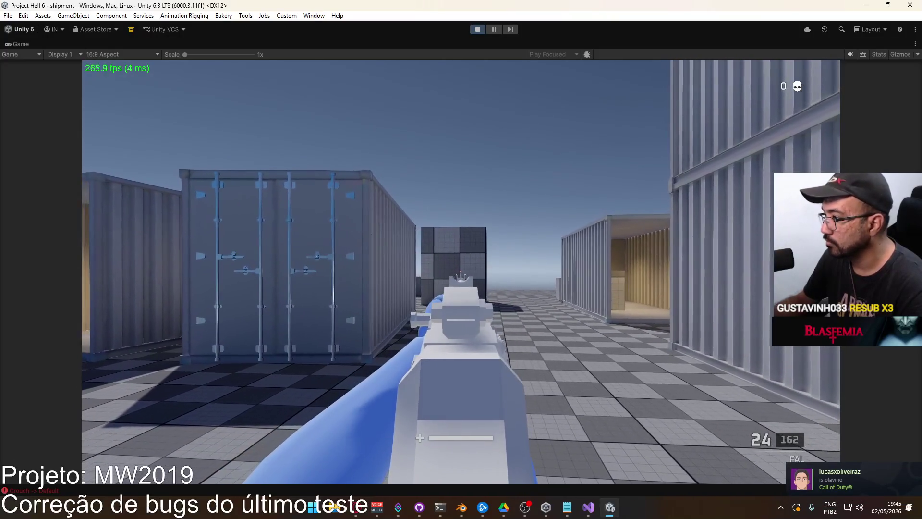
click(461, 272)
click(460, 272)
click(461, 271)
click(460, 272)
click(460, 272)
click(461, 272)
click(460, 272)
key(r)
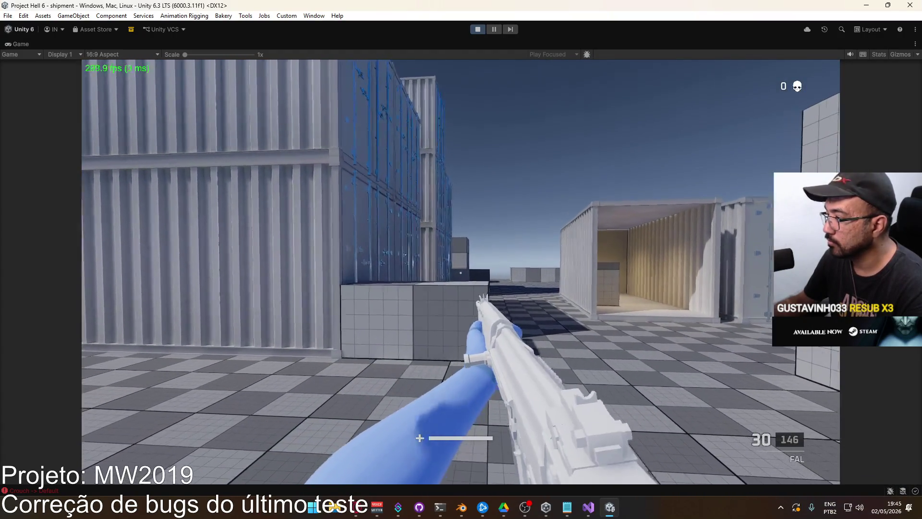
click(460, 271)
key(r)
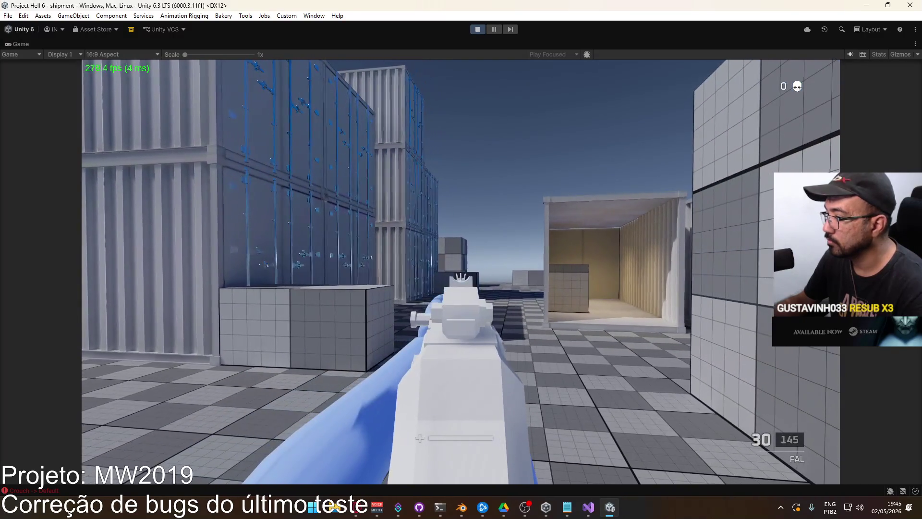
click(460, 272)
key(r)
click(460, 272)
Swap repeatedly between the FAL (1) and X17 pistol (2), firing each weapon
key(2)
click(461, 272)
click(461, 272)
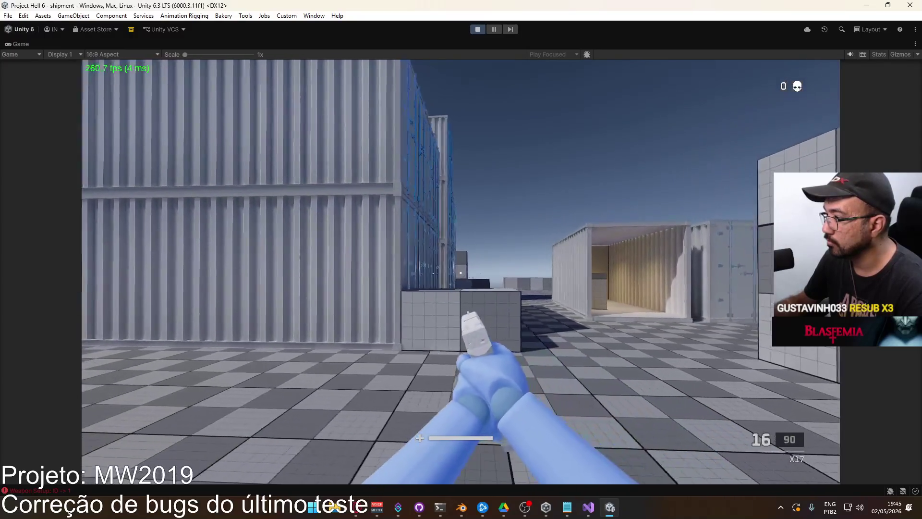
click(461, 272)
click(460, 272)
click(461, 272)
key(1)
click(461, 271)
click(461, 272)
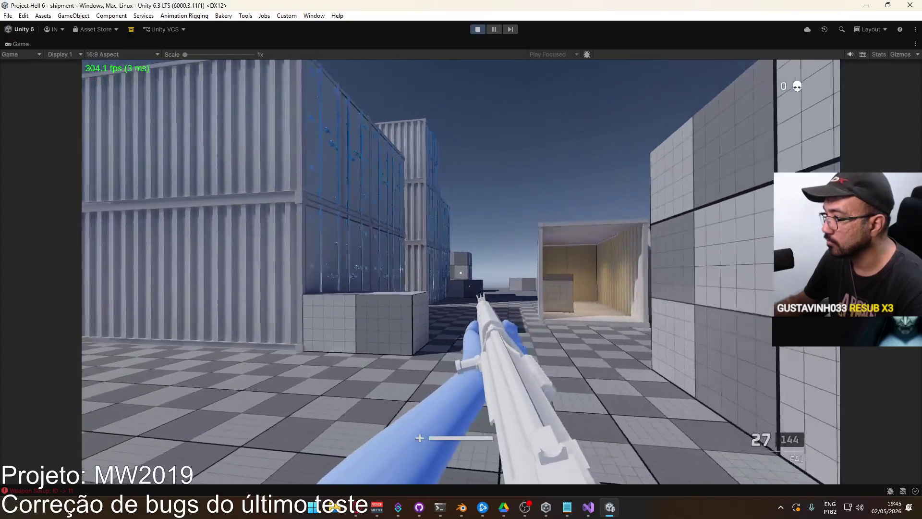
click(460, 272)
click(460, 271)
click(461, 272)
click(461, 272)
click(461, 272)
click(460, 272)
click(460, 272)
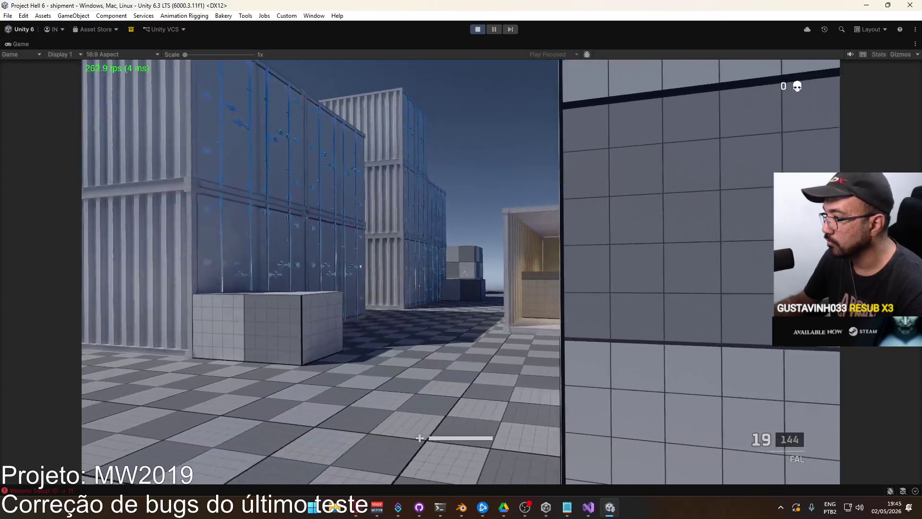
key(2)
click(461, 272)
click(461, 272)
click(461, 271)
click(461, 271)
click(461, 271)
click(461, 271)
key(1)
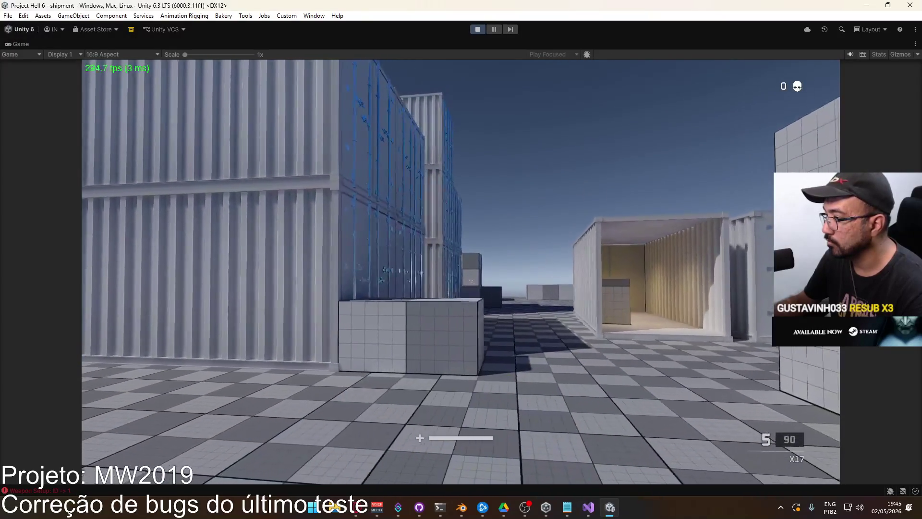
click(461, 271)
click(461, 272)
click(460, 272)
click(461, 271)
click(460, 272)
click(460, 272)
click(461, 272)
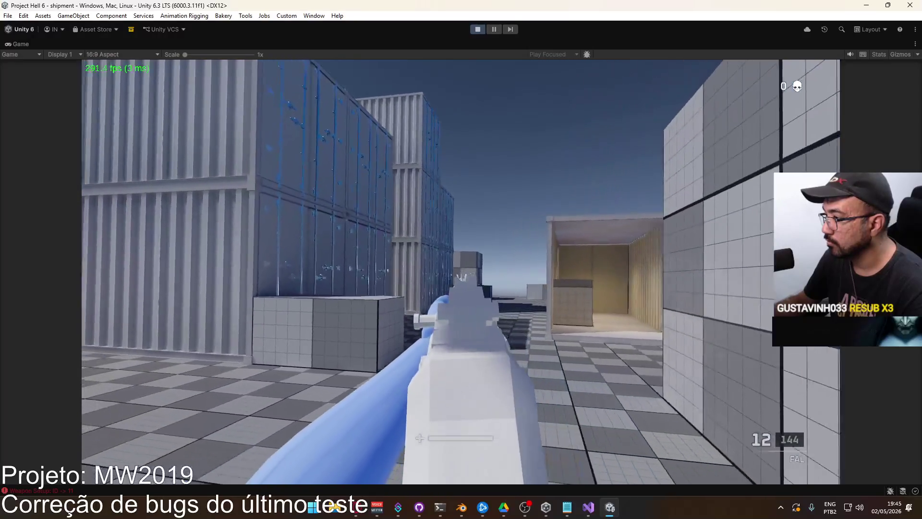
key(2)
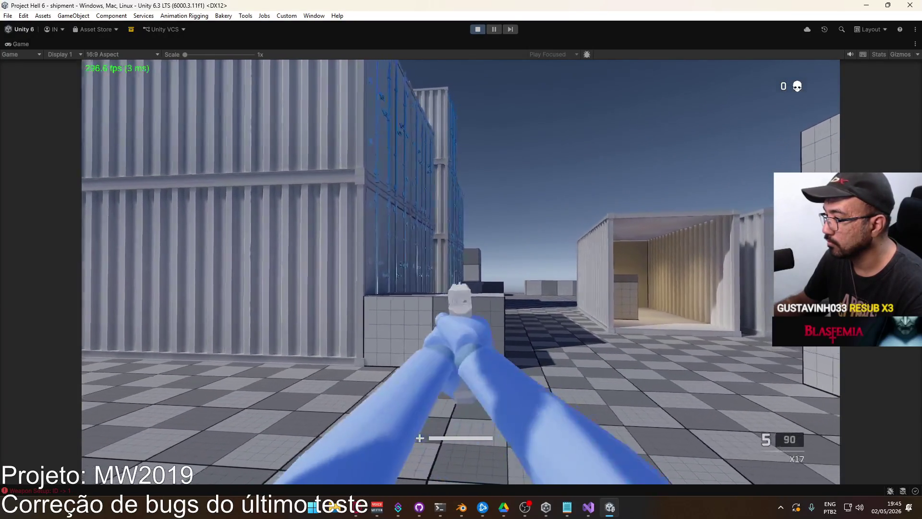
key(1)
key(2)
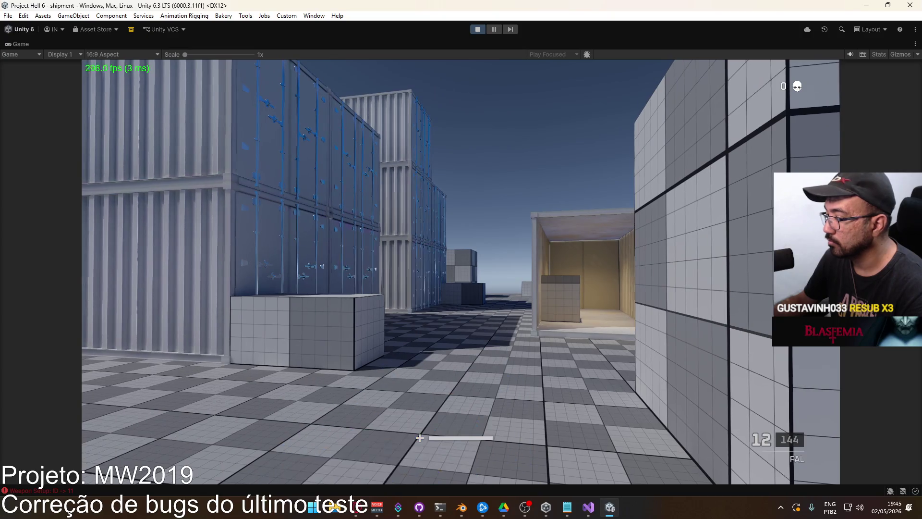
Restore the full editor layout and stop the running game
key(shift+space)
mouse_move(459, 200)
right_down()
mouse_move(632, 188)
mouse_move(762, 195)
right_up()
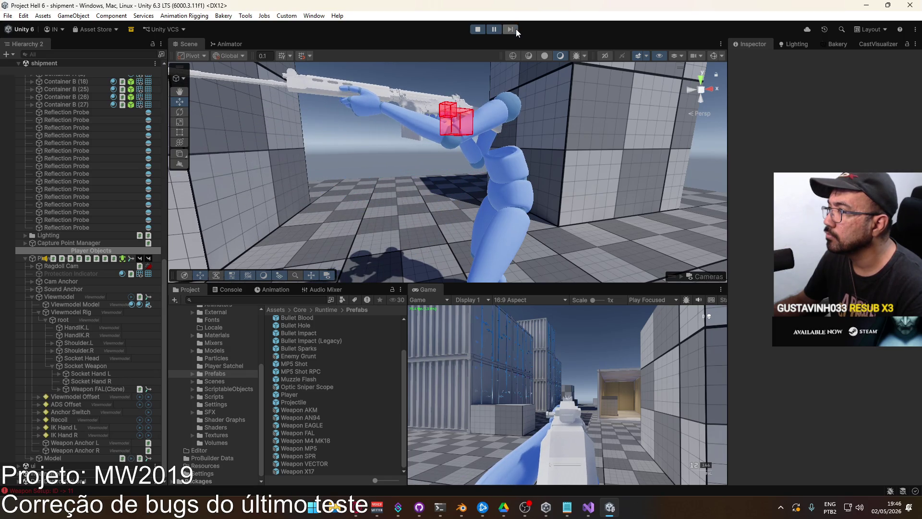
click(476, 29)
In Blender, save Weapon Library and open Player Viewmodel Generic.blend from recent files
click(461, 507)
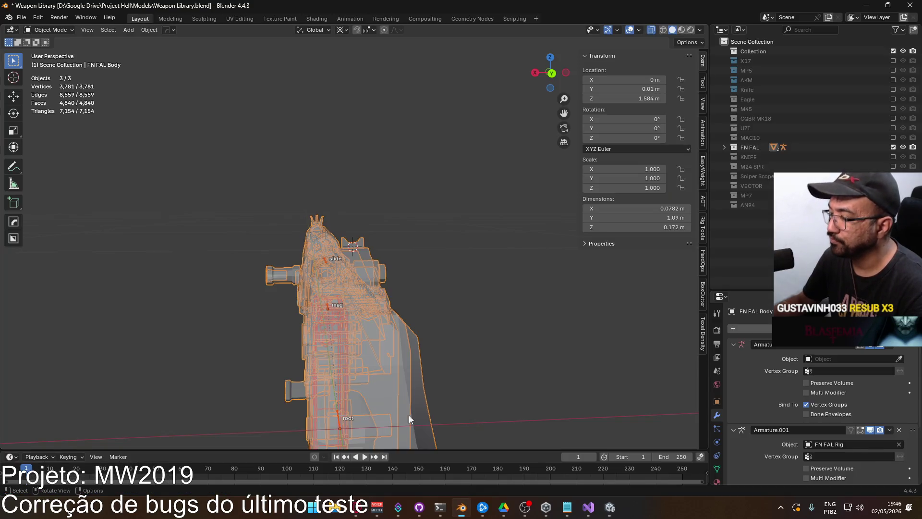
key(ctrl+s)
click(21, 18)
mouse_move(48, 48)
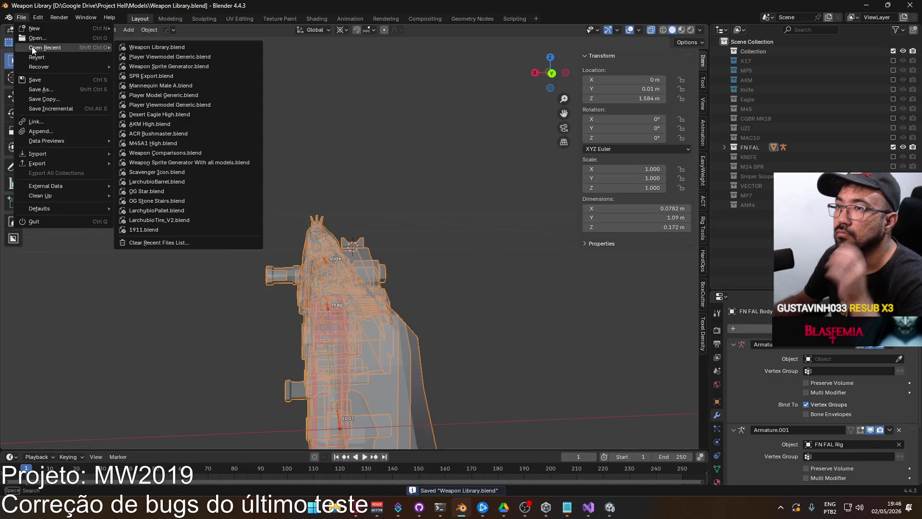
click(182, 54)
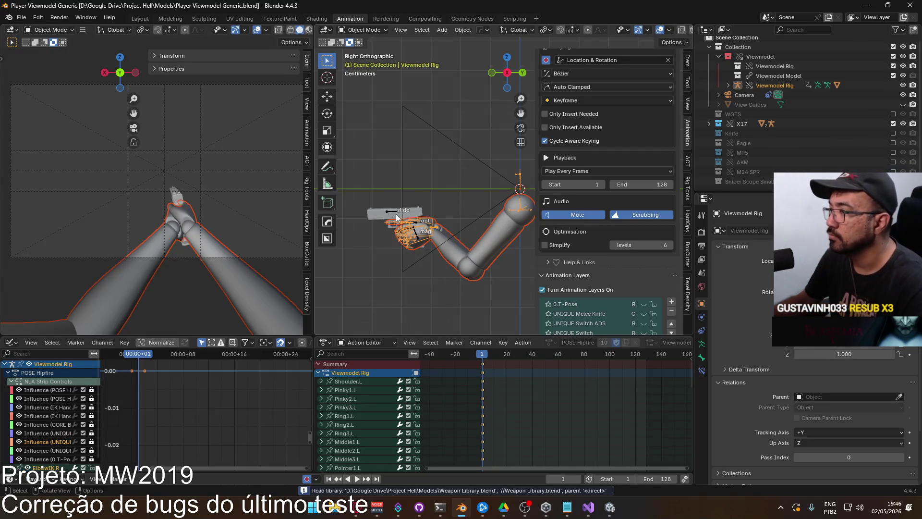
Load the UNIQUE Switch layer on the X17 rig and enable the MP5 collection
scroll(661, 255, down, 5)
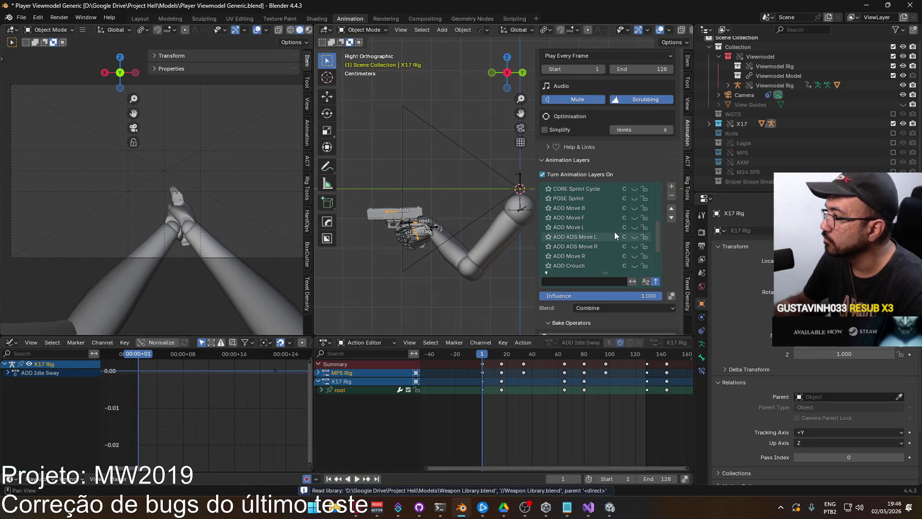
scroll(630, 239, up, 3)
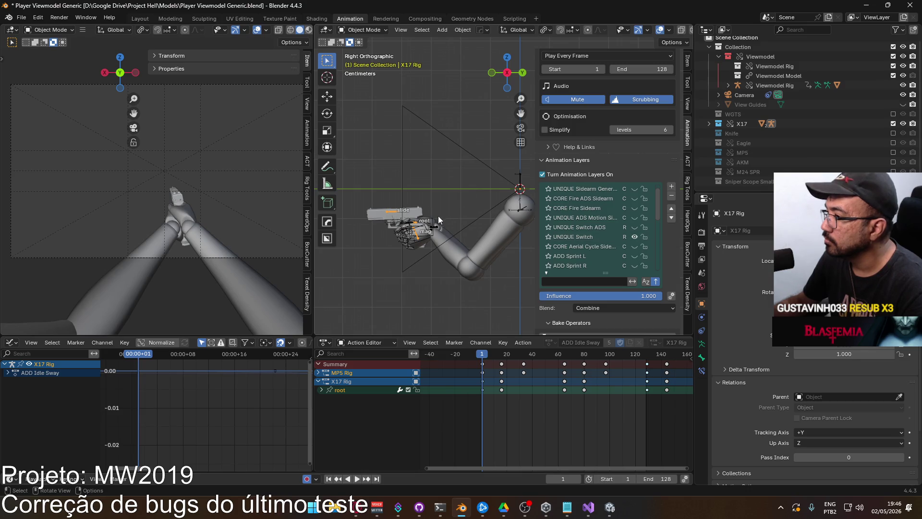
click(577, 236)
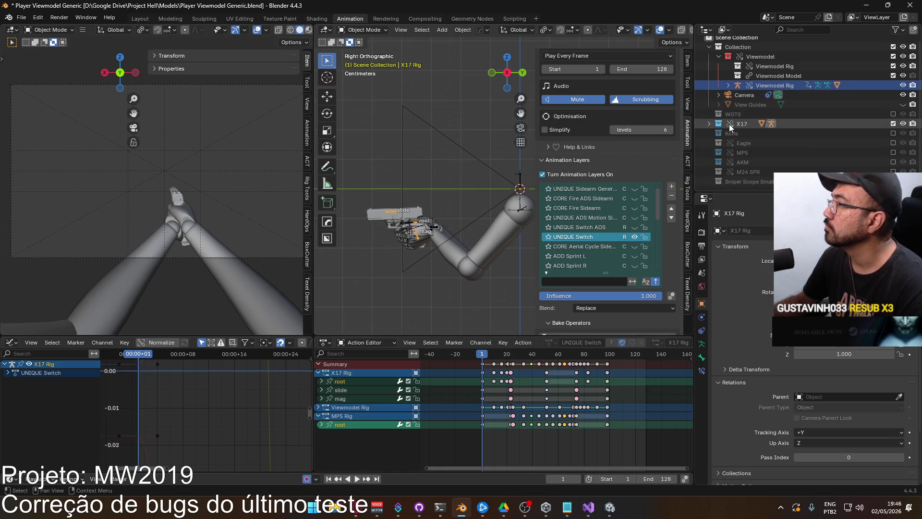
click(892, 152)
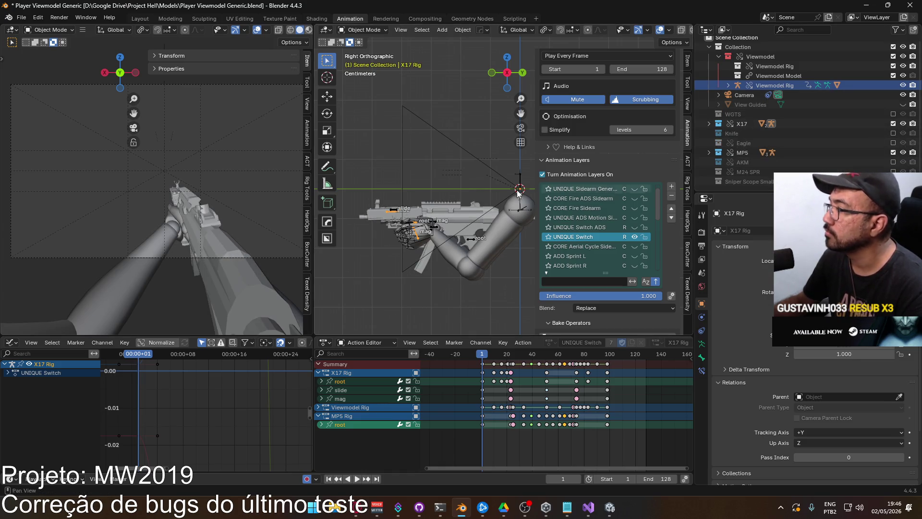
Enable the UNIQUE Switch animation layer on MP5 Rig
click(436, 219)
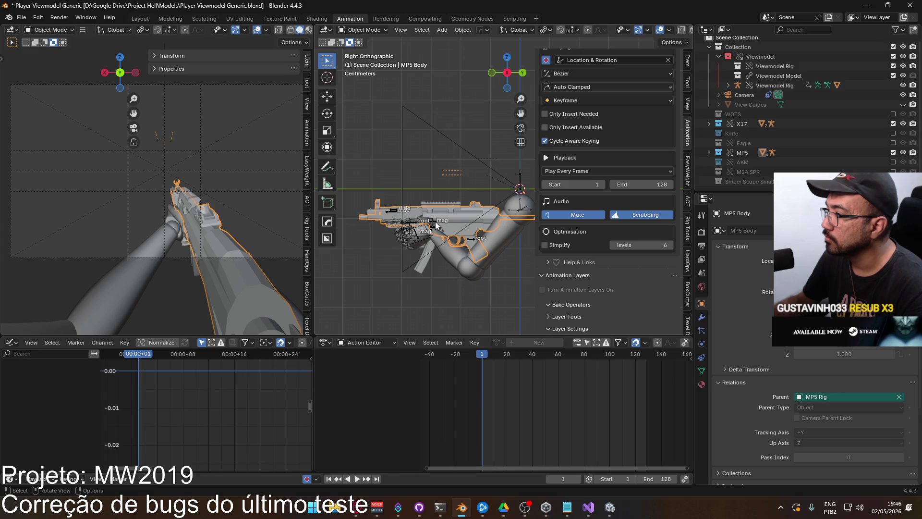
click(466, 238)
scroll(634, 242, down, 4)
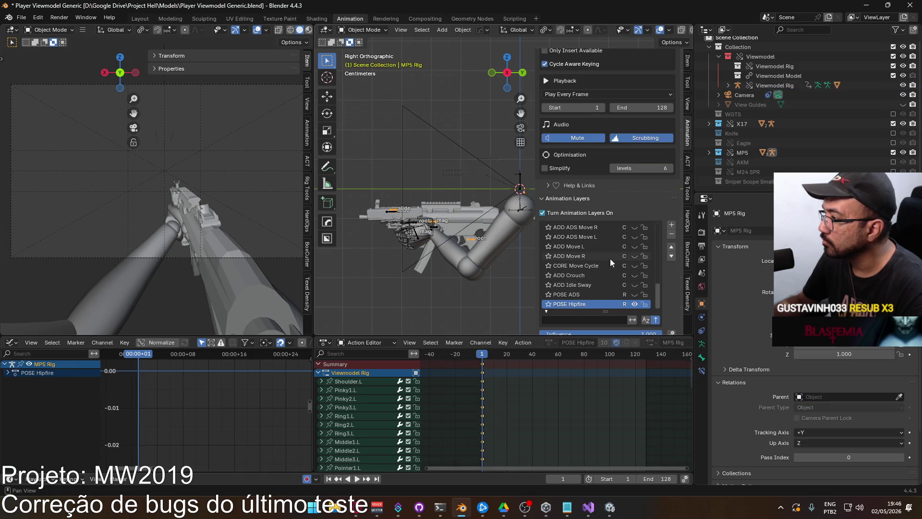
scroll(622, 262, up, 5)
scroll(638, 274, up, 7)
click(634, 255)
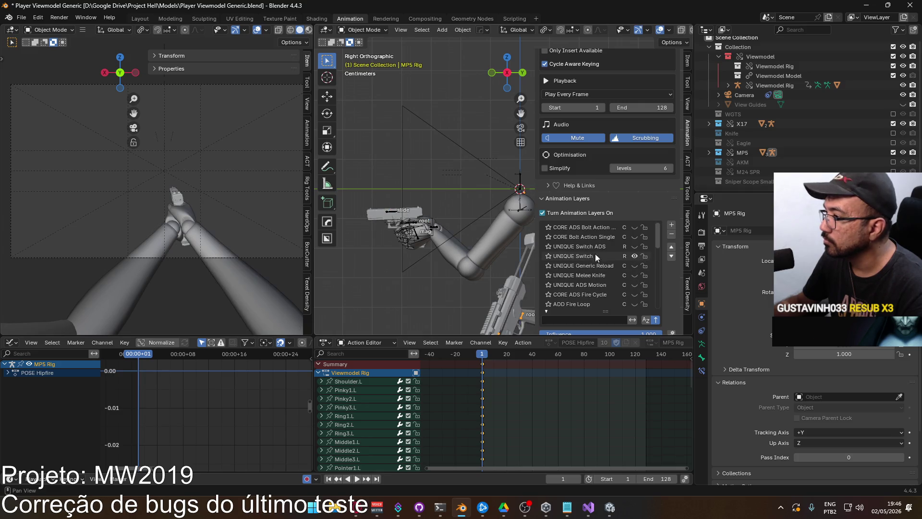
Turn on Viewmodel Rig's UNIQUE Switch layer and play it to frame 11
click(434, 225)
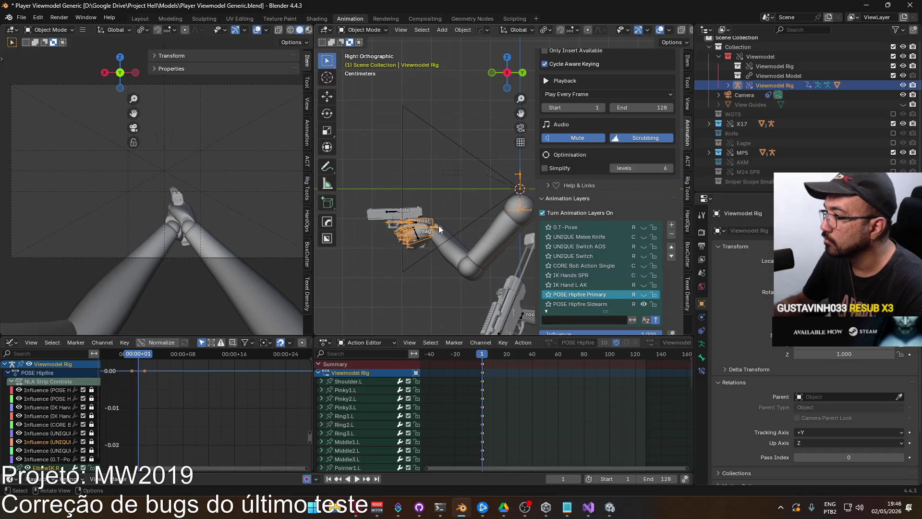
scroll(641, 278, down, 3)
scroll(618, 235, up, 4)
click(643, 275)
shift+middle_drag(497, 262, 449, 229)
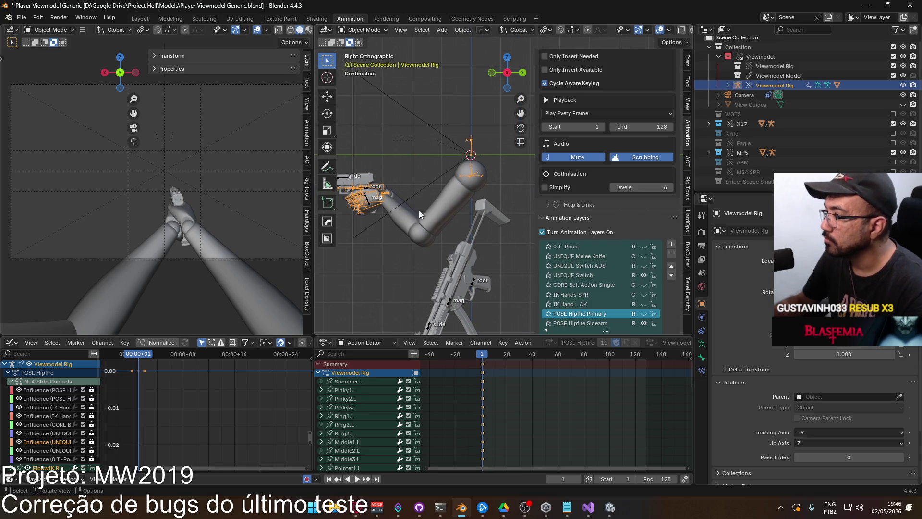
click(598, 275)
key(space)
drag(486, 356, 496, 357)
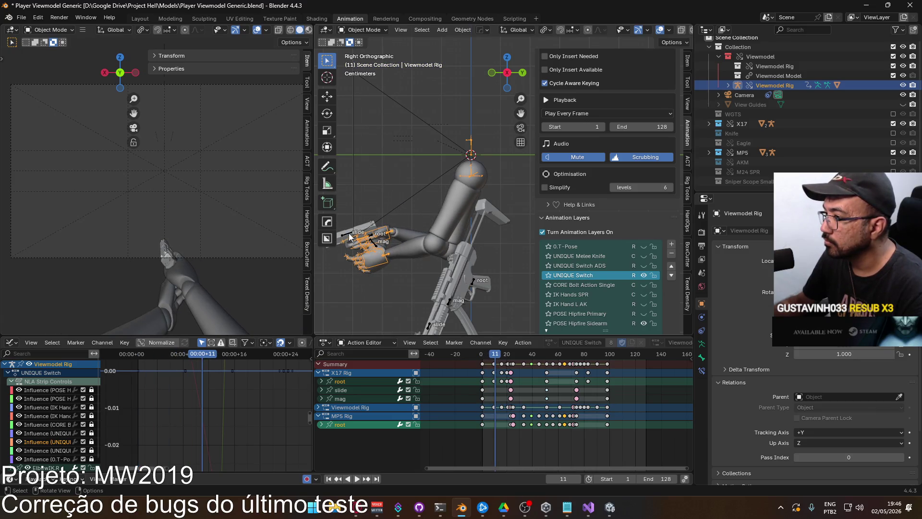
Play X17 Rig's UNIQUE Switch animation, scrubbing from frame 3 through 34
click(373, 238)
key(space)
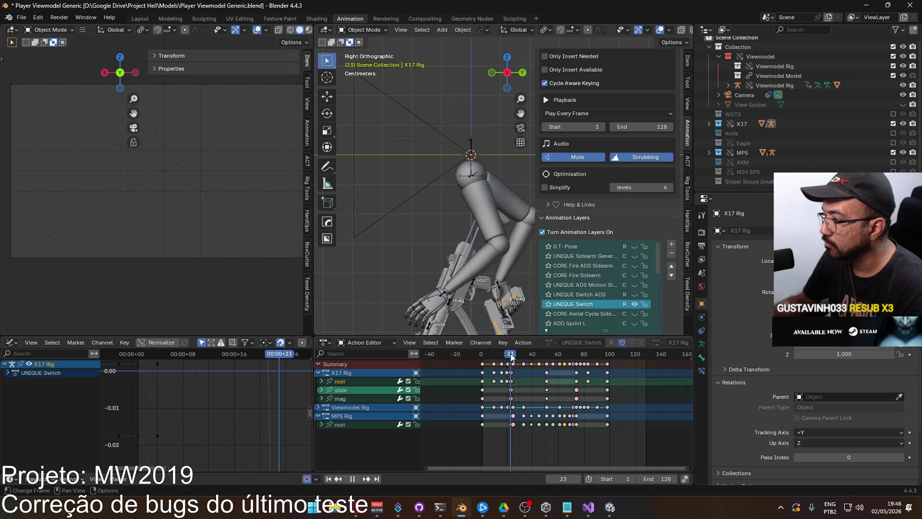
click(485, 356)
mouse_move(485, 355)
mouse_down()
mouse_move(524, 358)
mouse_move(511, 356)
mouse_up()
key(space)
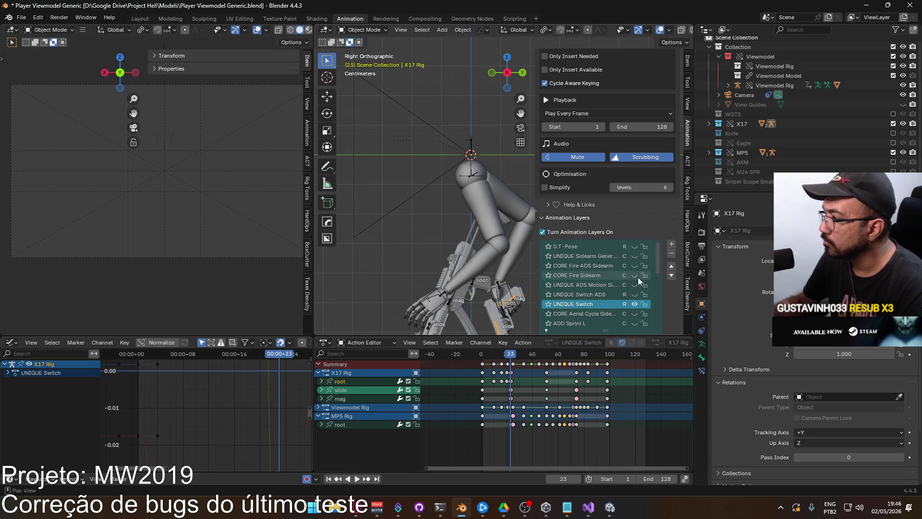
Load the UNIQUE Switch ADS layer and play it, stopping around frame 26
click(604, 299)
key(space)
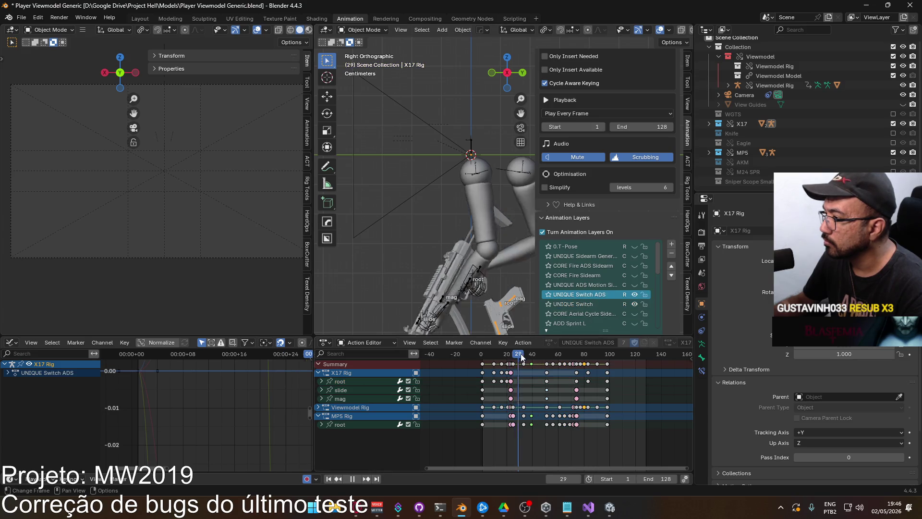
click(520, 356)
mouse_move(520, 354)
mouse_down()
mouse_move(535, 353)
mouse_move(513, 354)
mouse_up()
key(space)
Enter play mode in Unity and create a match on the shipment map
click(619, 504)
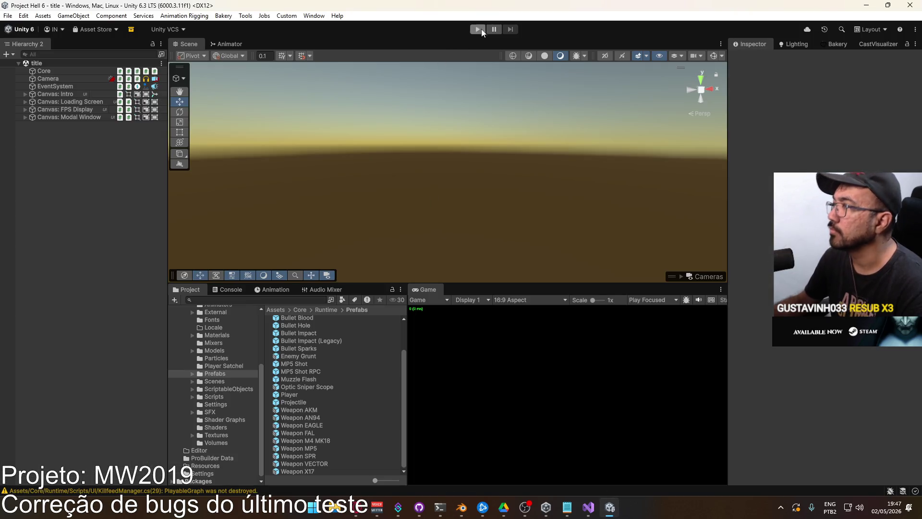
click(478, 30)
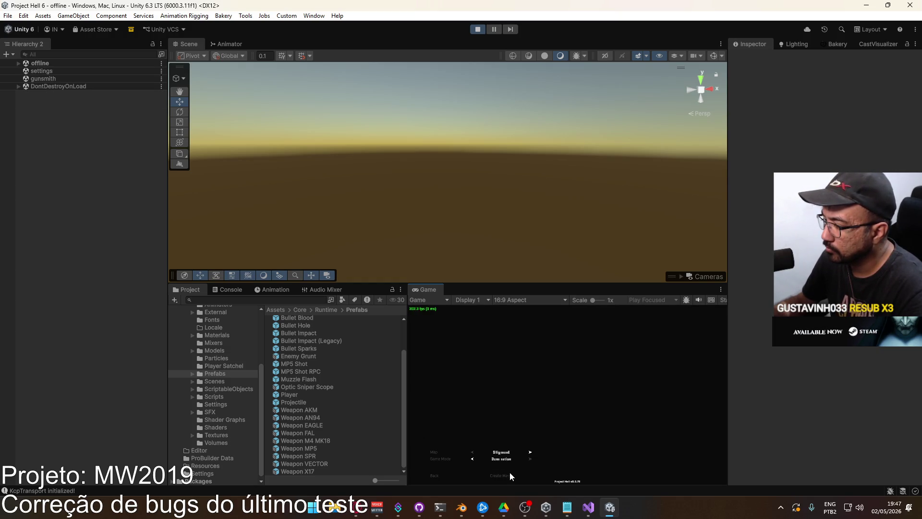
click(510, 473)
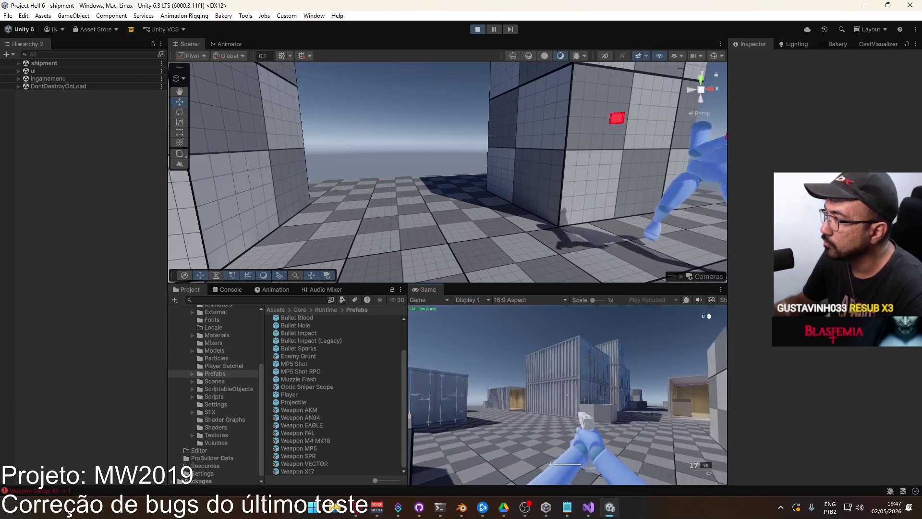
Switch to the rifle and back to the pistol during play
key(2)
key(1)
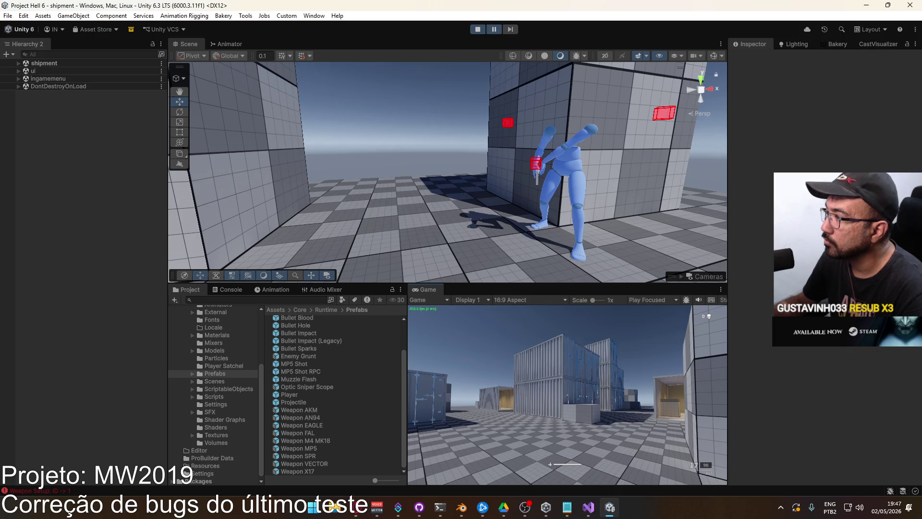
key(super)
Orbit the Scene view closer and select the character's arm model
click(509, 214)
mouse_move(509, 214)
right_down()
mouse_move(457, 187)
mouse_move(628, 203)
mouse_move(592, 206)
right_up()
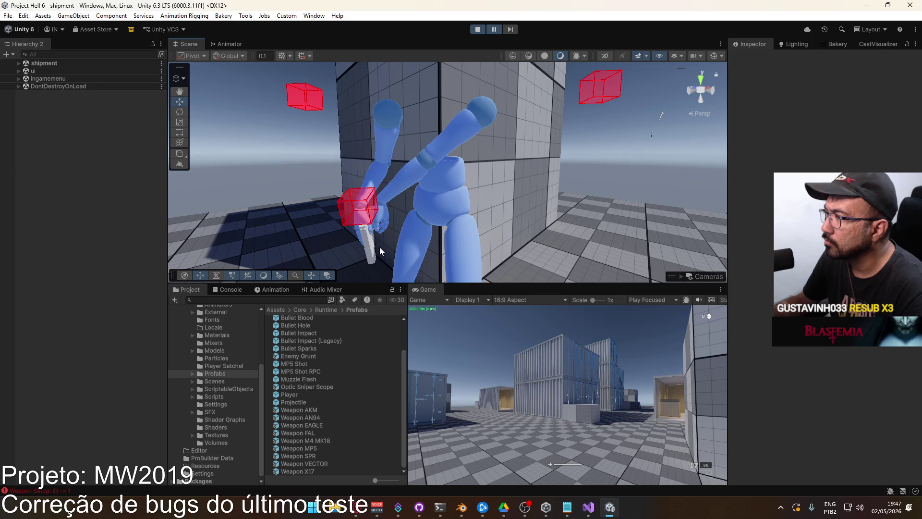
click(411, 169)
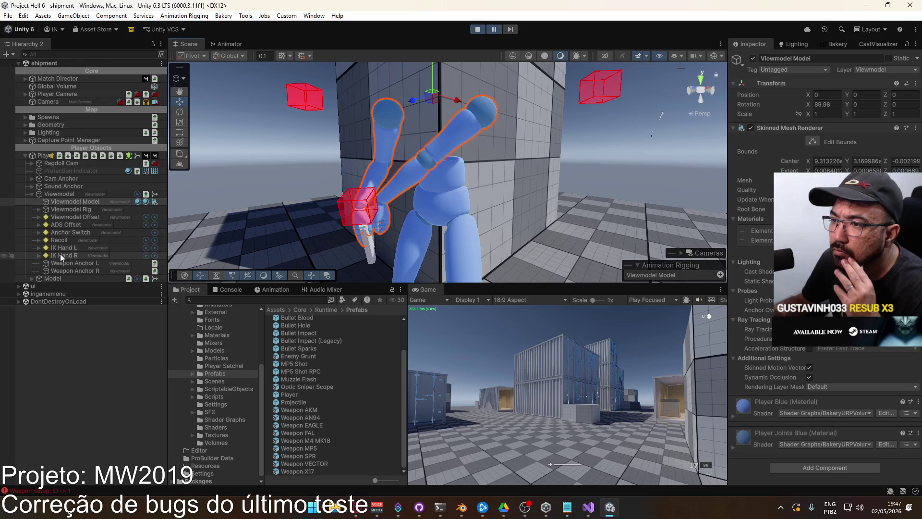
Inspect the Viewmodel Offset and ADS Offset rigs' Override Transform settings
click(65, 217)
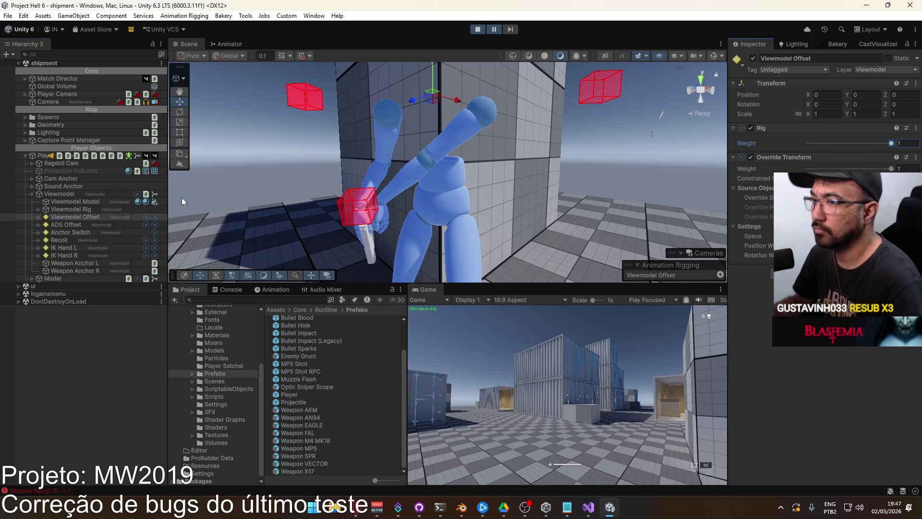
click(76, 225)
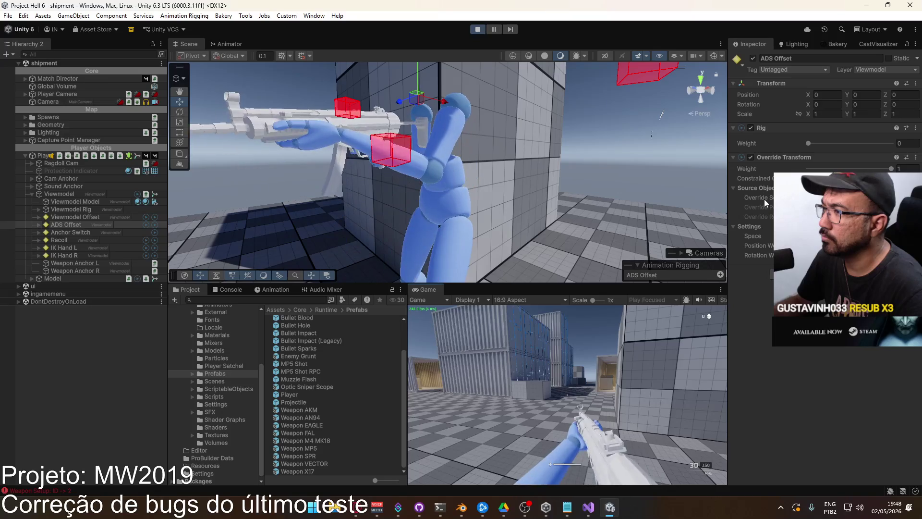
Switch back to the pistol, orbit around the character, and select IK Hand R
alt+drag(498, 196, 543, 168)
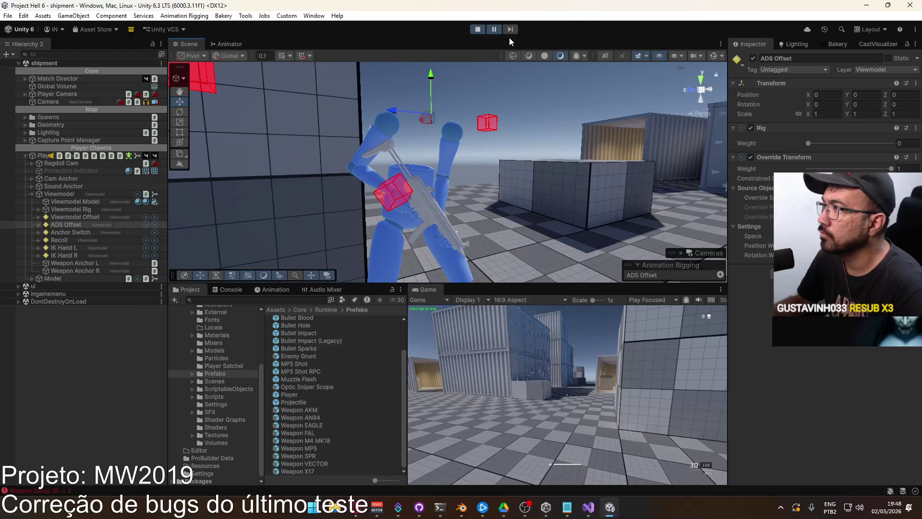
key(1)
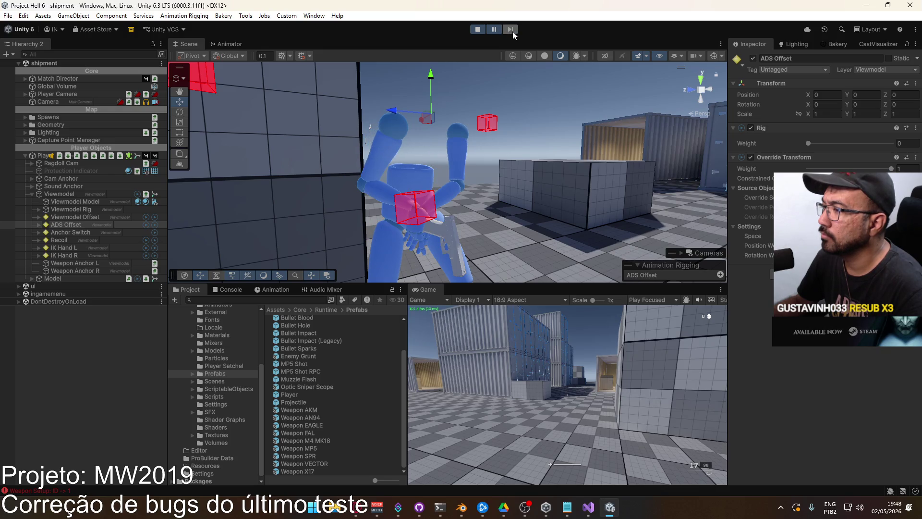
mouse_move(480, 144)
alt+mouse_down()
mouse_move(284, 178)
mouse_move(235, 201)
alt+mouse_up()
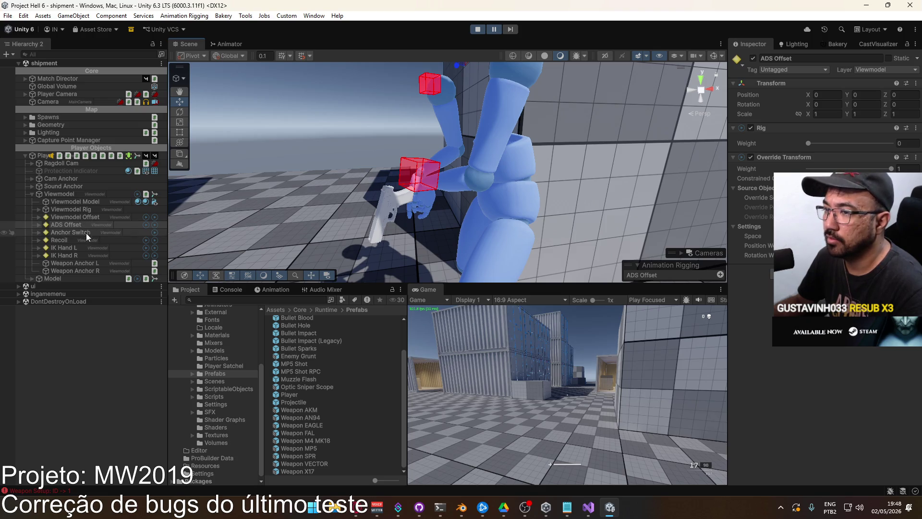
click(83, 246)
click(84, 254)
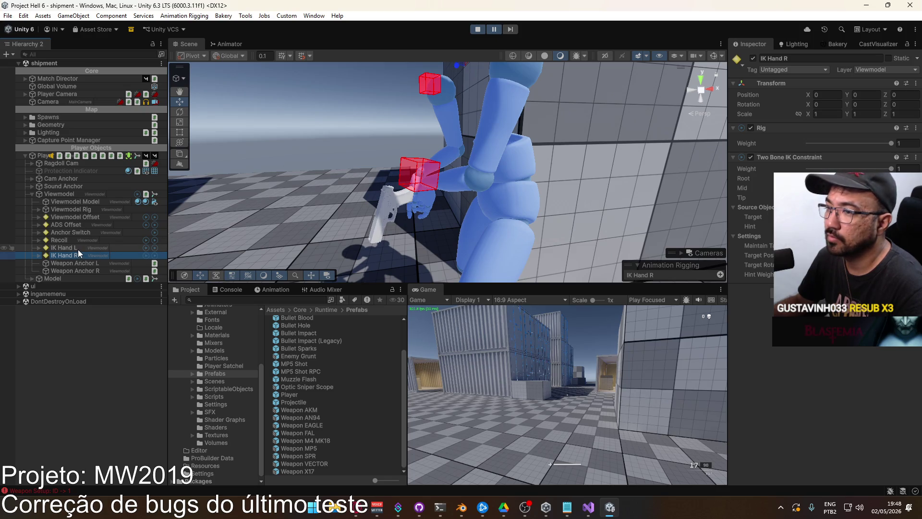
Step four frames watching the hand pose, then expand and collapse IK Hand R
click(512, 30)
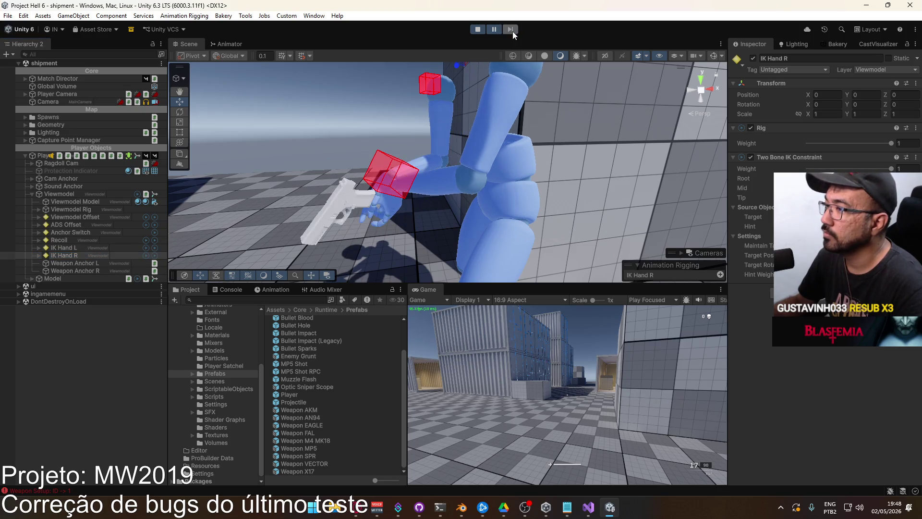
click(512, 31)
click(512, 31)
click(512, 31)
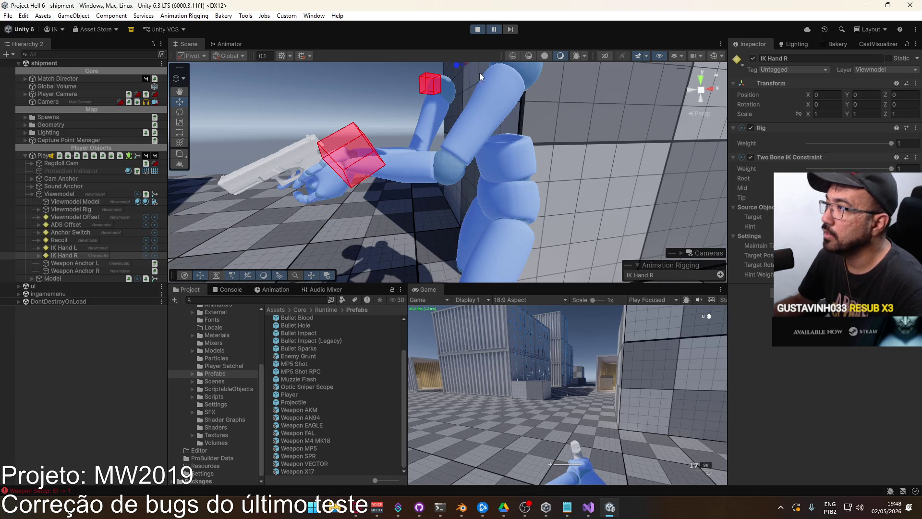
click(37, 256)
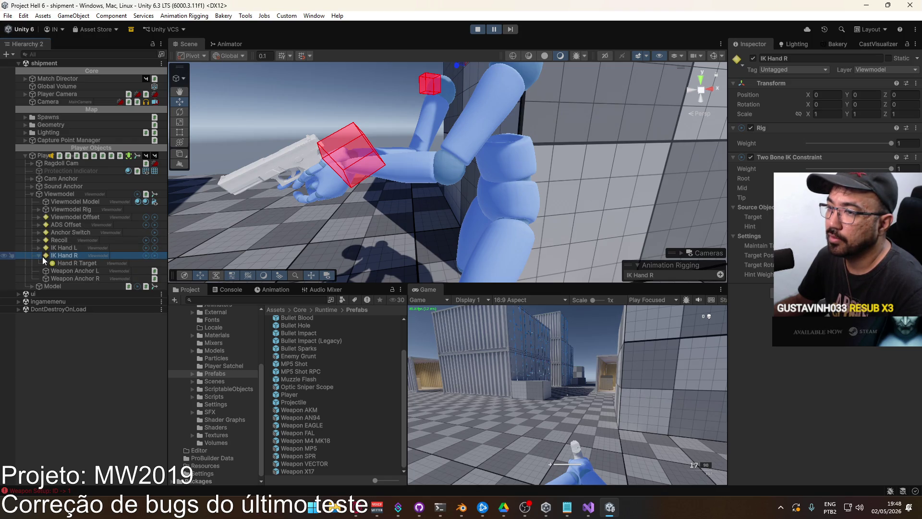
click(39, 256)
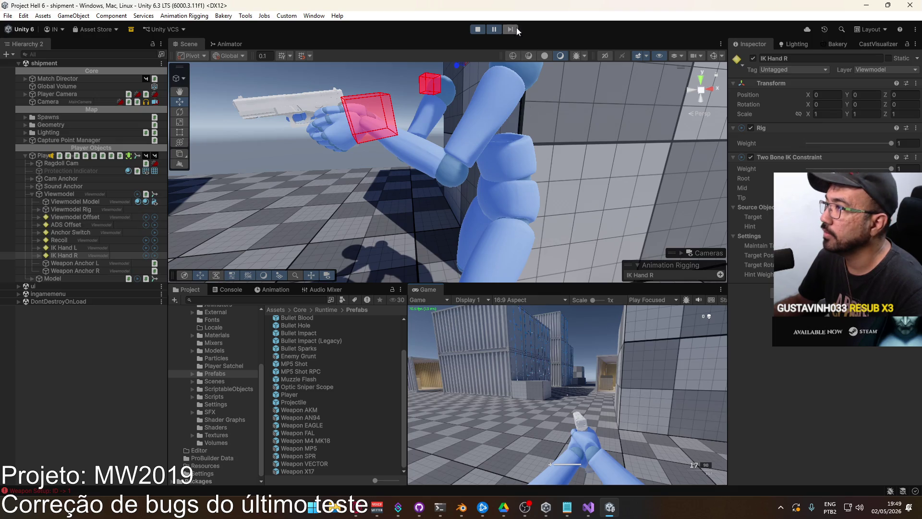
Set the Viewmodel Offset rig weight to 0
key(super)
click(73, 218)
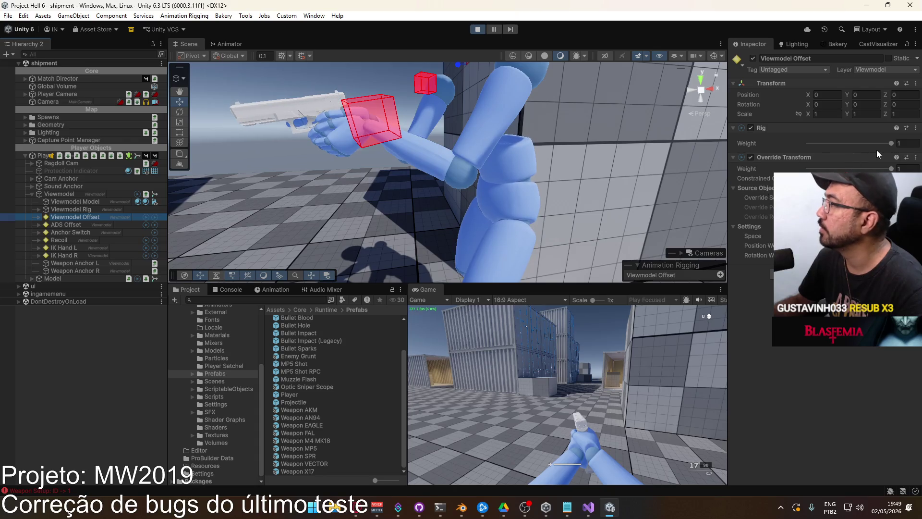
drag(889, 143, 833, 142)
click(552, 374)
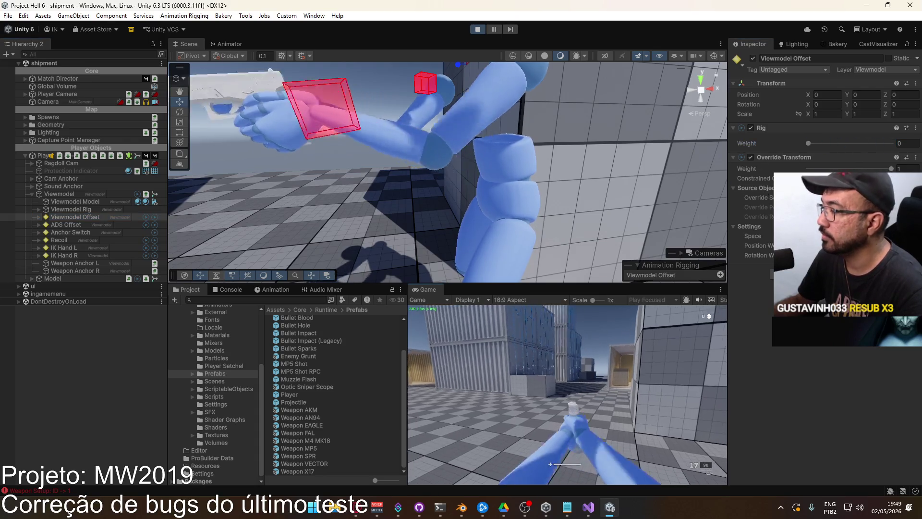
Swap between MP5 and X17 several times, ending on the pistol, then recheck both offset rigs
key(1)
key(2)
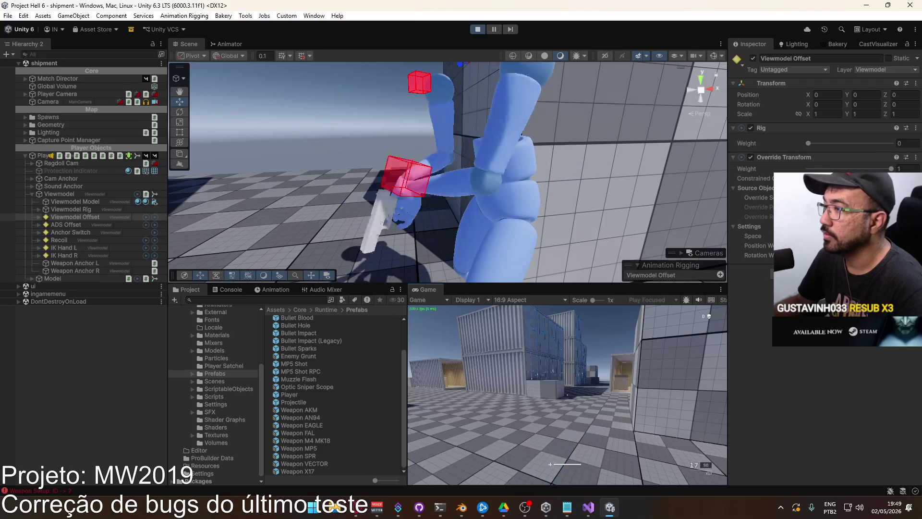
key(1)
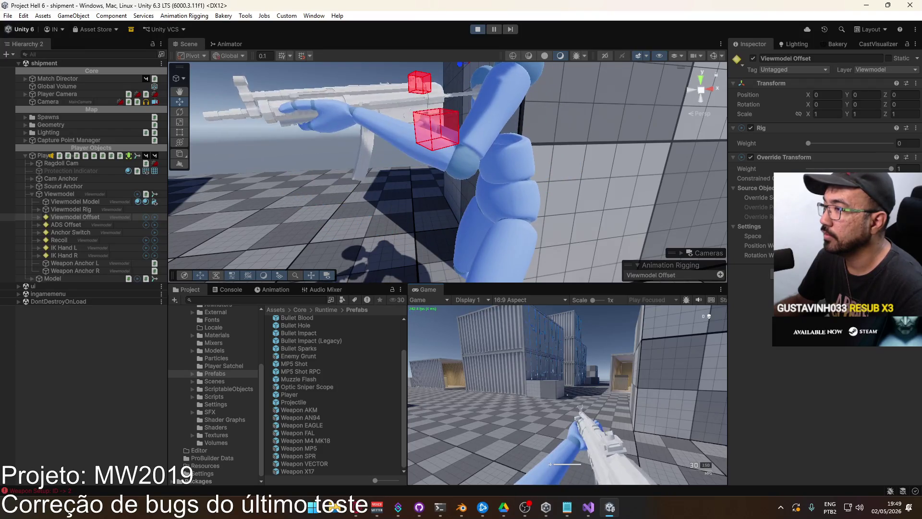
key(super)
key(super)
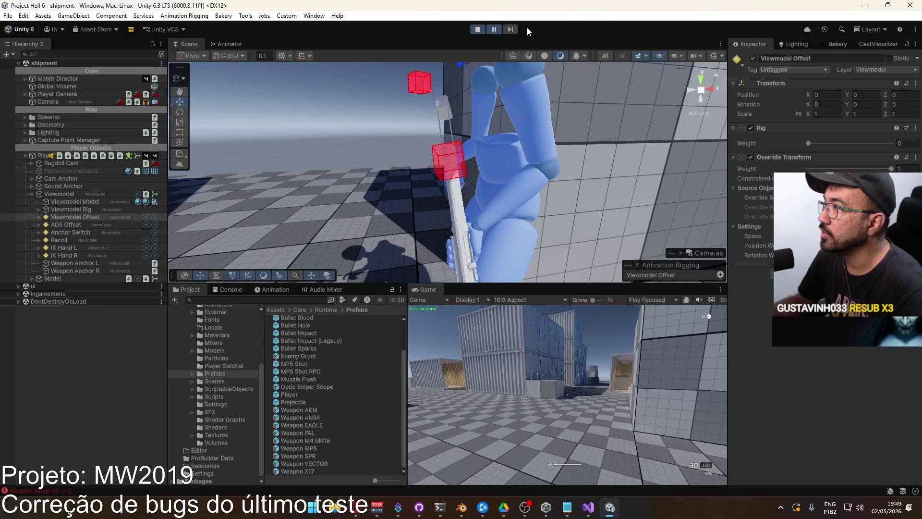
key(2)
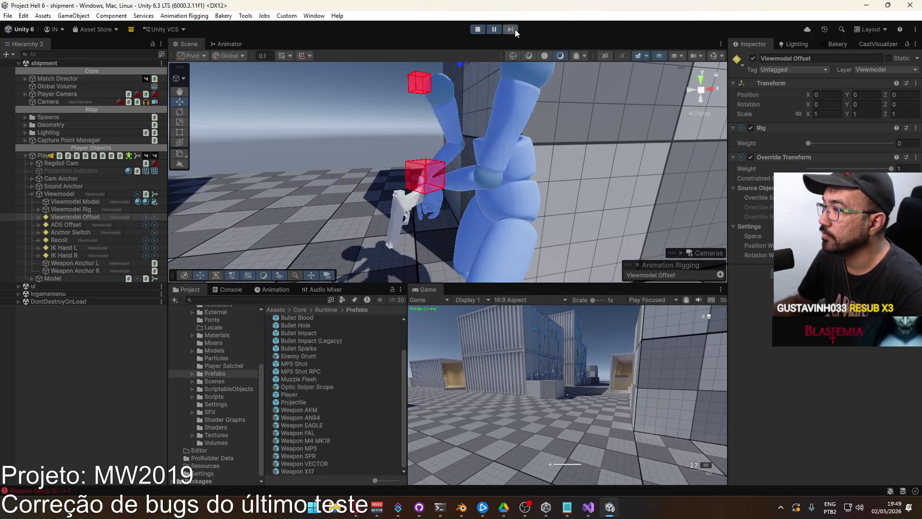
click(78, 224)
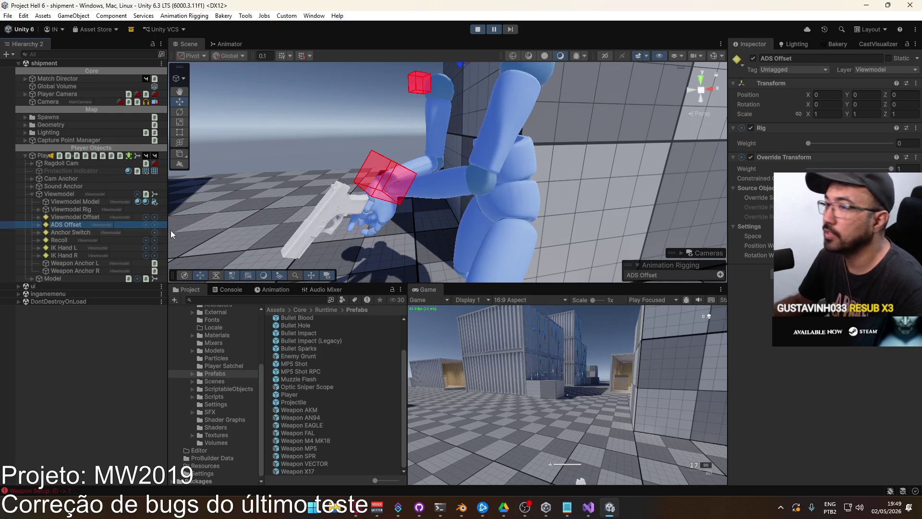
click(101, 217)
Expand Anchor Switch and inspect its Left anchor's Multi-Parent Constraint
click(63, 225)
click(59, 233)
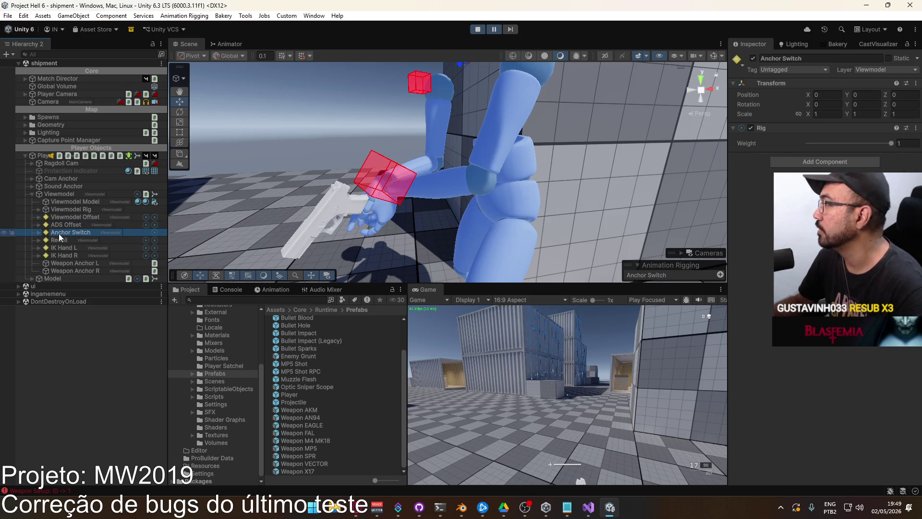
click(39, 232)
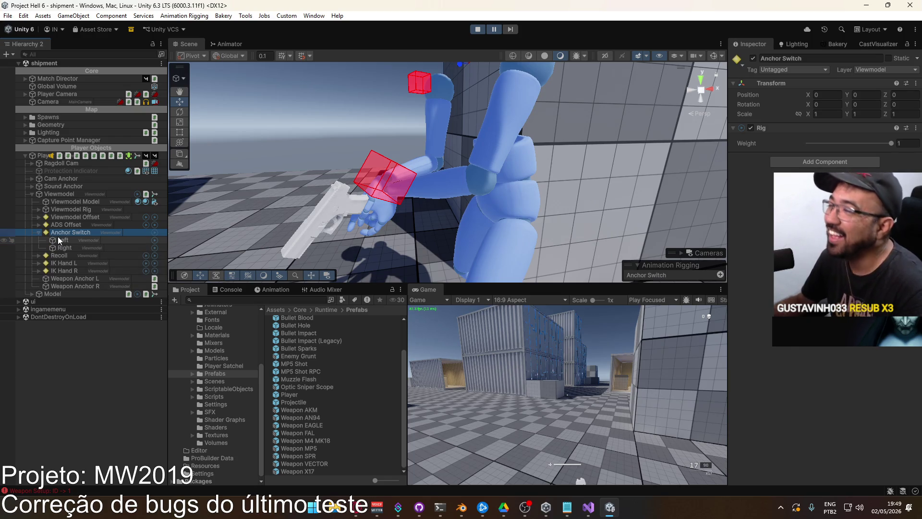
click(54, 239)
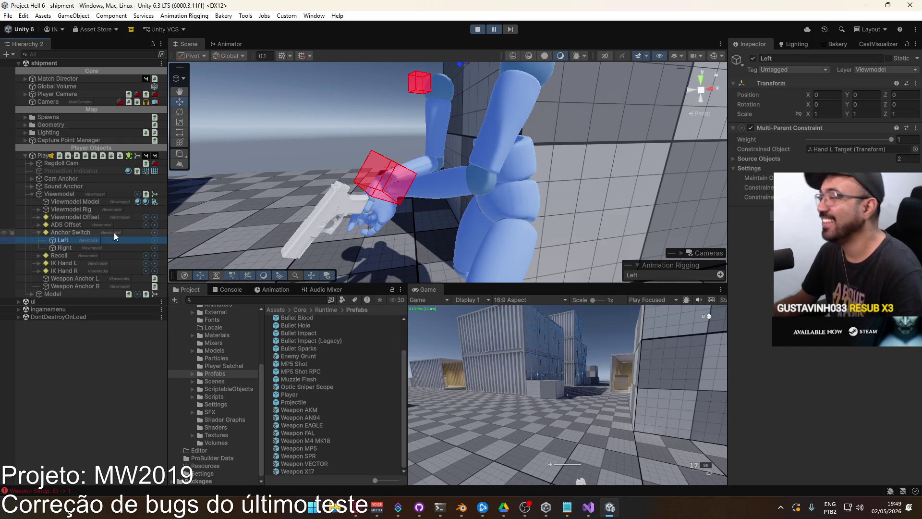
click(19, 232)
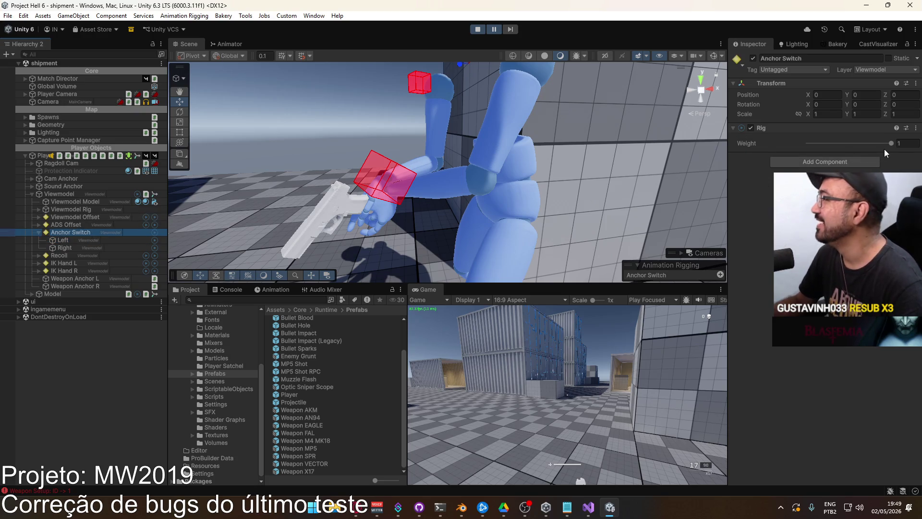
Lower the Anchor Switch rig weight and step a frame, then restore it to 1
drag(890, 144, 807, 140)
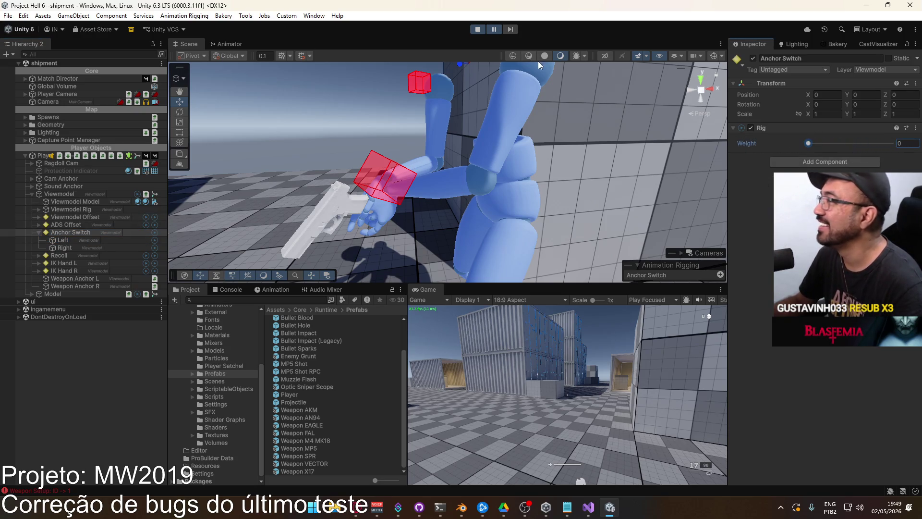
click(512, 29)
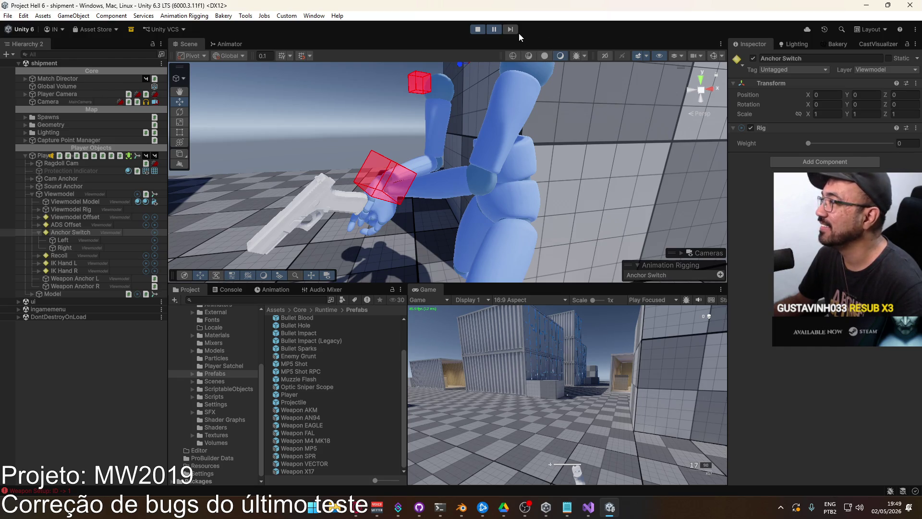
drag(842, 143, 893, 143)
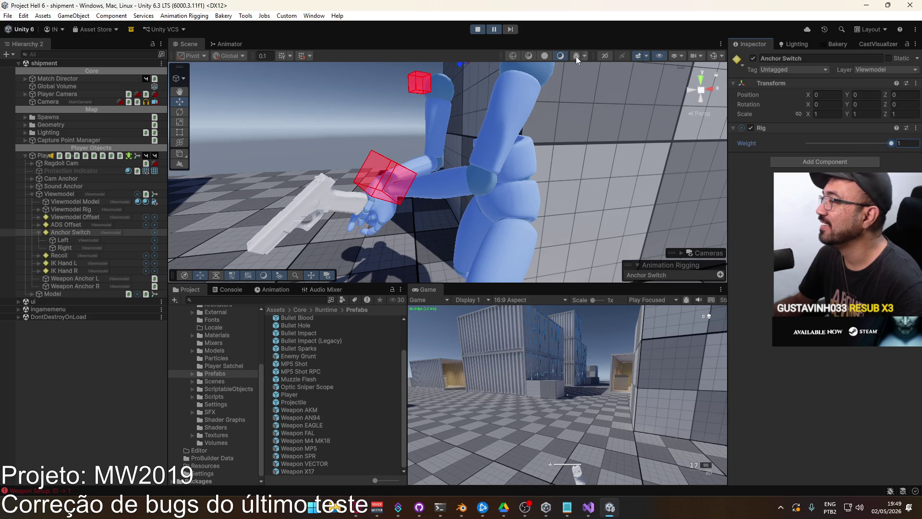
click(512, 30)
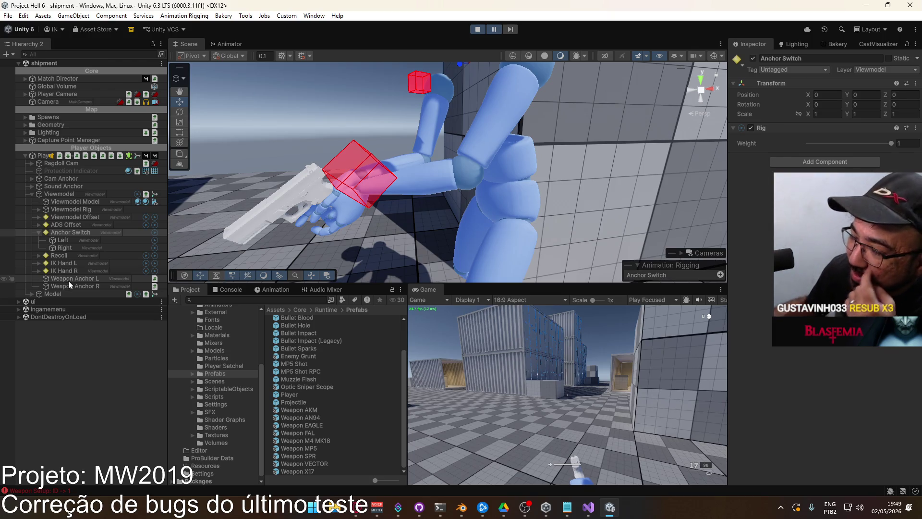
Select Hand L Target and step a frame, then expand IK Hand R and select Hand R Target
click(39, 263)
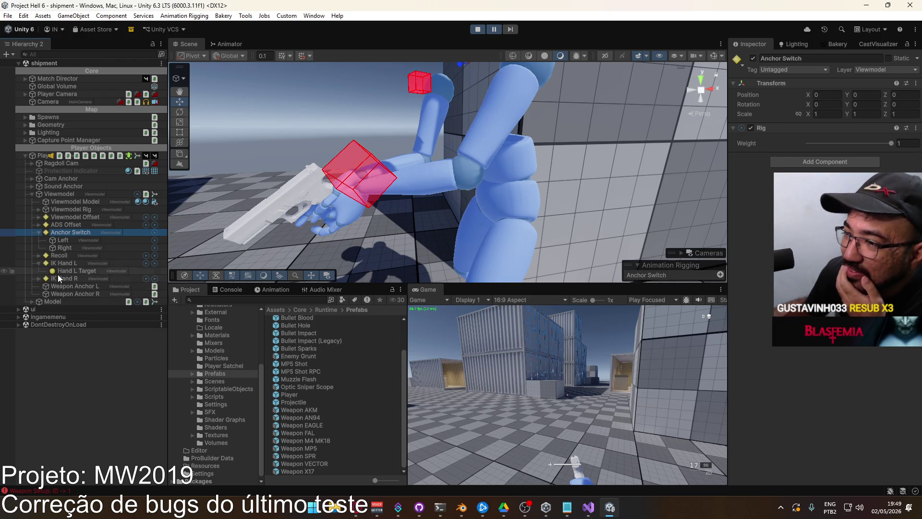
click(71, 270)
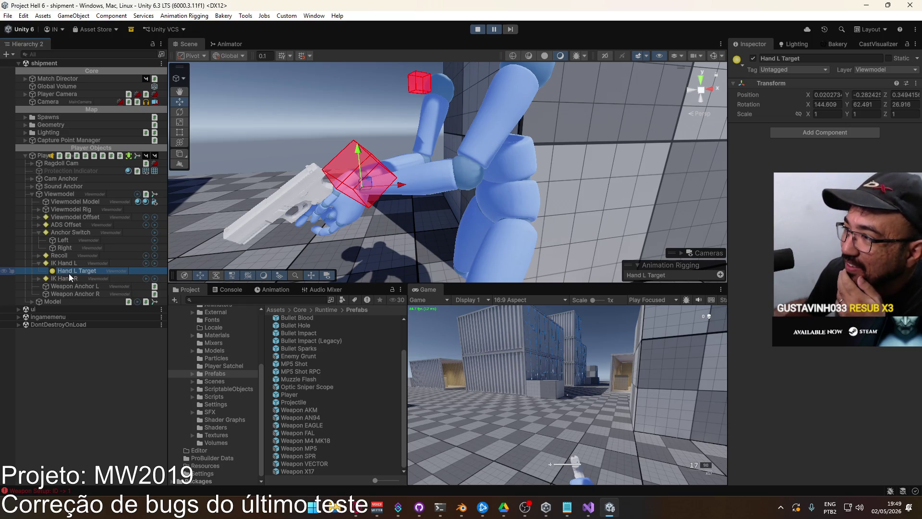
click(514, 27)
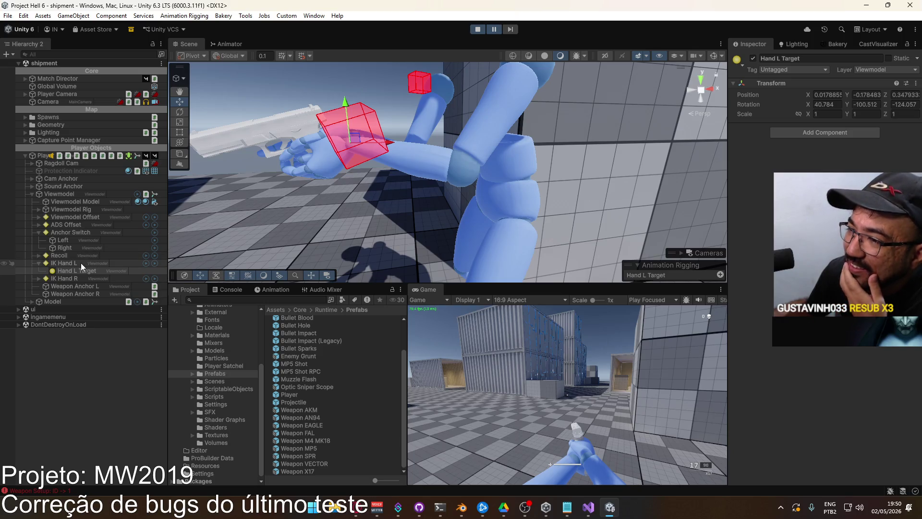
click(36, 277)
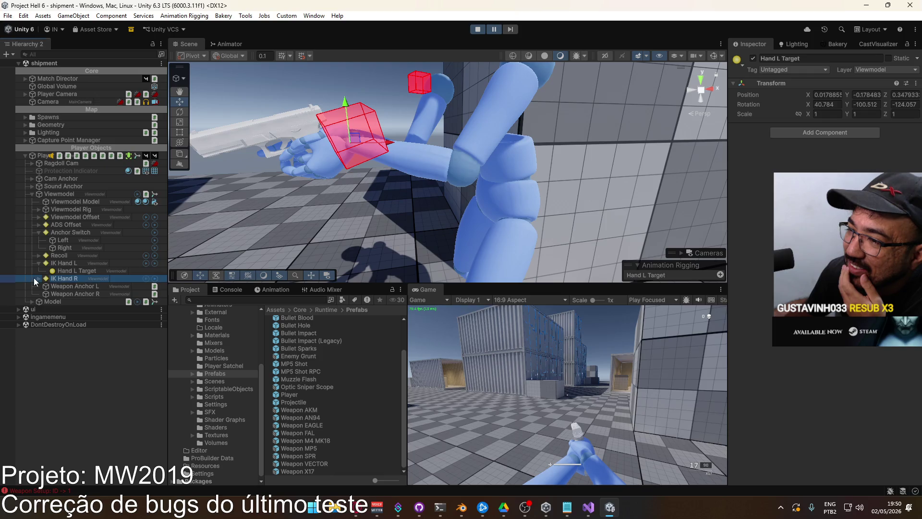
click(38, 278)
click(82, 286)
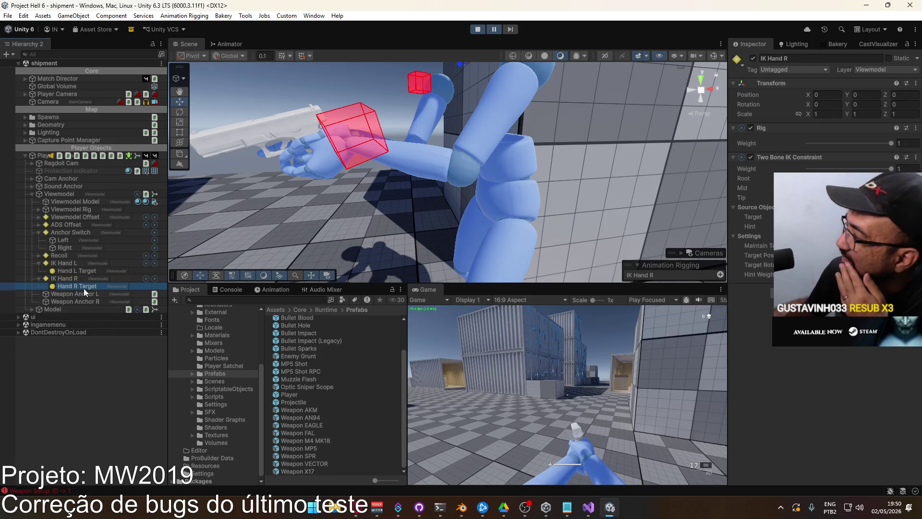
Reselect IK Hand R, move the Scene view close to the rifle, and pick Hand R Target
click(84, 280)
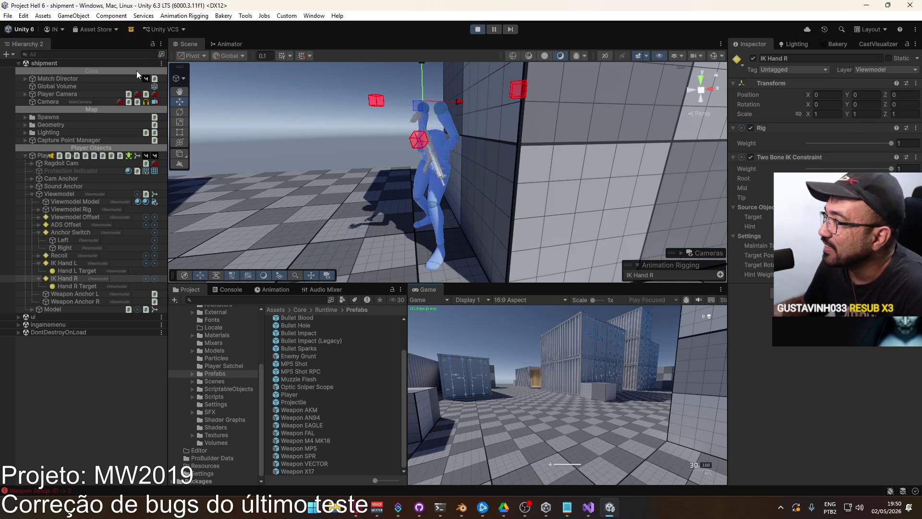
key(super)
key(Escape)
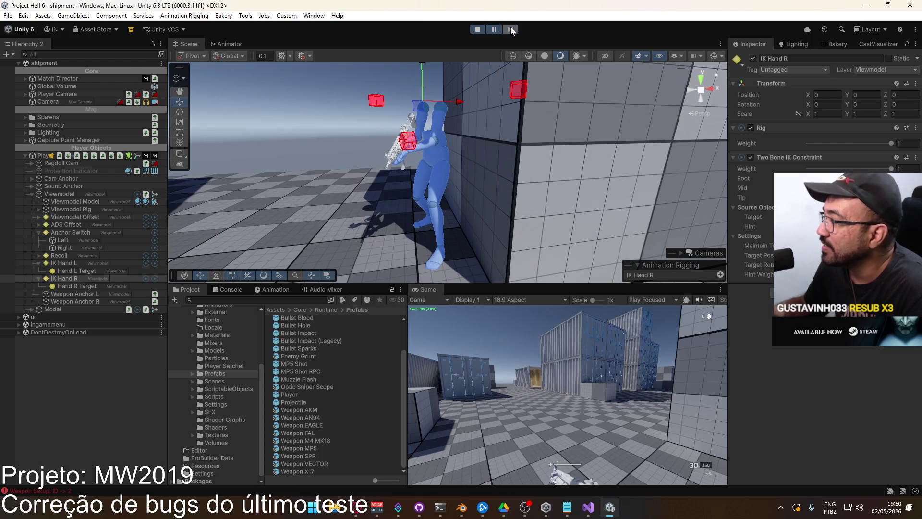
right_drag(459, 68, 320, 153)
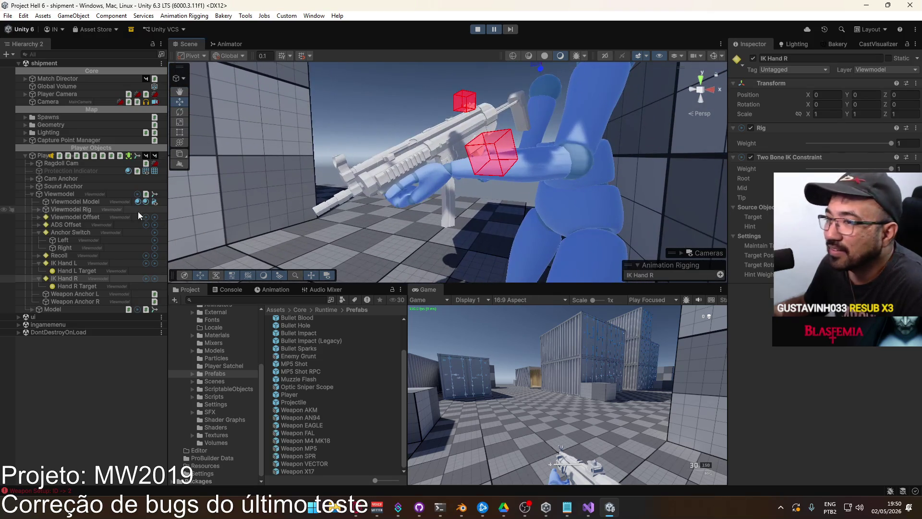
click(504, 151)
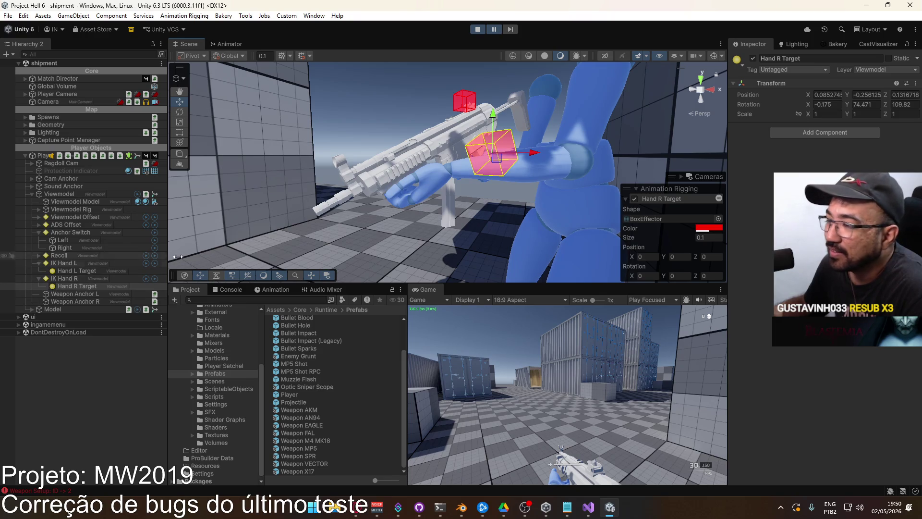
Expand Viewmodel Rig > root > Socket Weapon and select Socket Hand R
click(39, 211)
click(46, 217)
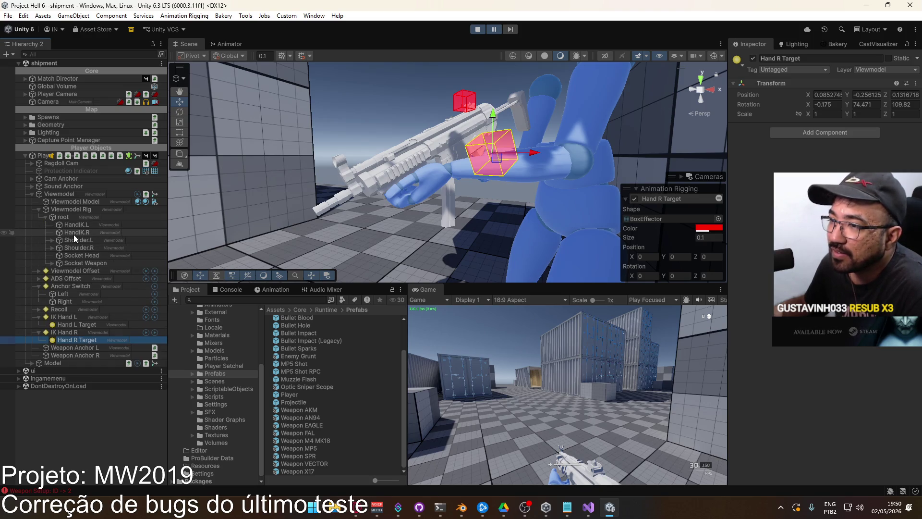
click(52, 263)
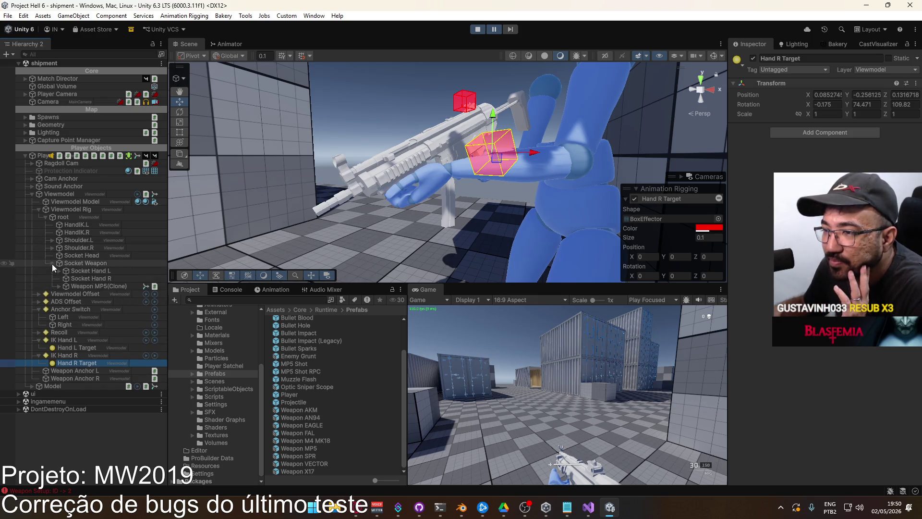
click(90, 278)
Frame Socket Hand L in the Scene view, step two frames, and show the Animator graph
mouse_move(400, 246)
right_down()
mouse_move(391, 213)
mouse_move(115, 251)
right_up()
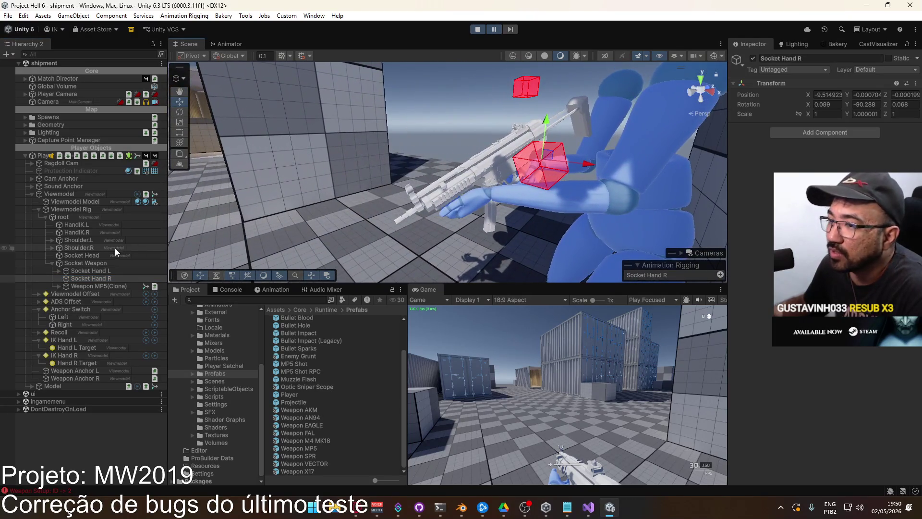
click(90, 271)
key(f)
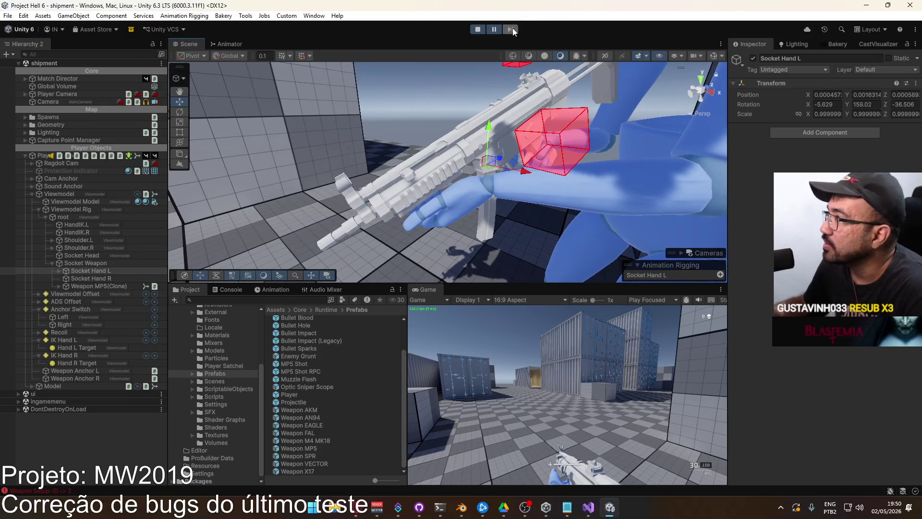
click(512, 28)
click(511, 28)
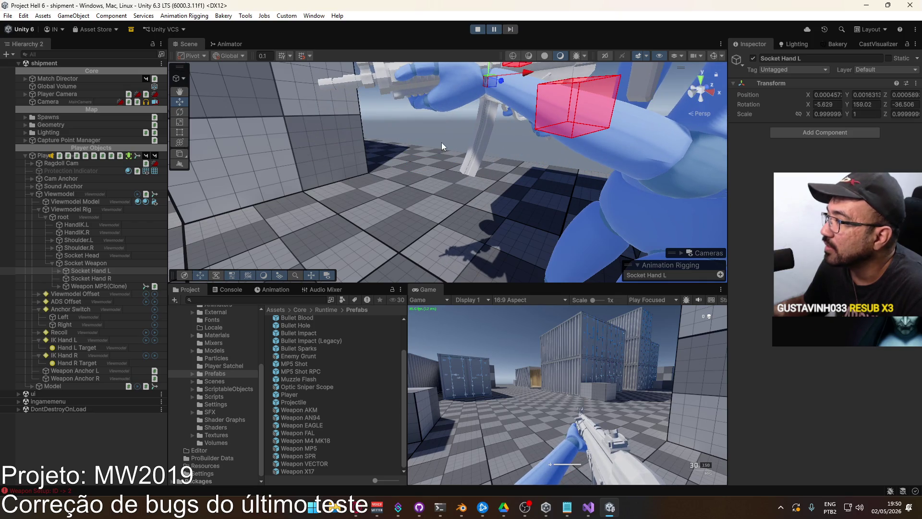
click(229, 43)
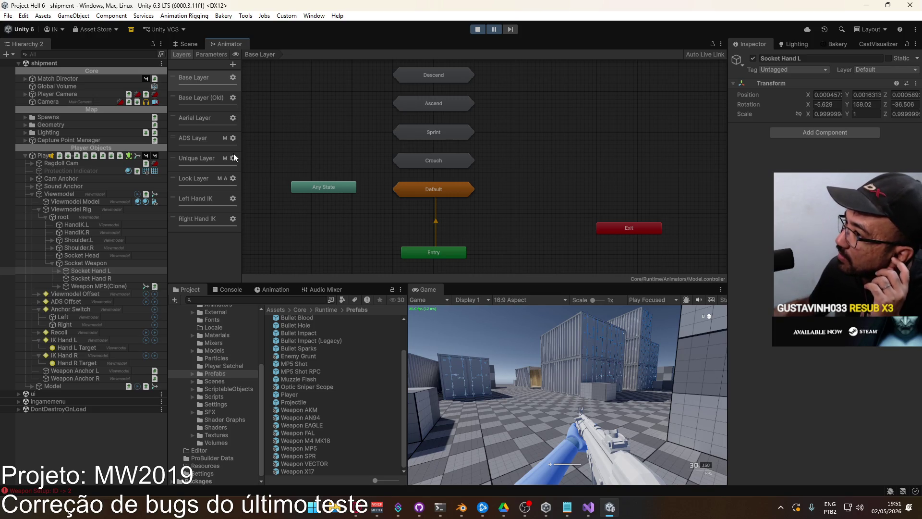
Open the Viewmodel controller's Switch layer and inspect the Any State → Switch to Primary transition settings
click(78, 295)
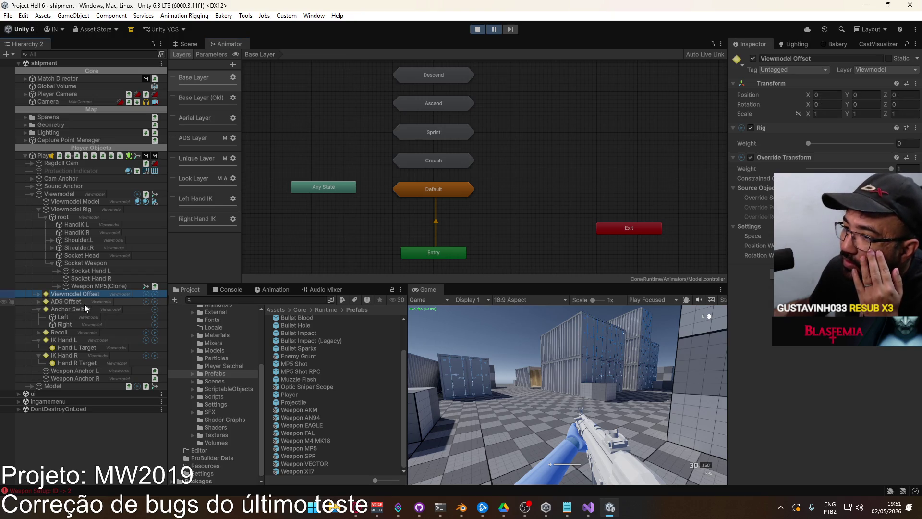
click(70, 195)
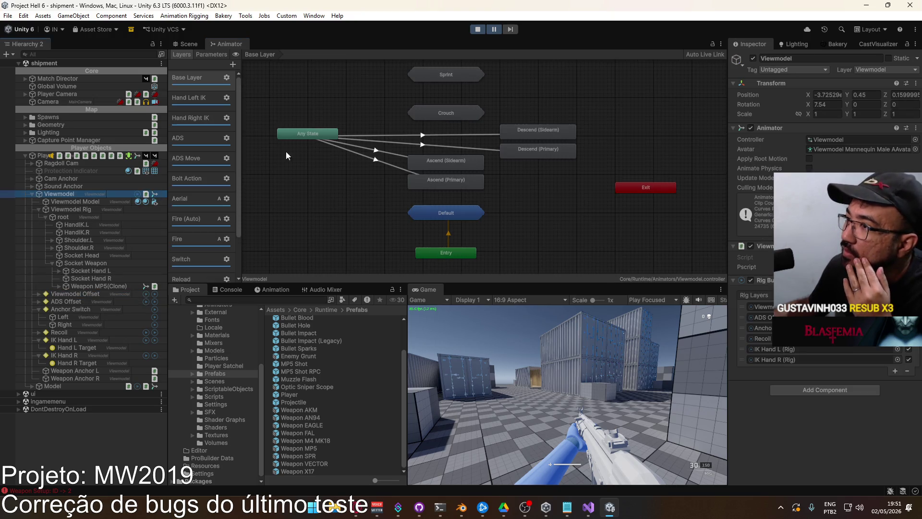
drag(239, 195, 264, 193)
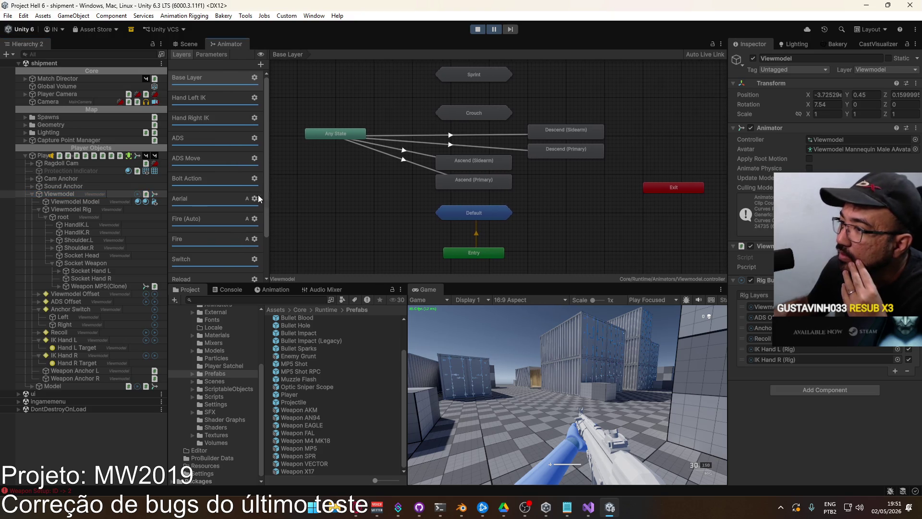
scroll(229, 215, down, 3)
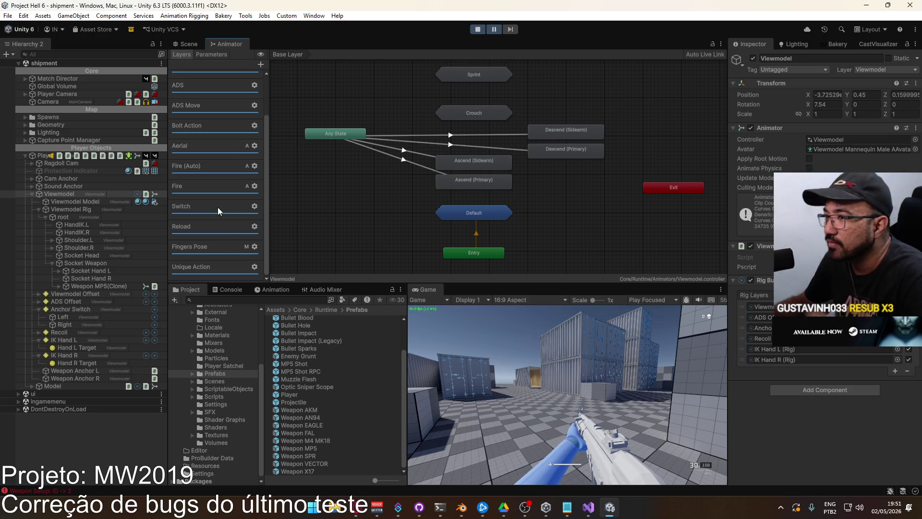
click(217, 207)
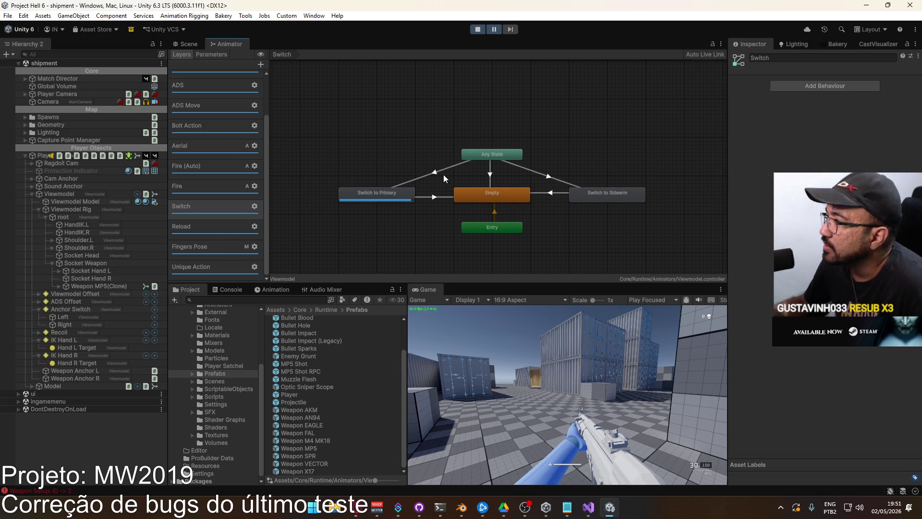
click(441, 170)
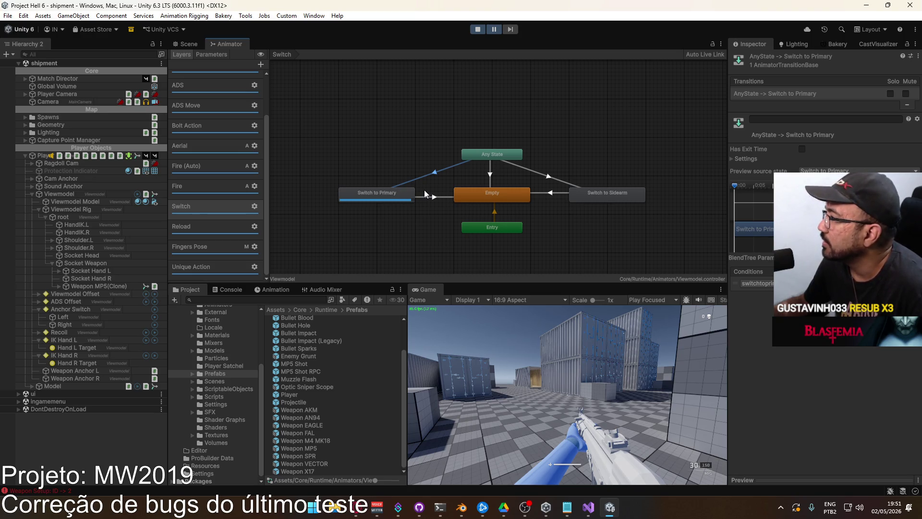
click(733, 158)
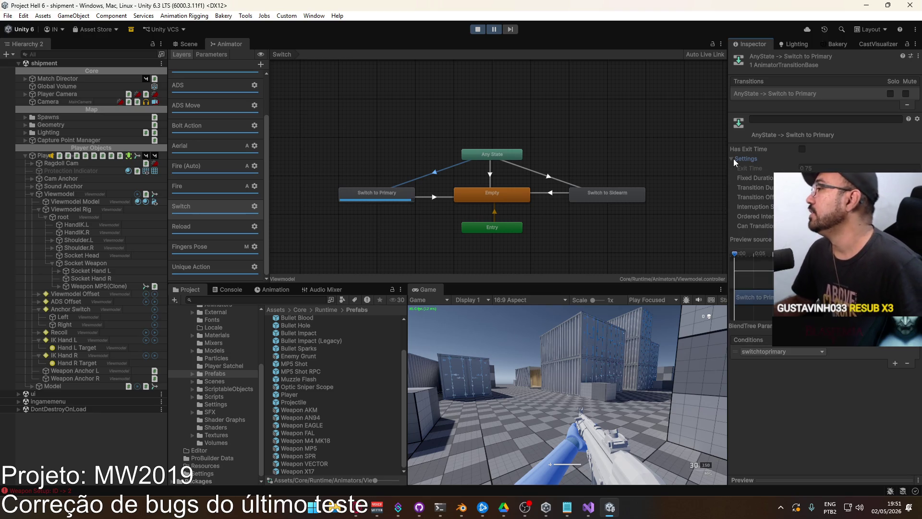
click(733, 159)
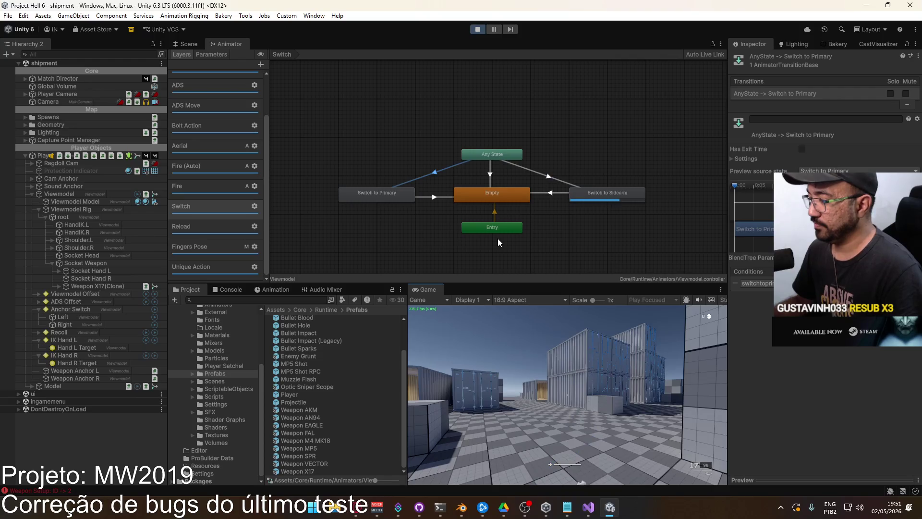
Return to the Scene view and orbit it slightly
key(super)
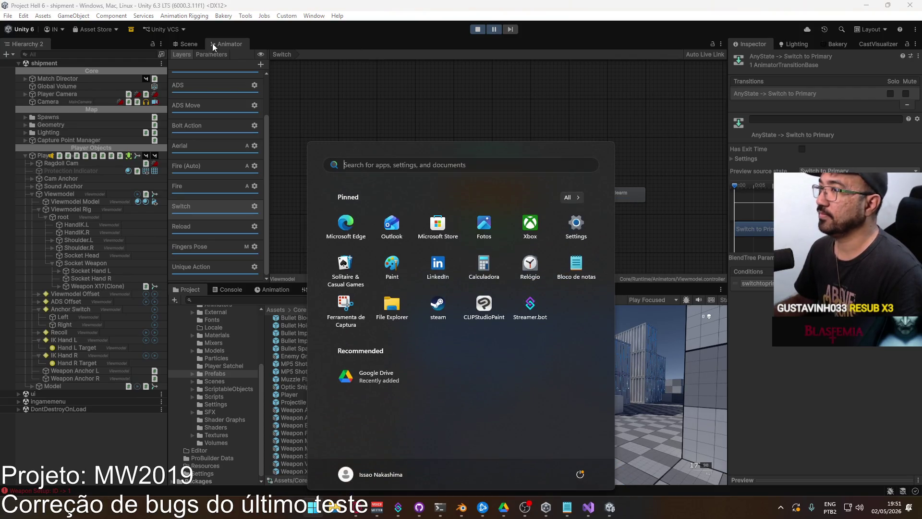
click(186, 44)
alt+drag(393, 126, 504, 56)
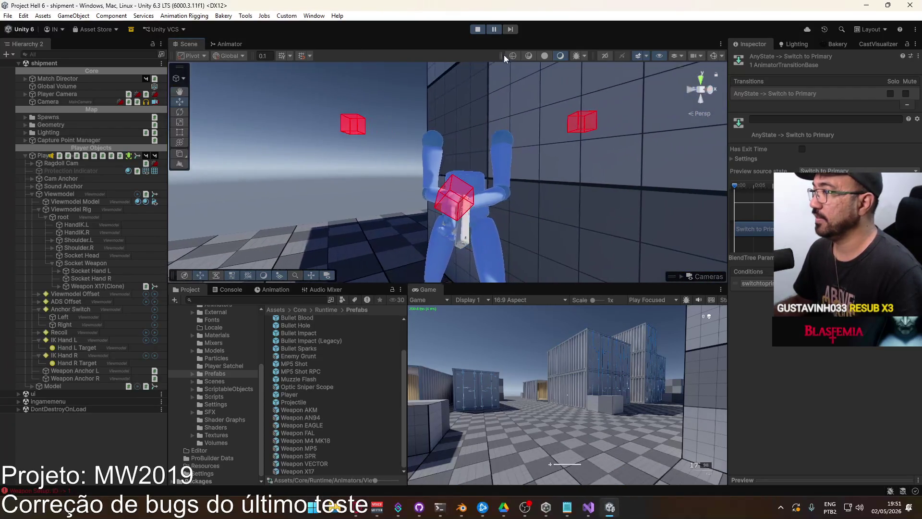
Pause the game and select the Weapon X17(Clone) pistol in the Scene
click(510, 31)
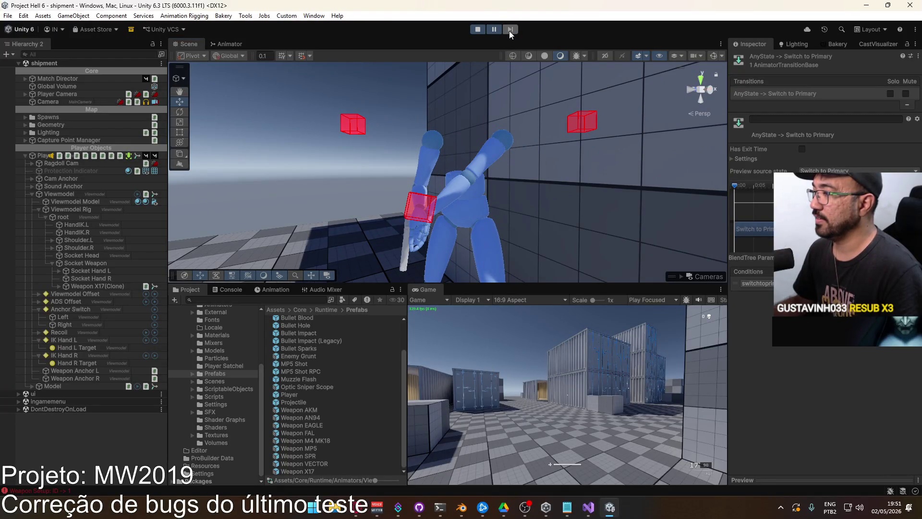
alt+drag(365, 159, 389, 208)
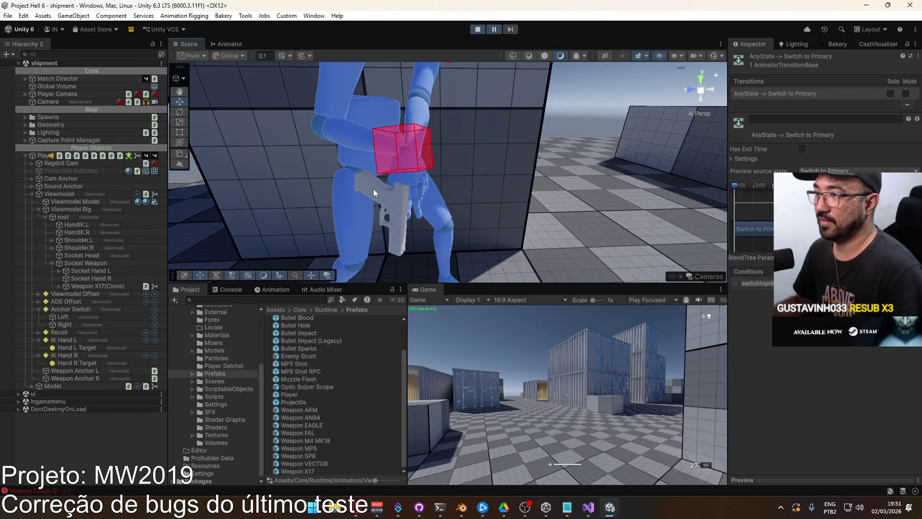
click(369, 193)
click(88, 287)
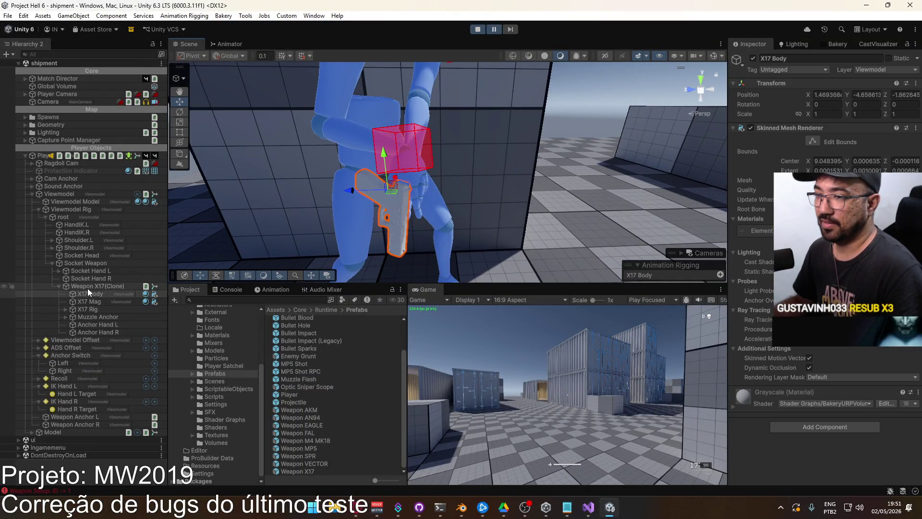
click(59, 286)
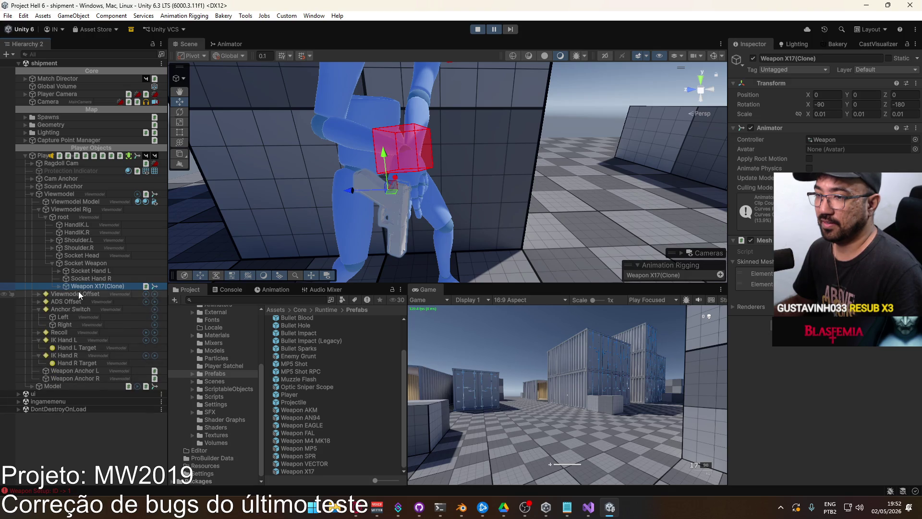
Compare the Socket Hand R and Weapon X17(Clone) transforms, then stop play mode and return to Blender
mouse_move(386, 208)
alt+mouse_down()
mouse_move(394, 210)
mouse_move(346, 206)
alt+mouse_up()
click(99, 278)
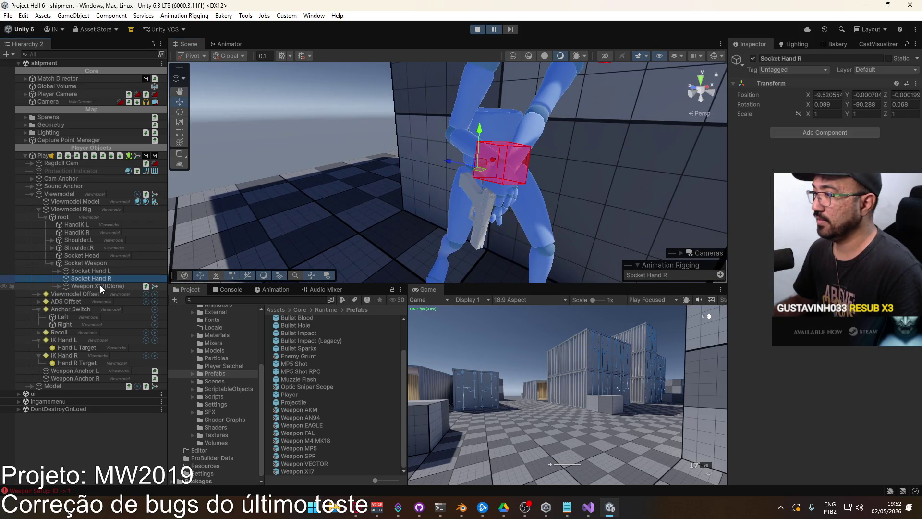
click(100, 287)
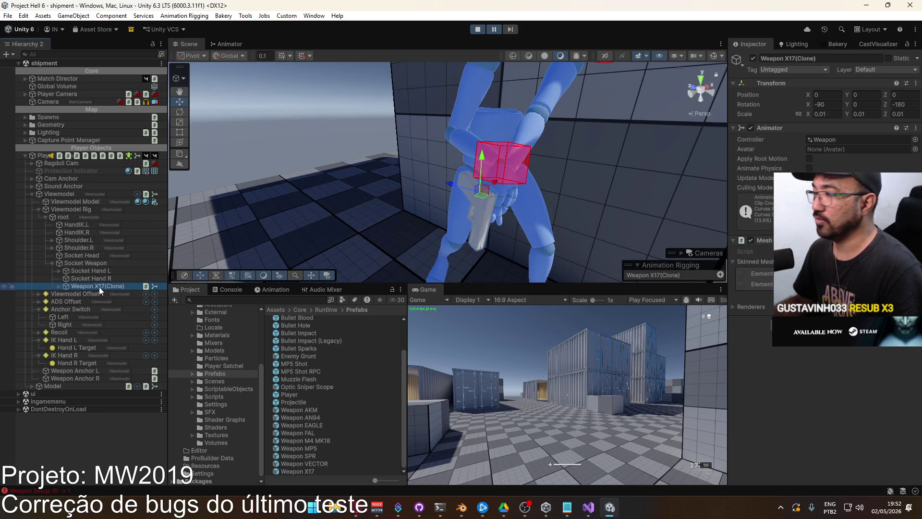
alt+drag(428, 231, 580, 215)
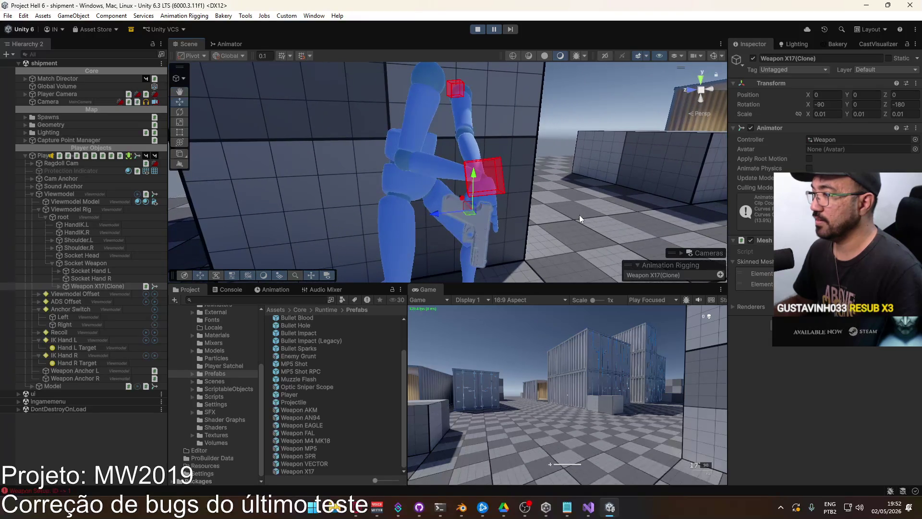
click(479, 30)
click(461, 507)
Expand the Viewmodel Rig's channels and select the Socket Weapon constraint's Enabled channel
shift+middle_drag(440, 278, 384, 178)
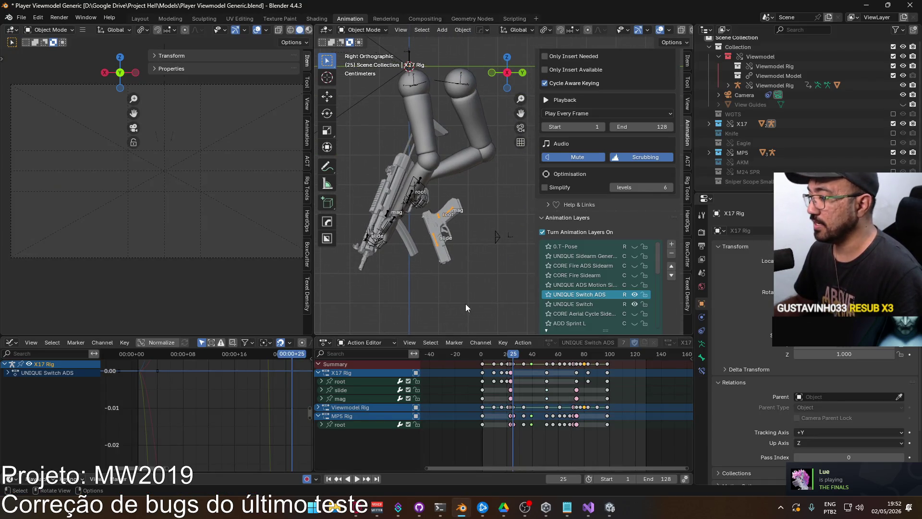
scroll(361, 285, up, 2)
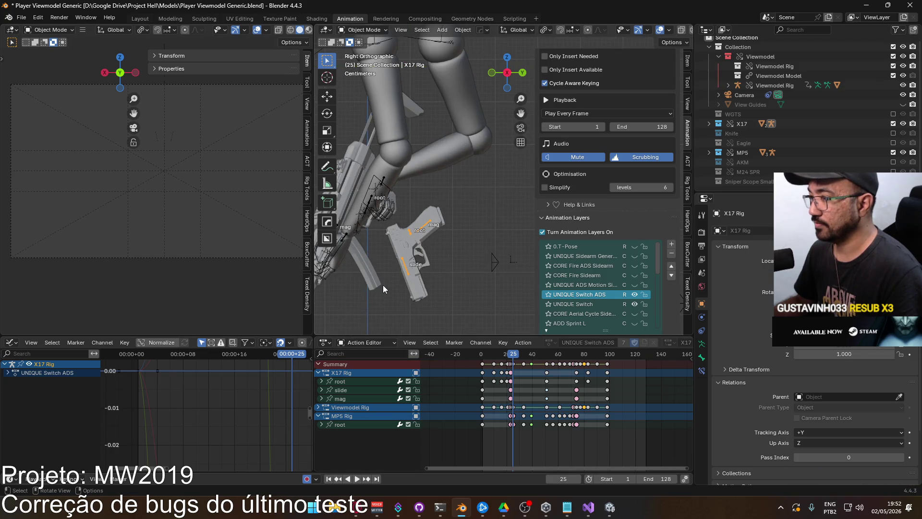
scroll(386, 261, down, 4)
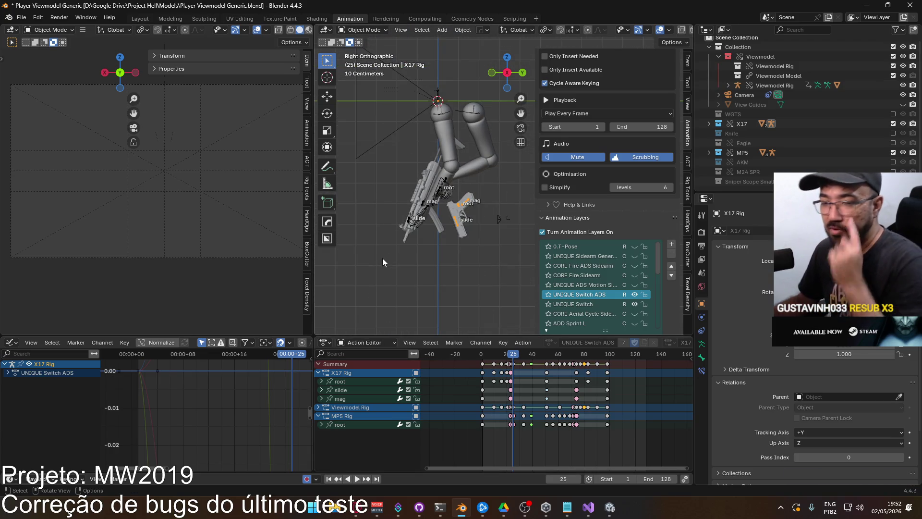
scroll(572, 223, down, 2)
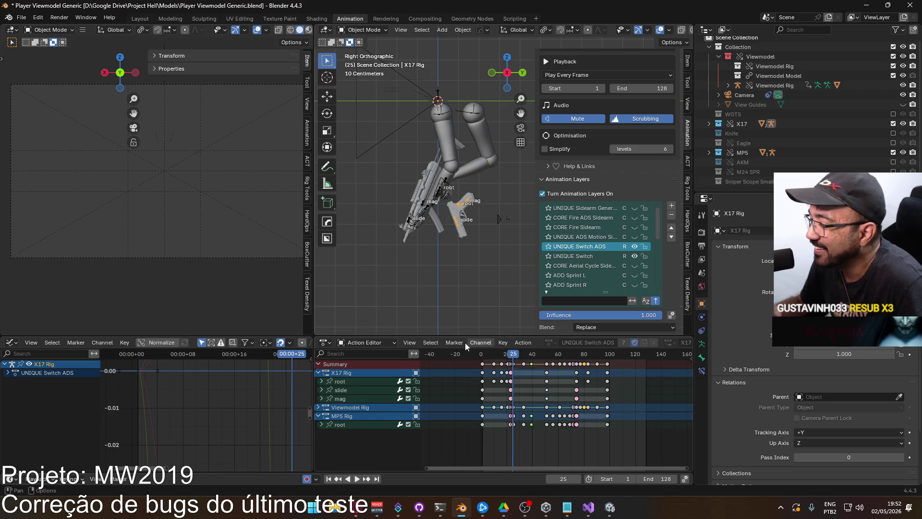
click(318, 407)
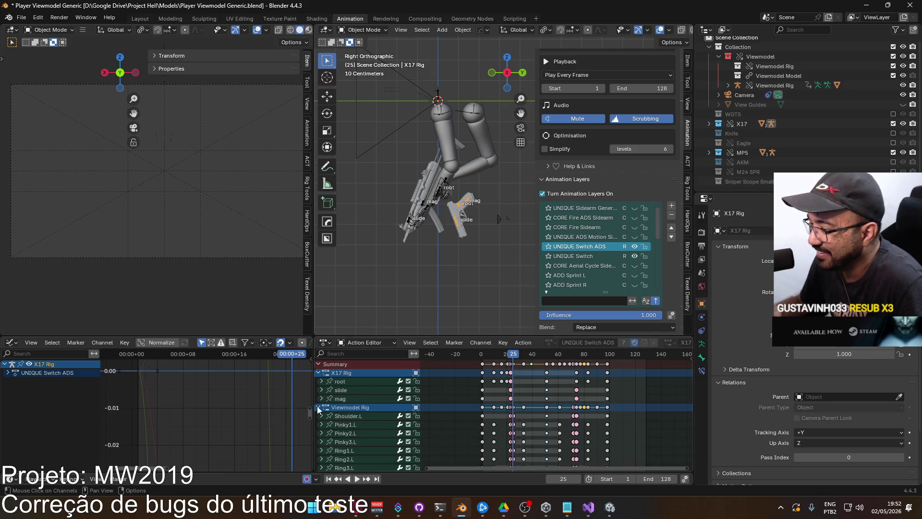
scroll(402, 407, down, 10)
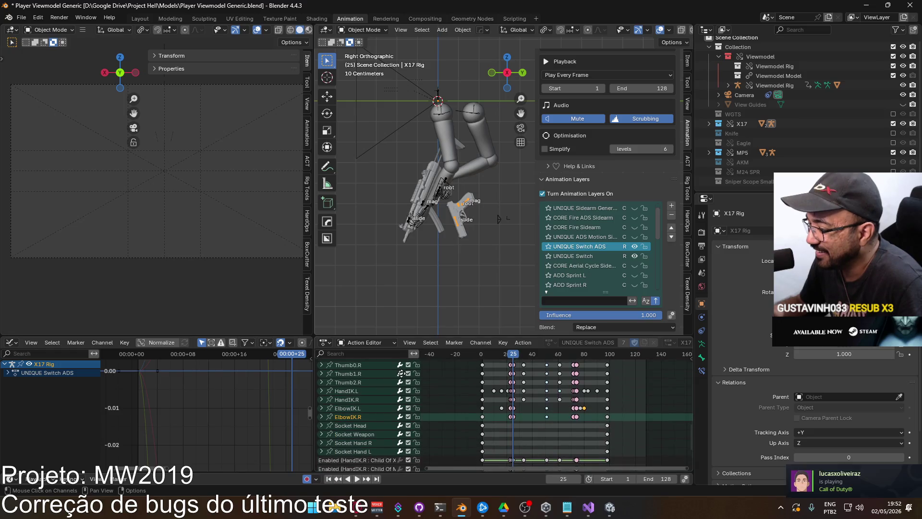
scroll(384, 463, down, 5)
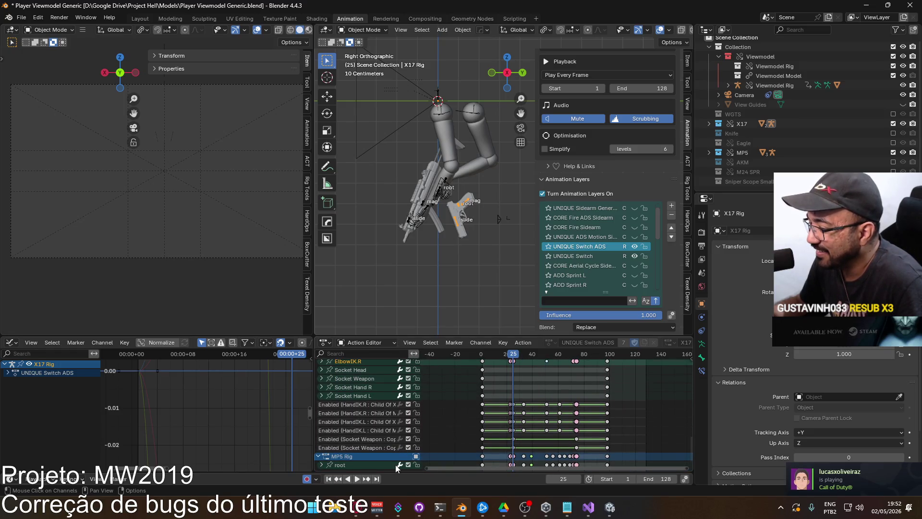
click(363, 439)
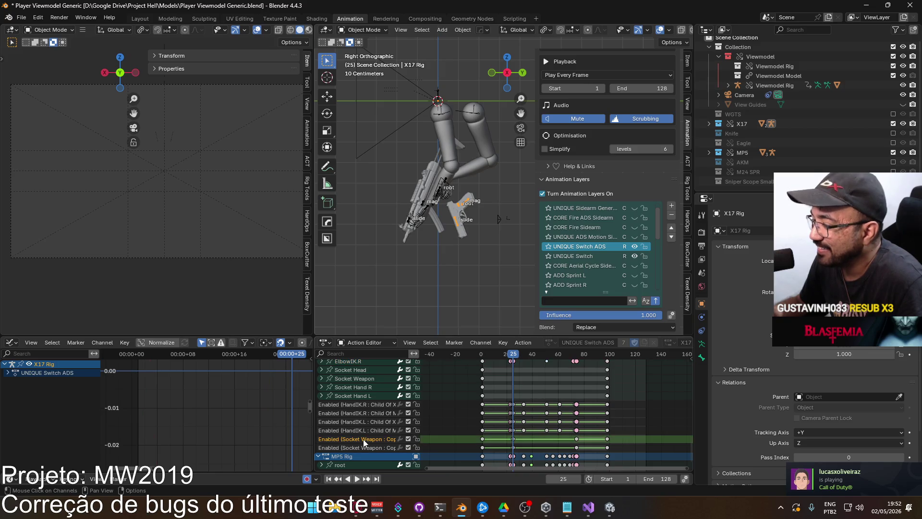
Put the X17 Rig into Pose Mode
click(362, 32)
click(368, 63)
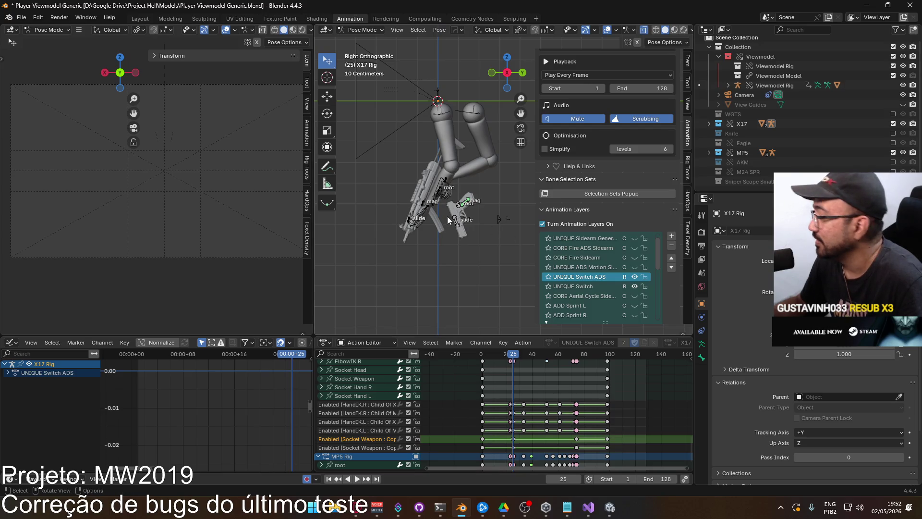
scroll(444, 218, up, 2)
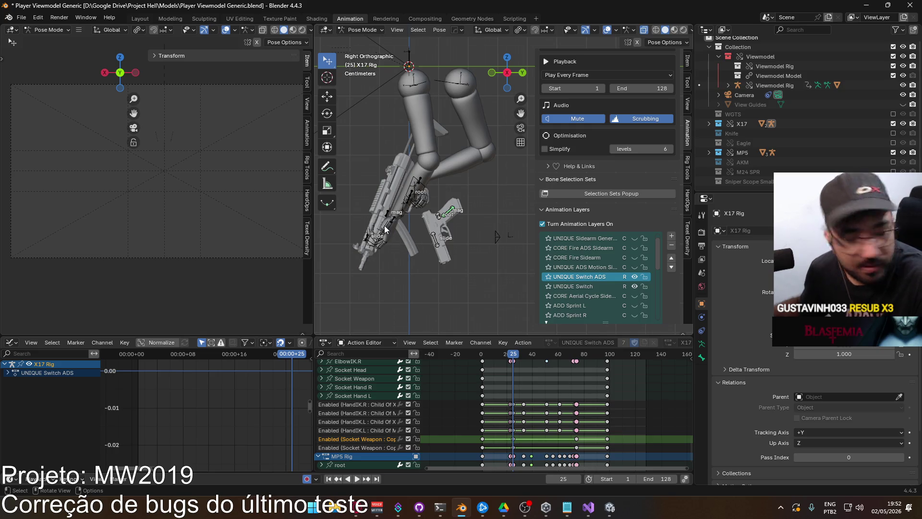
Switch to the Viewmodel Rig in Pose Mode and select the Socket Weapon bone
scroll(386, 217, up, 2)
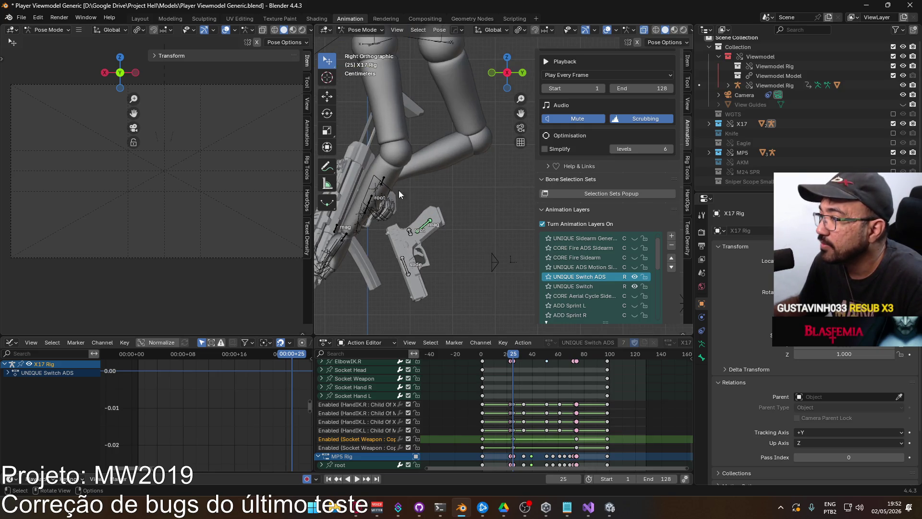
click(362, 30)
click(361, 41)
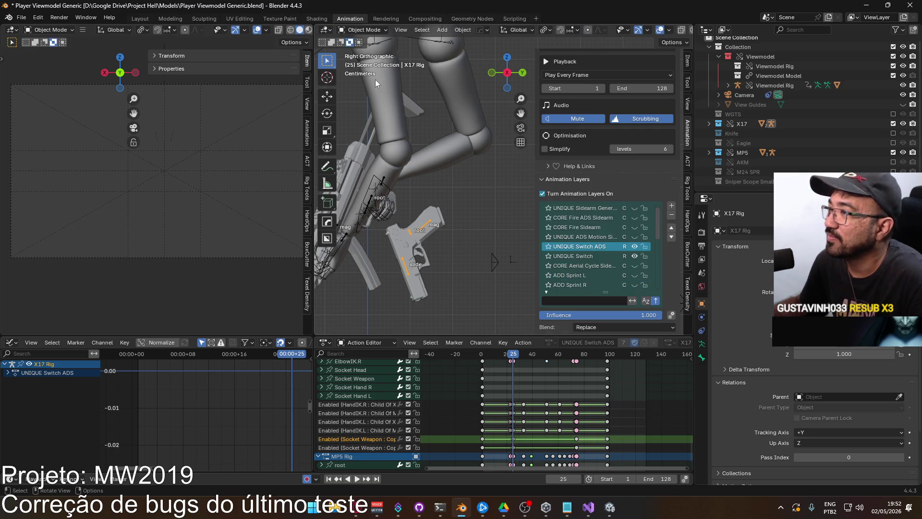
click(383, 182)
click(363, 30)
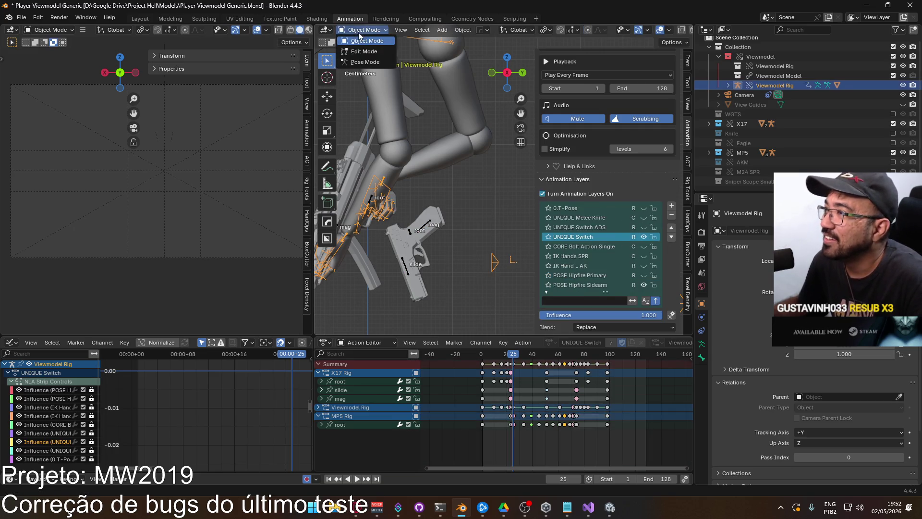
click(361, 62)
click(369, 216)
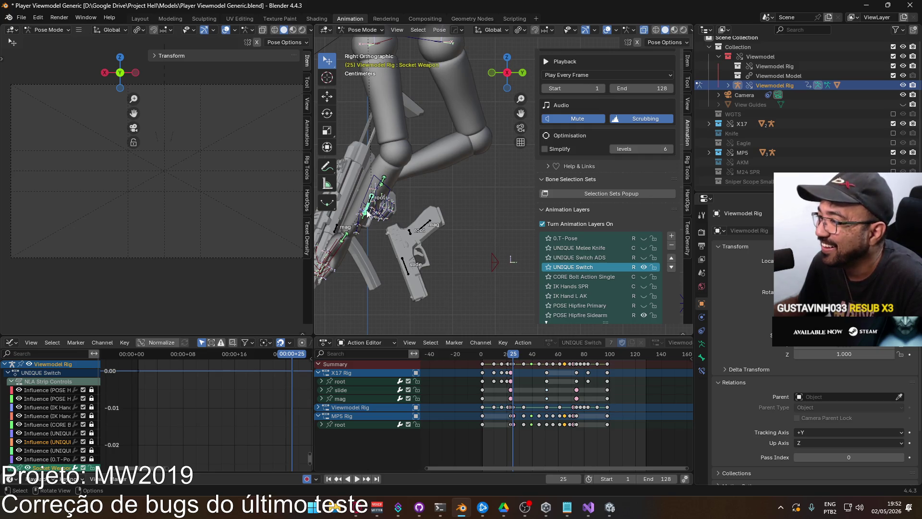
Play the weapon-switch animation from the start and step through it to frame 21
scroll(516, 414, up, 1)
scroll(517, 413, up, 1)
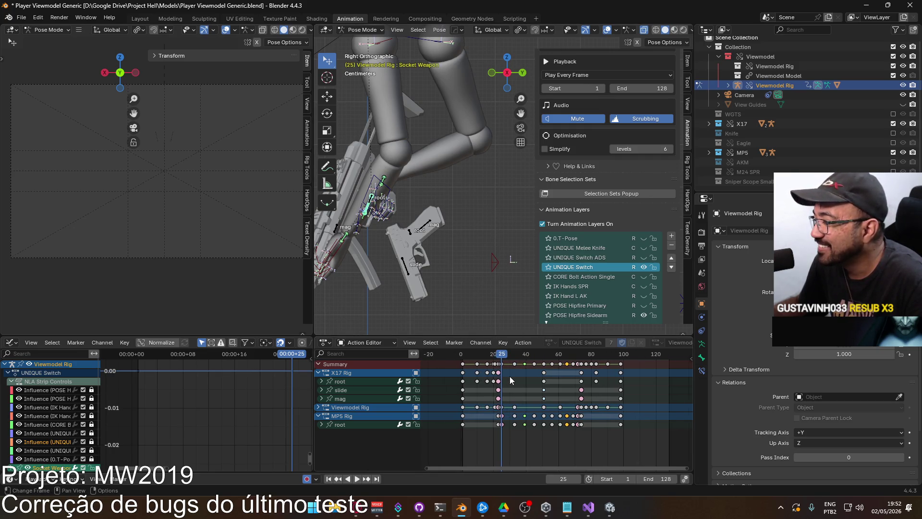
ctrl+scroll(517, 414, left, 2)
key(space)
click(515, 355)
key(space)
drag(515, 355, 497, 355)
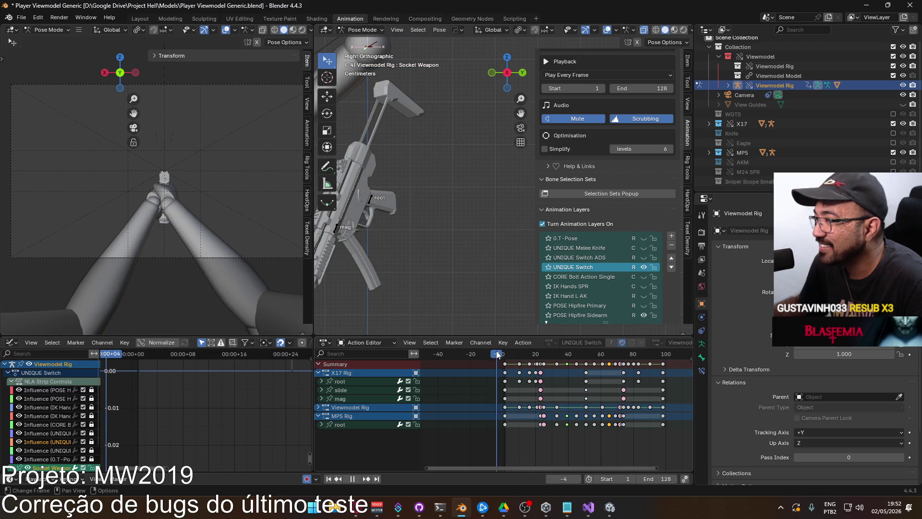
scroll(436, 244, down, 3)
key(space)
mouse_move(505, 358)
mouse_down()
mouse_move(563, 365)
mouse_move(527, 371)
mouse_move(537, 368)
mouse_up()
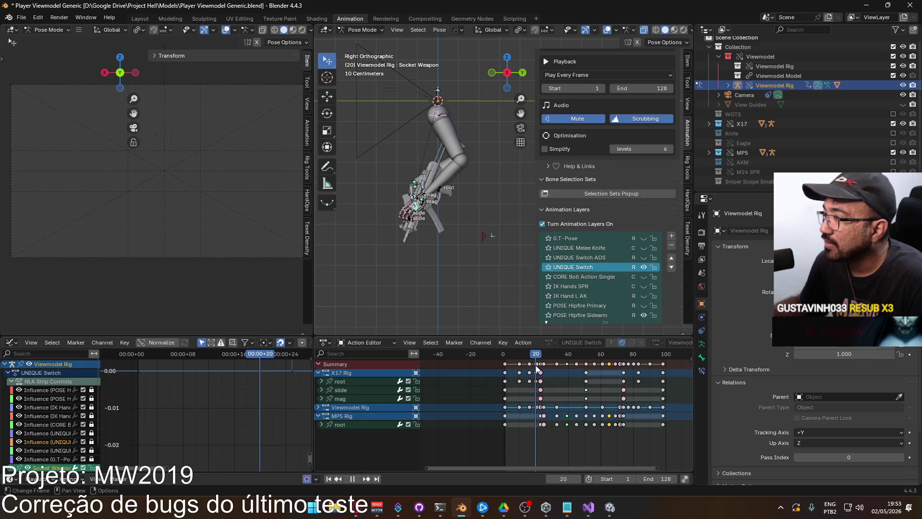
Replay the animation, stop at frame 23 and view the hand and X17 from the front
middle_drag(336, 243, 501, 240)
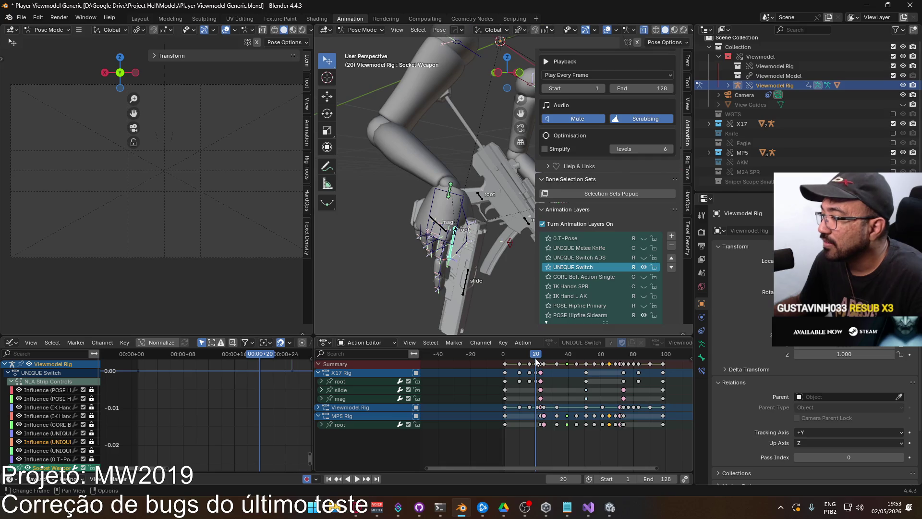
key(space)
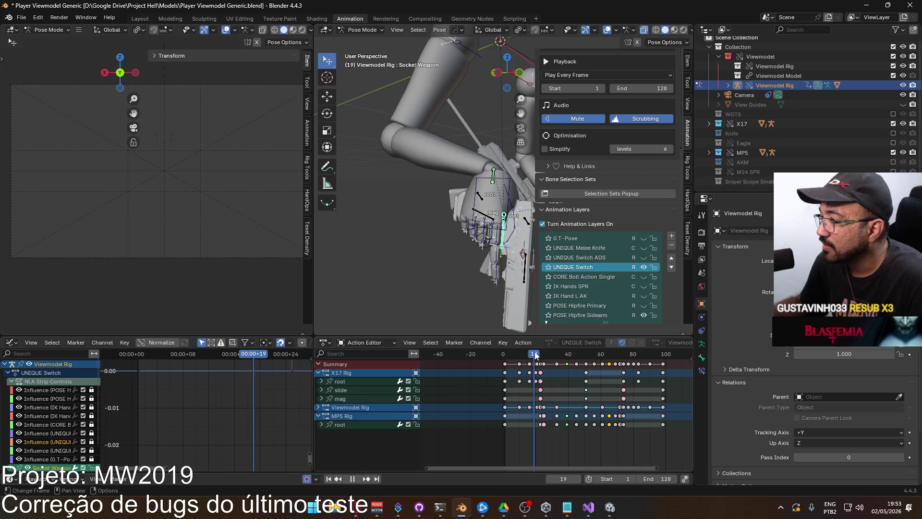
drag(538, 355, 541, 355)
scroll(465, 244, down, 5)
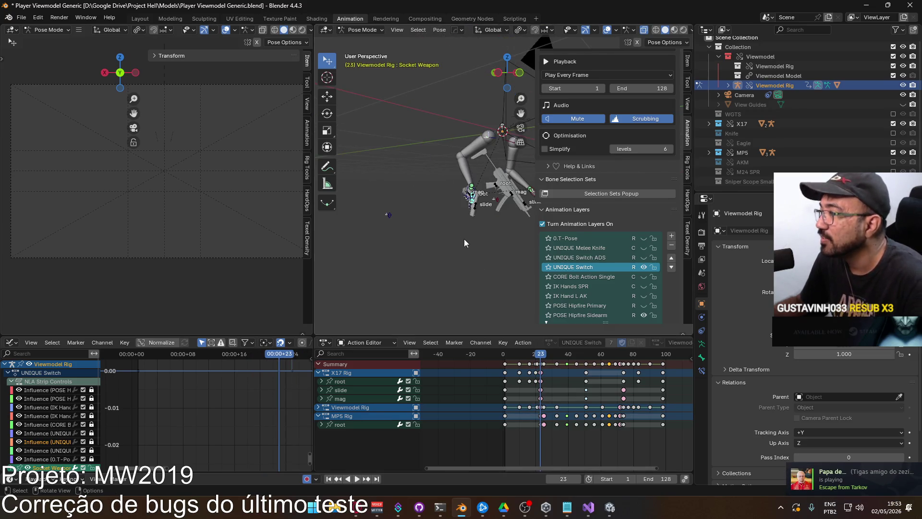
alt+middle_drag(444, 225, 389, 211)
scroll(389, 211, up, 3)
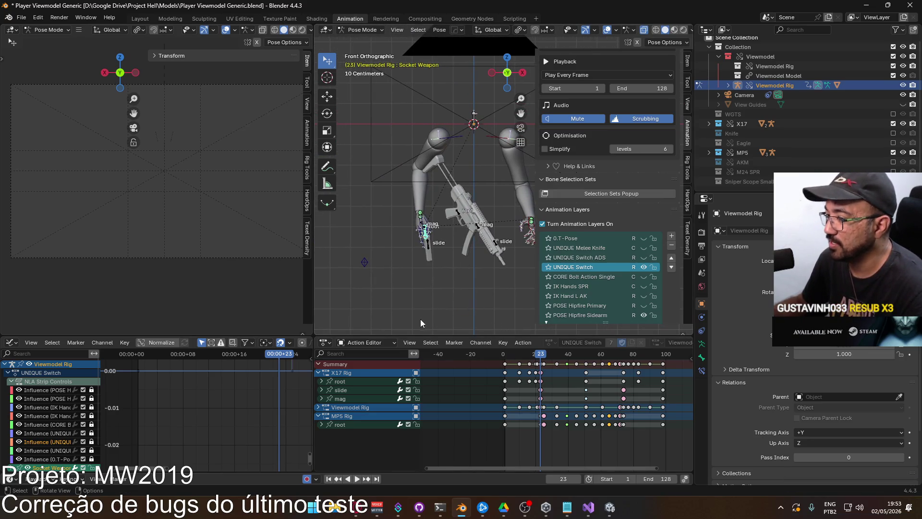
click(374, 30)
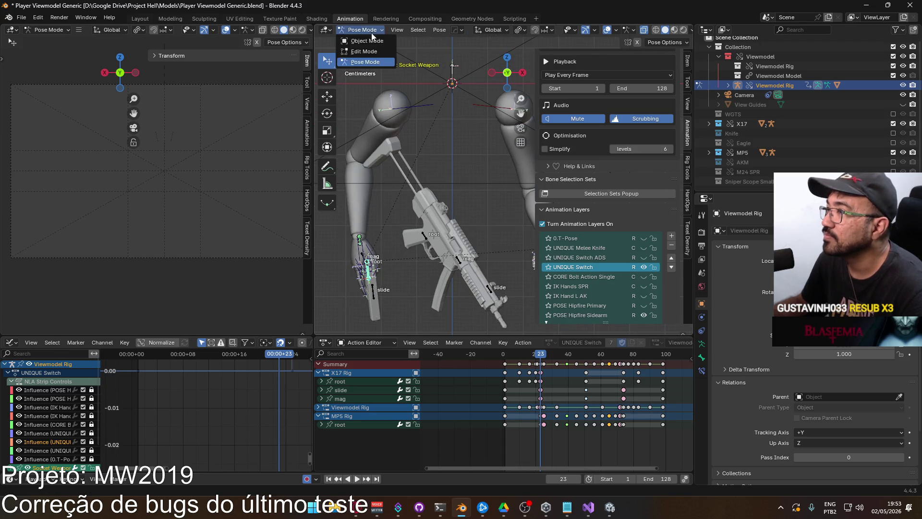
Put the X17 Rig into Pose Mode and select its root bone
click(365, 41)
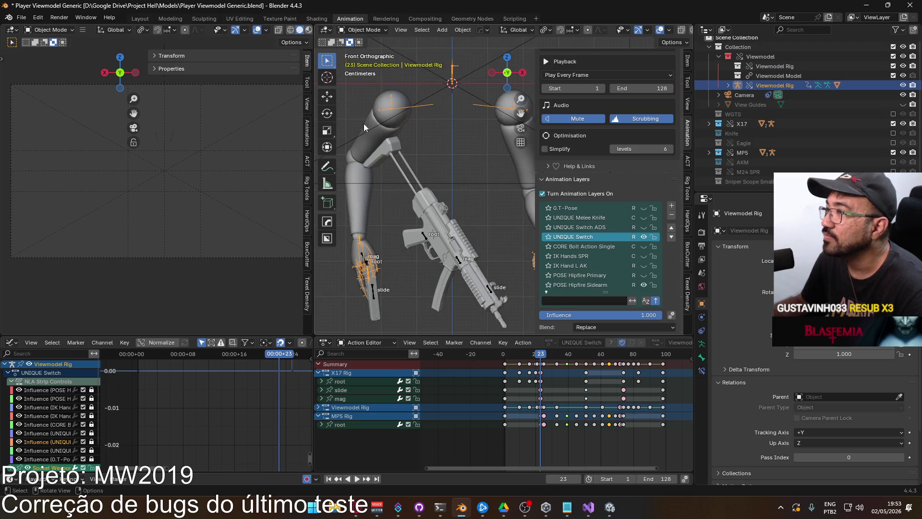
click(361, 256)
click(362, 29)
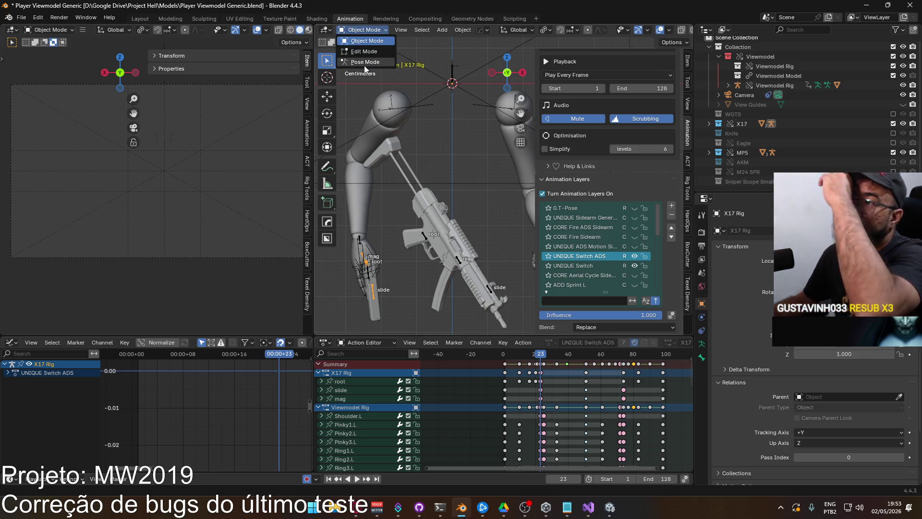
click(365, 63)
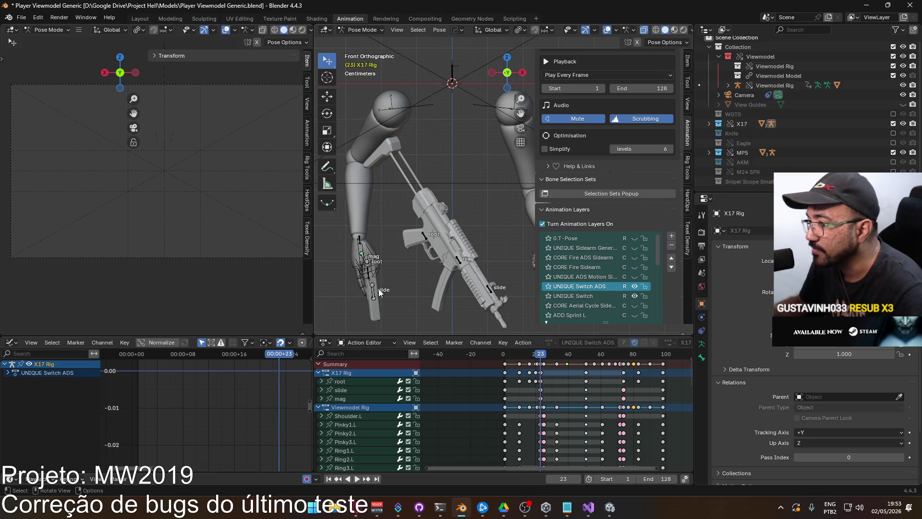
click(368, 264)
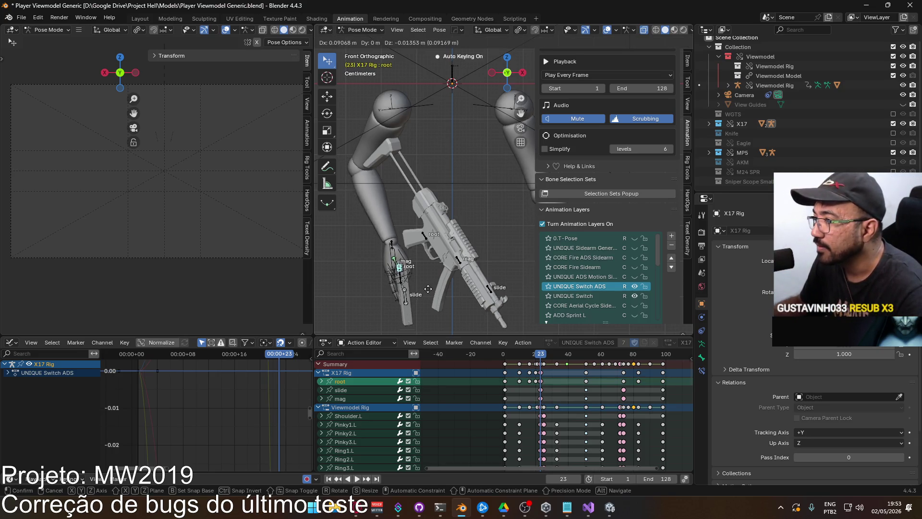
Move and rotate the X17 root at frame 23 so the gun sits in the left hand
key(g)
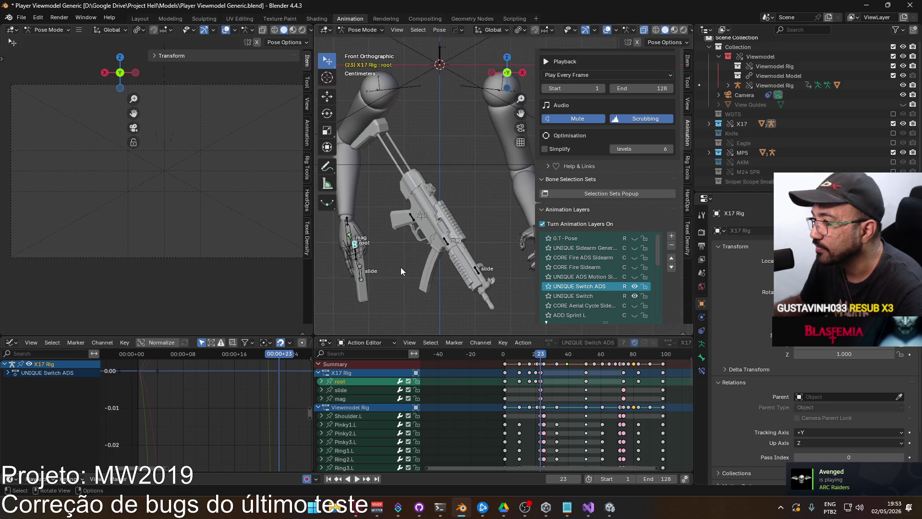
click(442, 274)
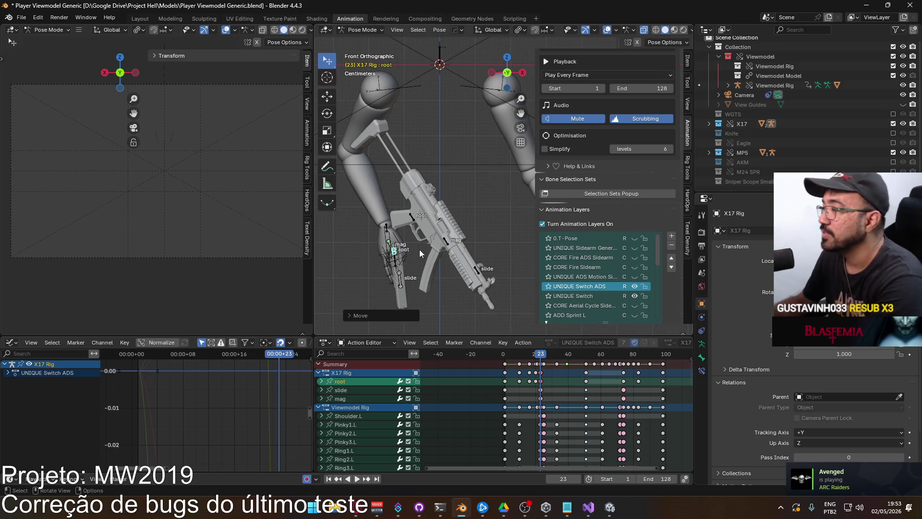
key(KP_3)
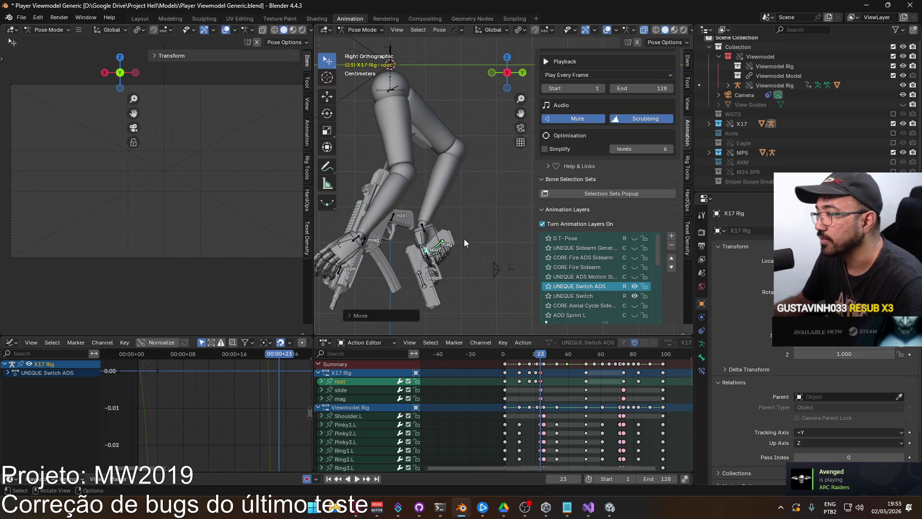
key(r)
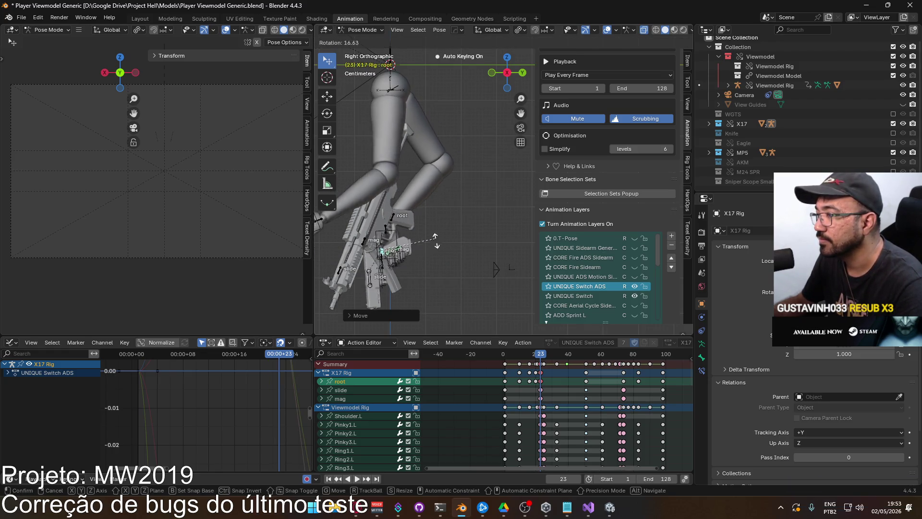
click(431, 250)
key(KP_1)
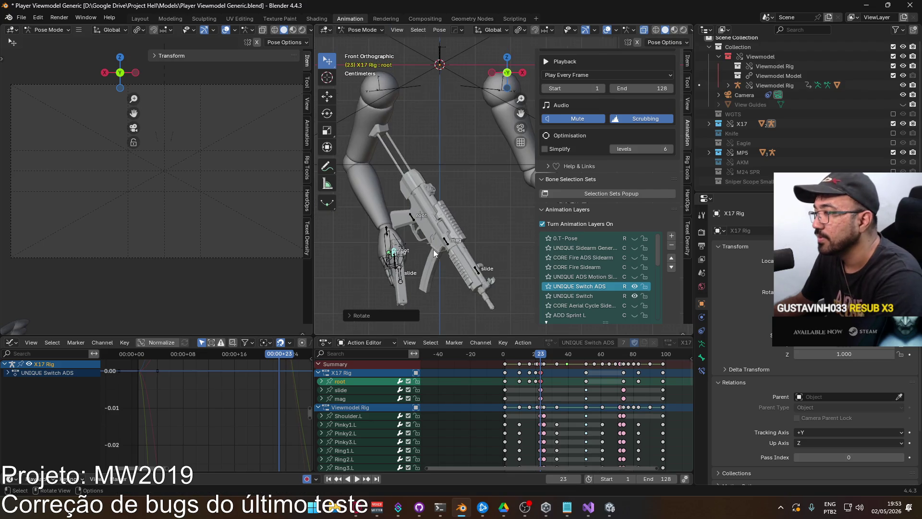
key(g)
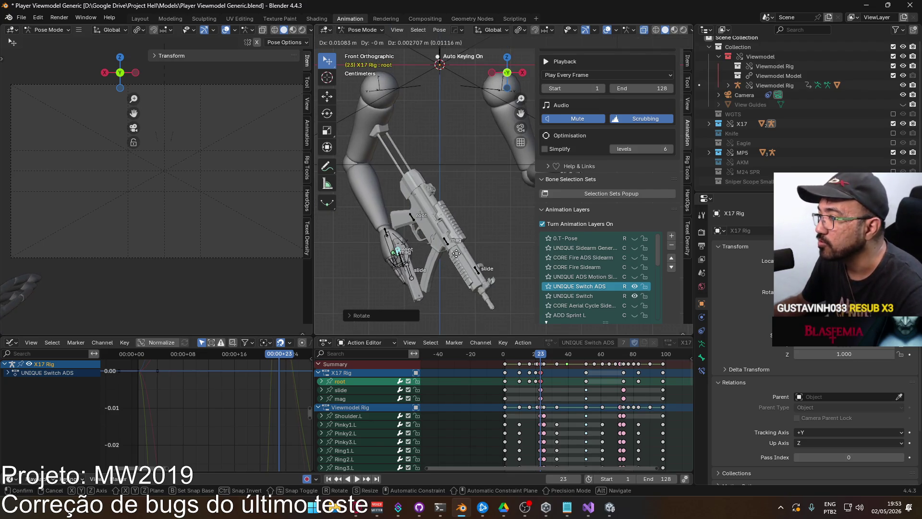
click(456, 253)
scroll(458, 242, down, 3)
scroll(468, 221, up, 3)
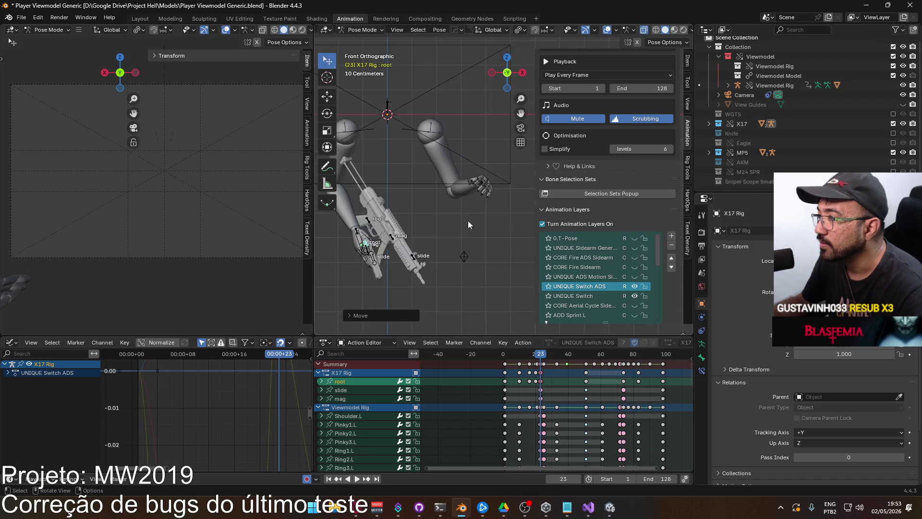
Deselect the root bone, return to Object Mode and select the Viewmodel Rig
click(483, 180)
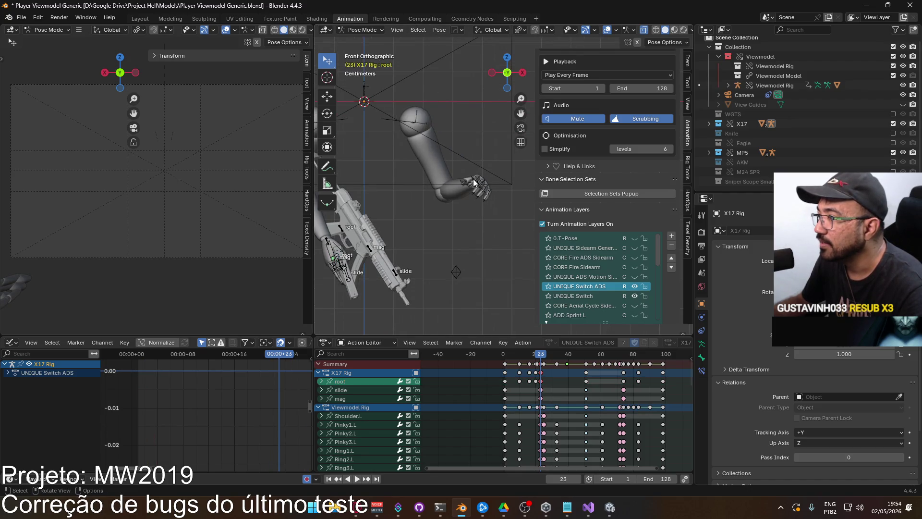
scroll(480, 194, down, 1)
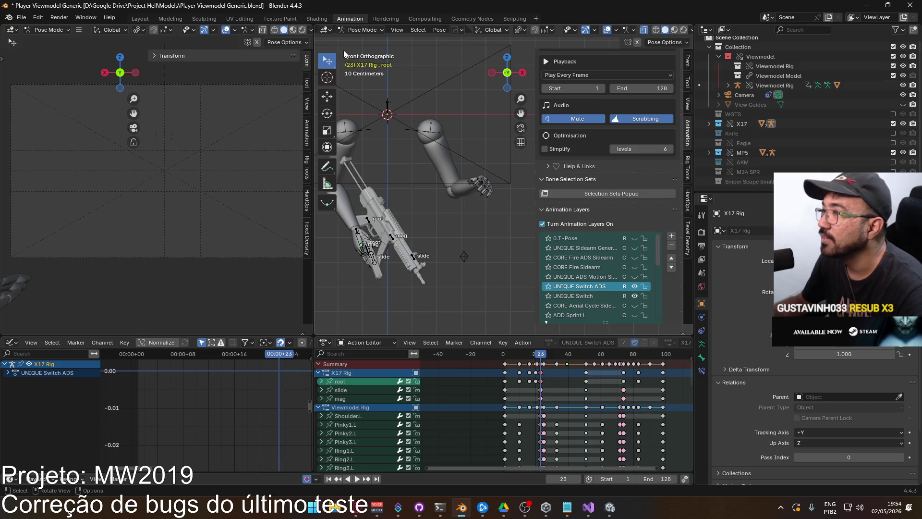
click(361, 31)
click(363, 39)
click(479, 184)
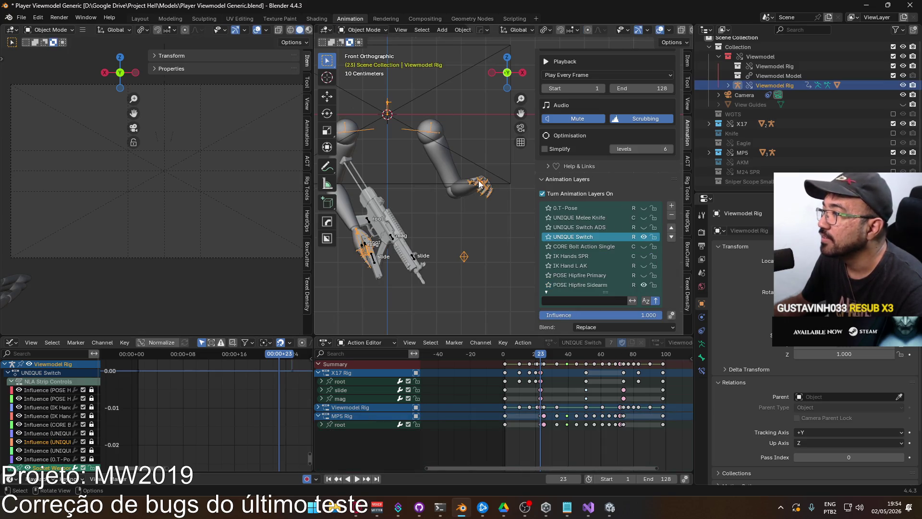
Enter Pose Mode on the Viewmodel Rig and move HandIK.L down-left toward the gun
click(361, 30)
click(370, 63)
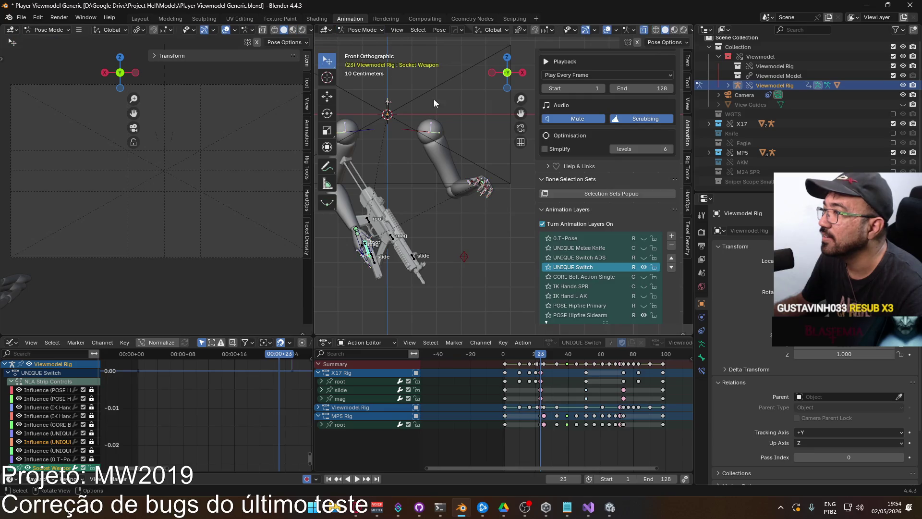
click(480, 178)
shift+middle_drag(500, 179, 516, 189)
key(g)
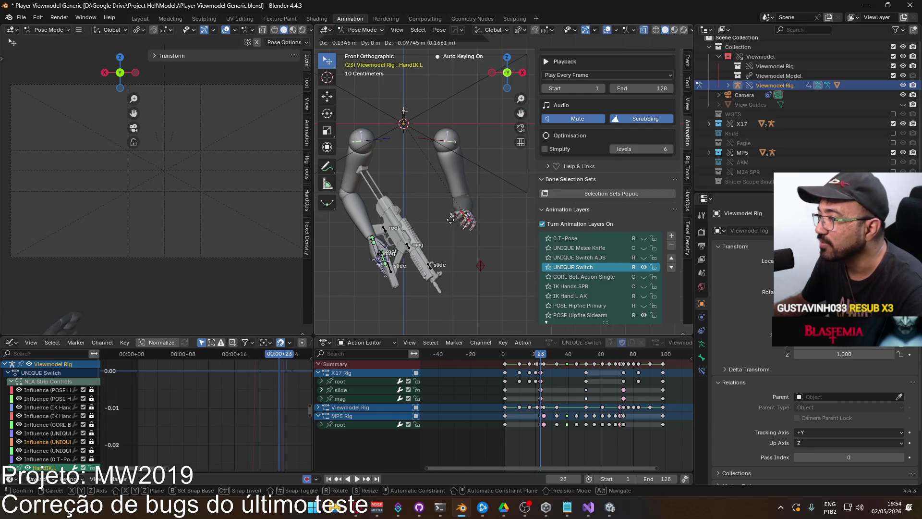
click(436, 232)
Rotate HandIK.L about 3.4° around Z, then scrub the timeline to preview the grip
mouse_move(483, 216)
alt+middle_down()
mouse_move(416, 234)
mouse_move(422, 221)
mouse_move(444, 223)
mouse_move(453, 204)
alt+middle_up()
scroll(445, 223, up, 3)
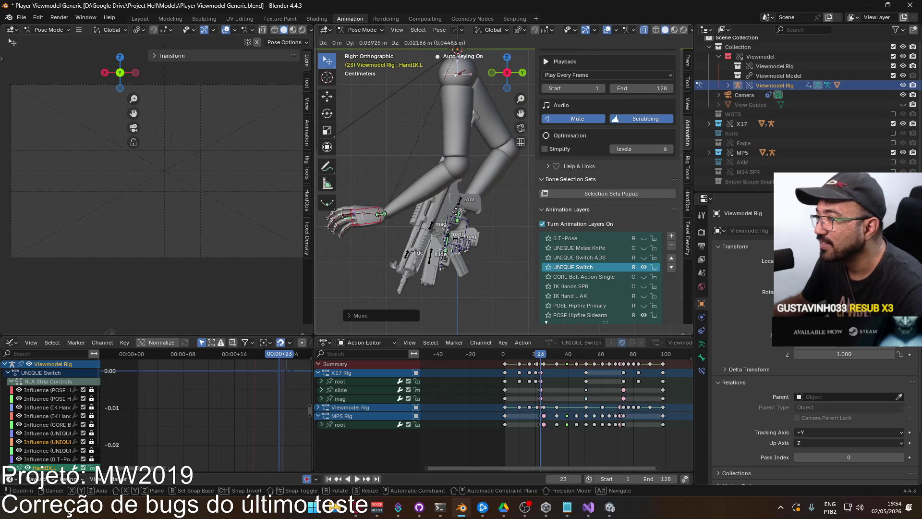
key(KP_1)
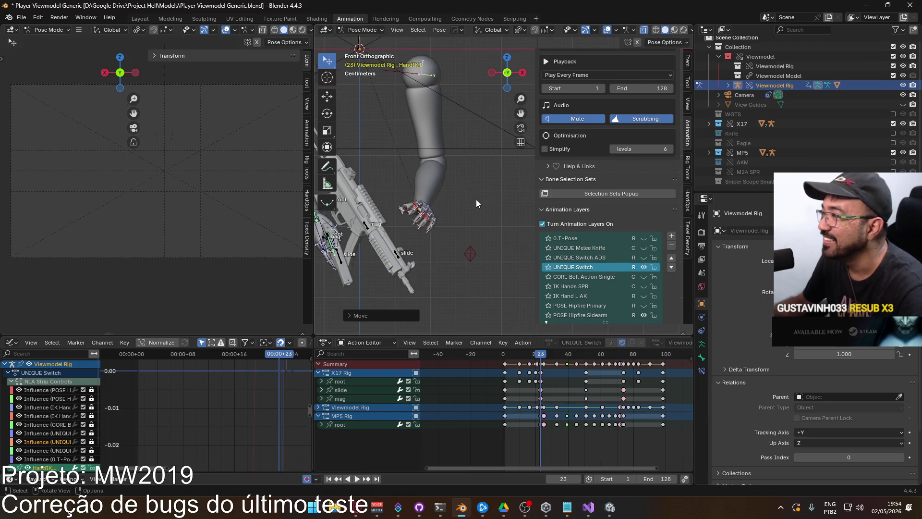
middle_drag(476, 199, 416, 191)
key(r)
click(471, 177)
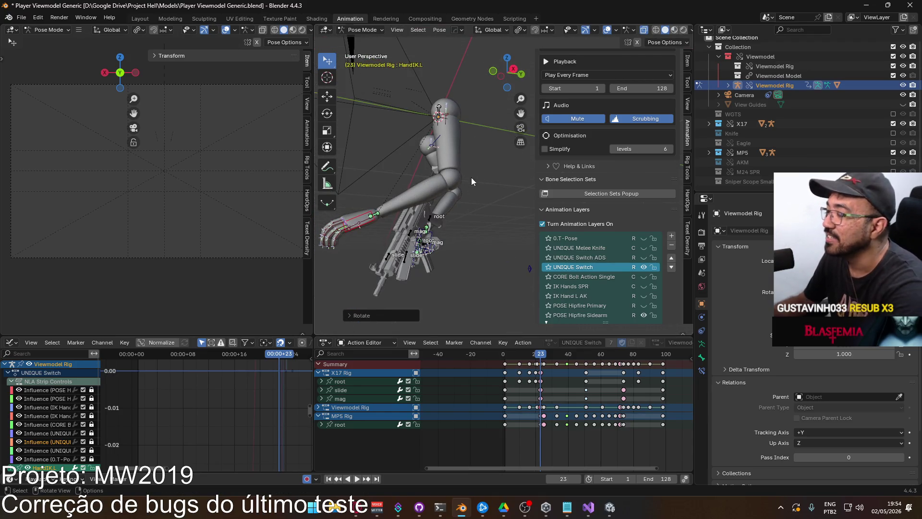
key(KP_1)
scroll(462, 217, up, 5)
key(r)
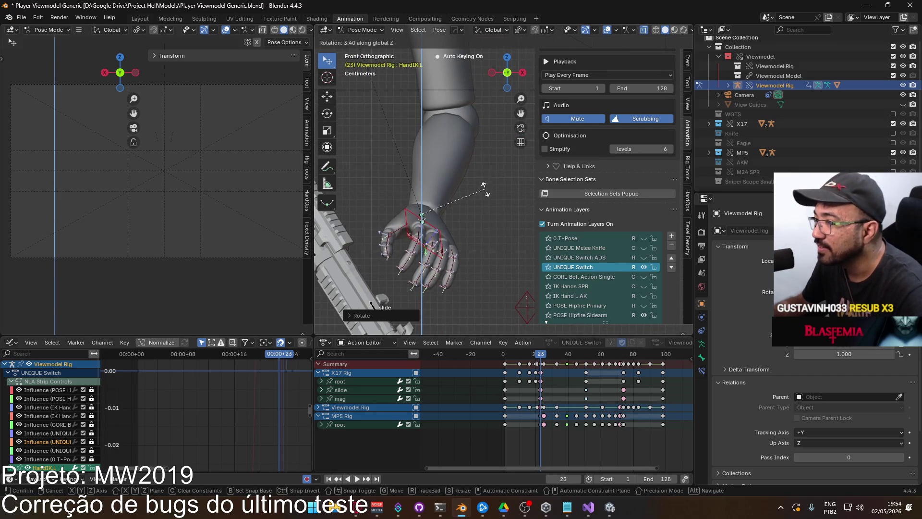
click(473, 175)
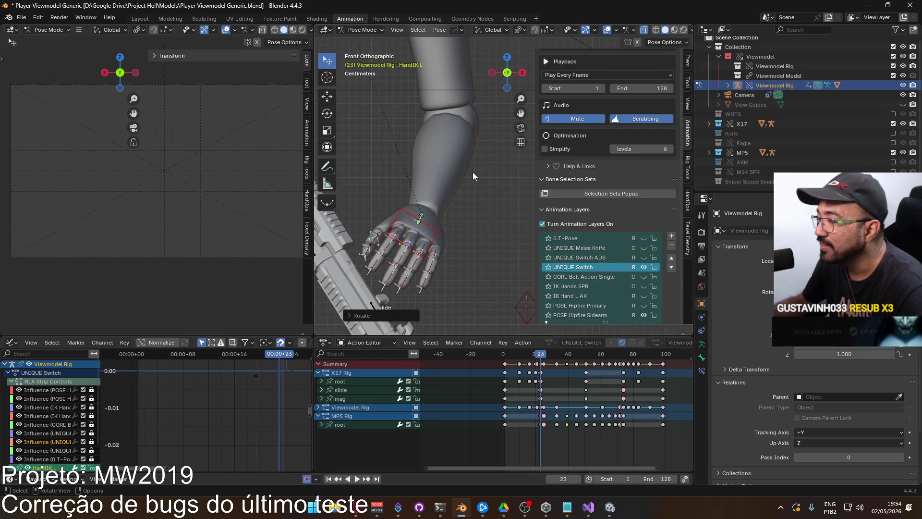
scroll(433, 200, down, 8)
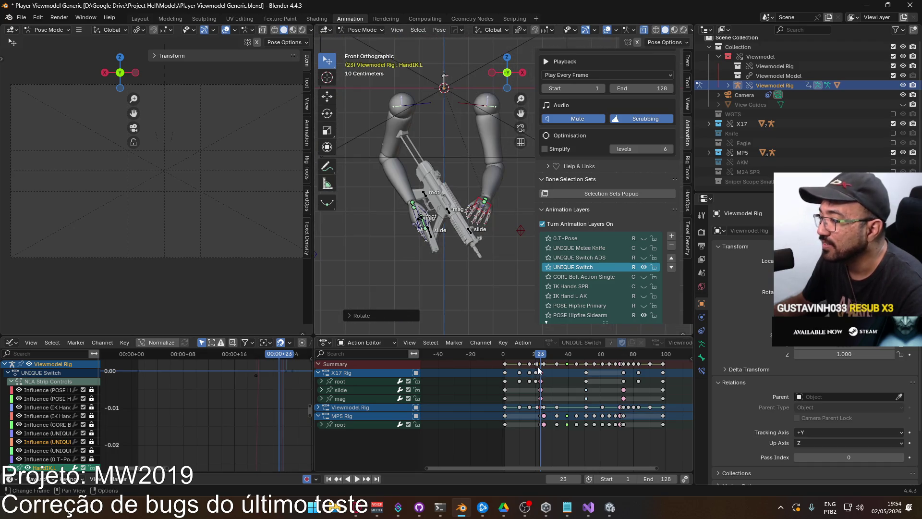
mouse_move(543, 358)
mouse_down()
mouse_move(502, 356)
mouse_move(537, 345)
mouse_up()
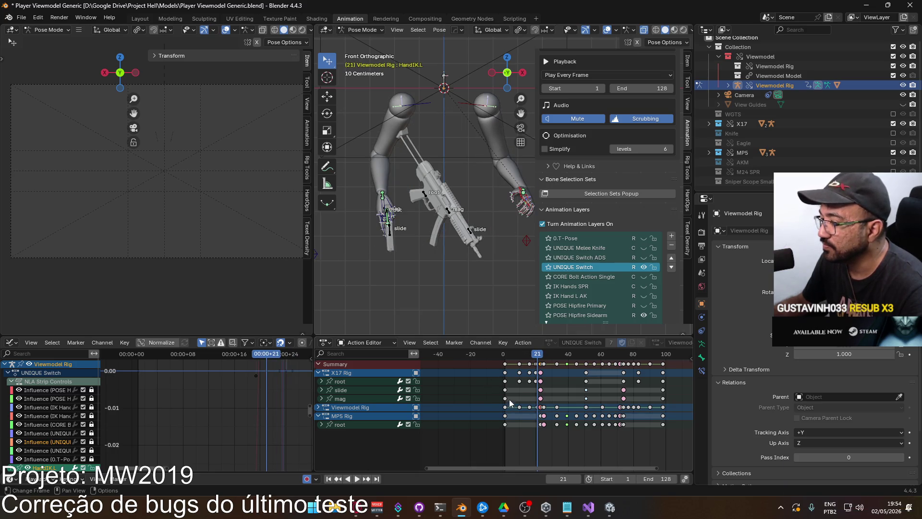
scroll(425, 236, up, 6)
mouse_move(514, 251)
middle_down()
mouse_move(405, 235)
mouse_move(415, 224)
mouse_move(514, 296)
middle_up()
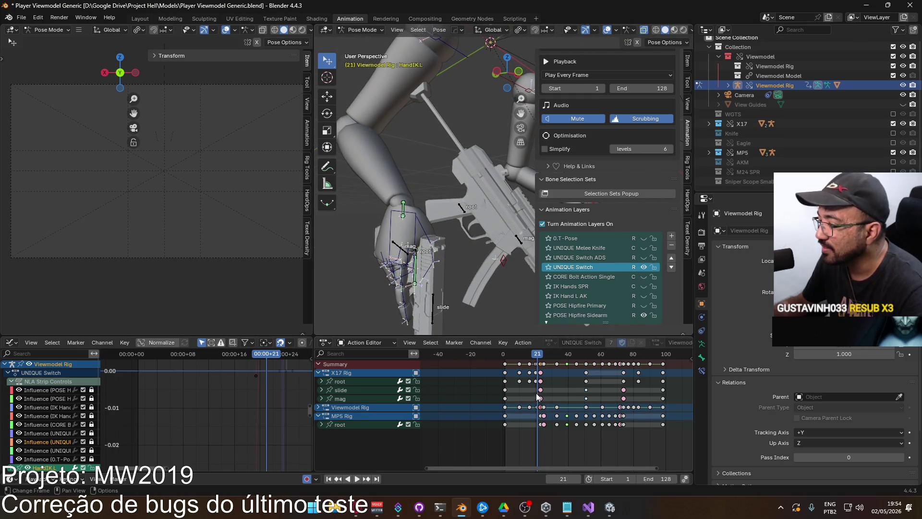
scroll(528, 404, up, 3)
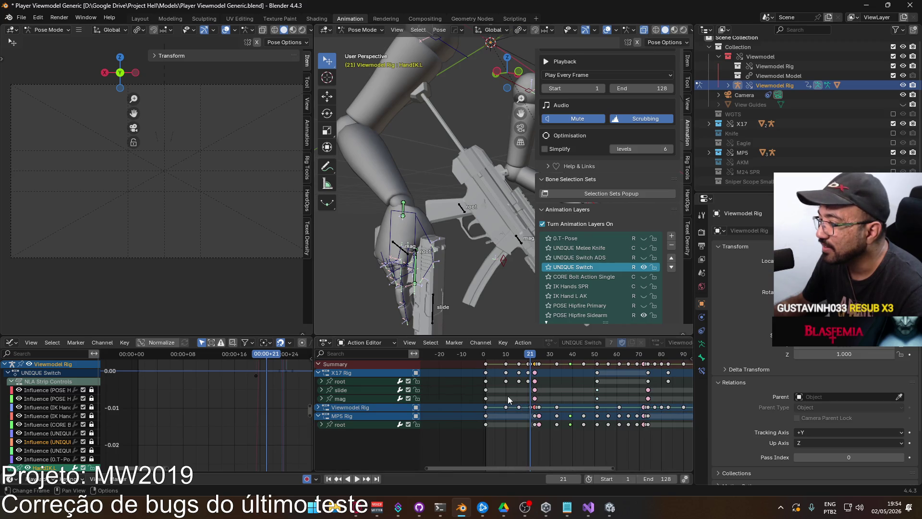
scroll(508, 396, up, 1)
scroll(508, 396, up, 1)
click(510, 409)
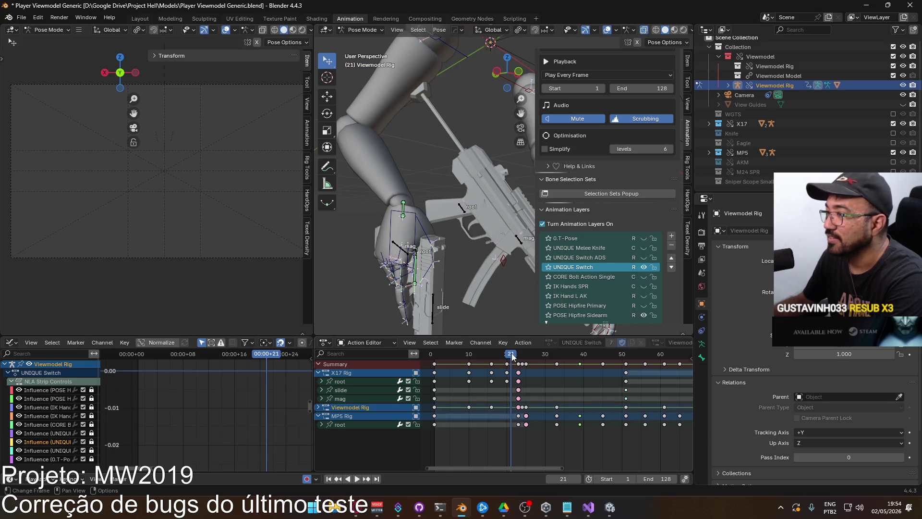
scroll(457, 238, down, 3)
mouse_move(457, 238)
middle_down()
mouse_move(385, 241)
mouse_move(506, 332)
middle_up()
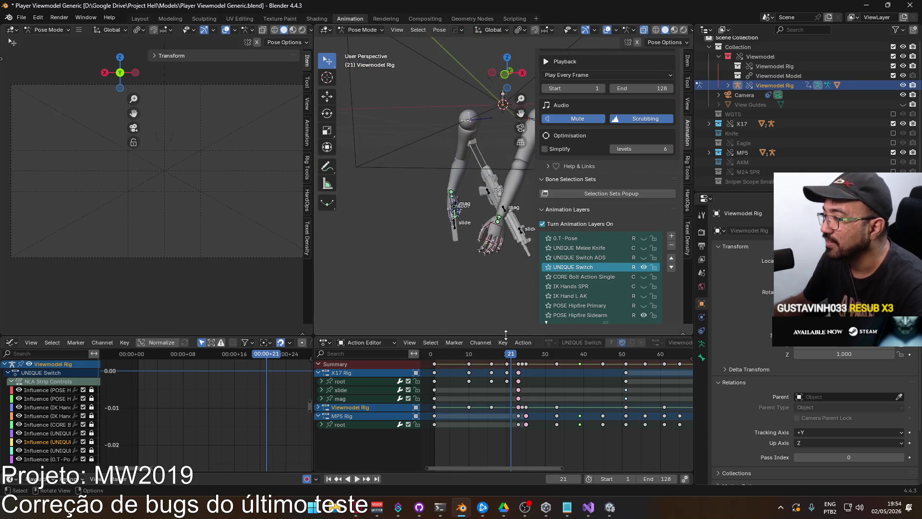
drag(509, 354, 491, 359)
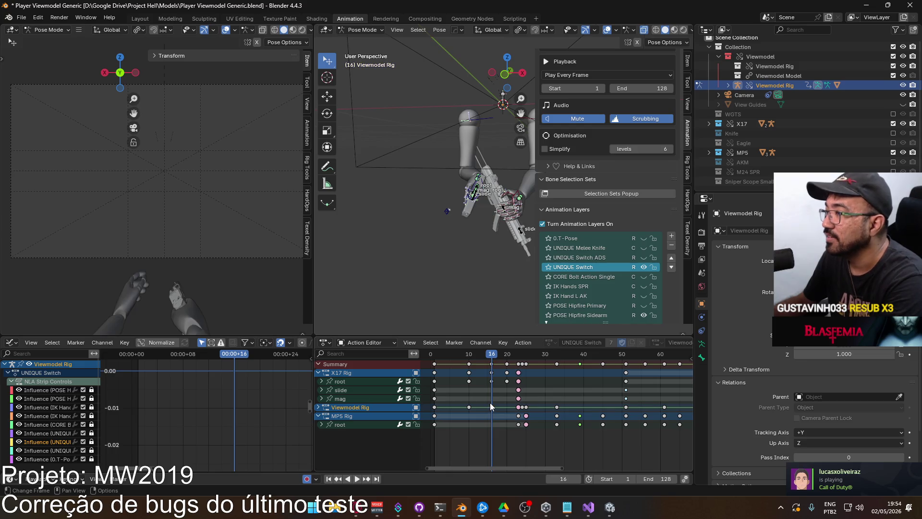
click(318, 407)
scroll(486, 423, down, 10)
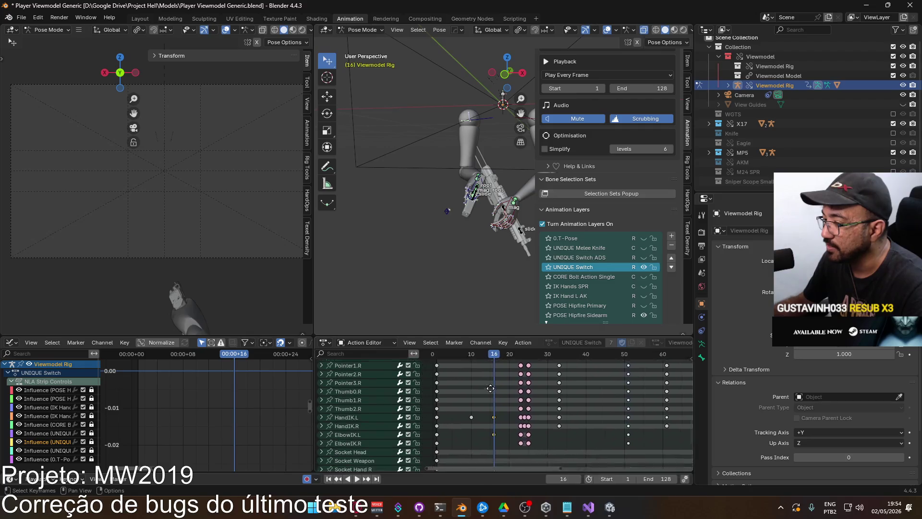
mouse_move(486, 432)
middle_down()
mouse_move(495, 470)
mouse_move(494, 360)
mouse_move(493, 375)
mouse_move(523, 397)
middle_up()
key(ctrl+z)
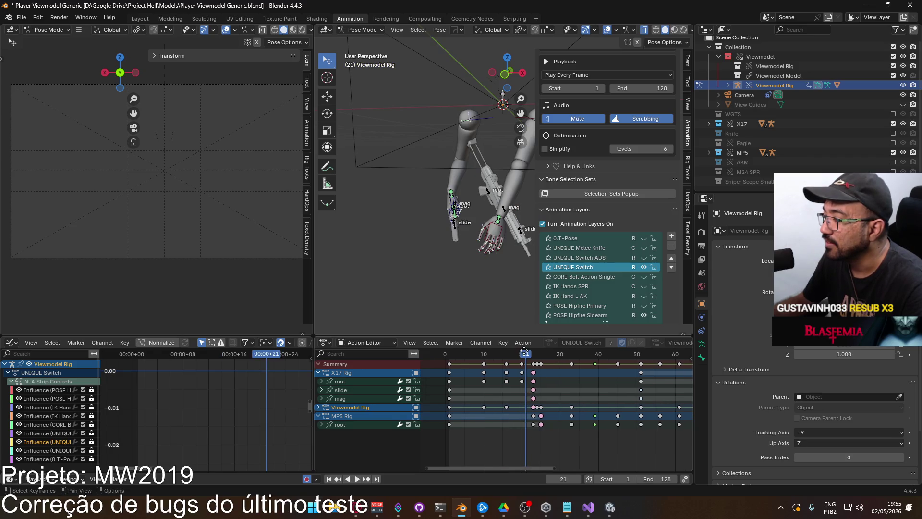
Collapse X17 Rig, expand the Viewmodel Rig channels, select HandIK.L and view from the front
click(318, 373)
click(319, 382)
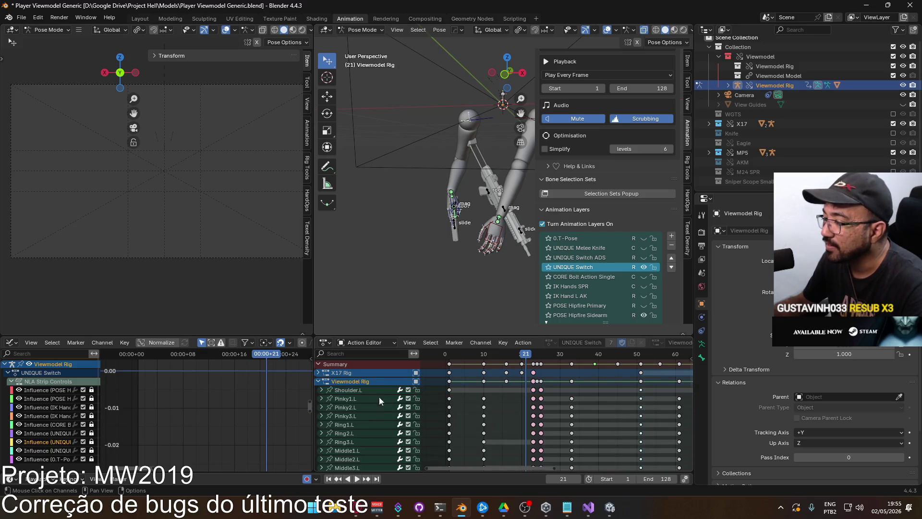
scroll(455, 453, down, 10)
scroll(455, 452, down, 5)
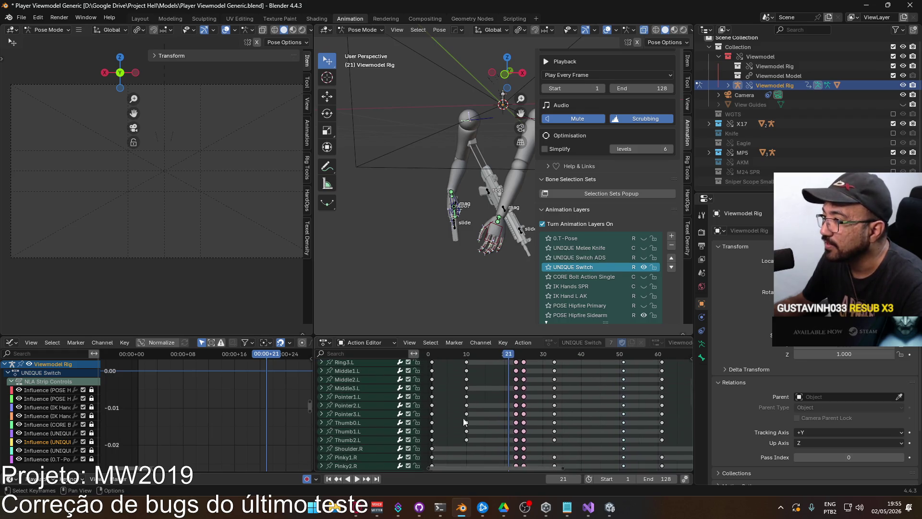
click(492, 236)
key(KP_1)
Scrub back to frame 16, forward to 21, then settle on frame 20
scroll(525, 385, up, 10)
mouse_move(514, 354)
mouse_down()
mouse_move(431, 346)
mouse_move(494, 357)
mouse_up()
scroll(475, 235, up, 5)
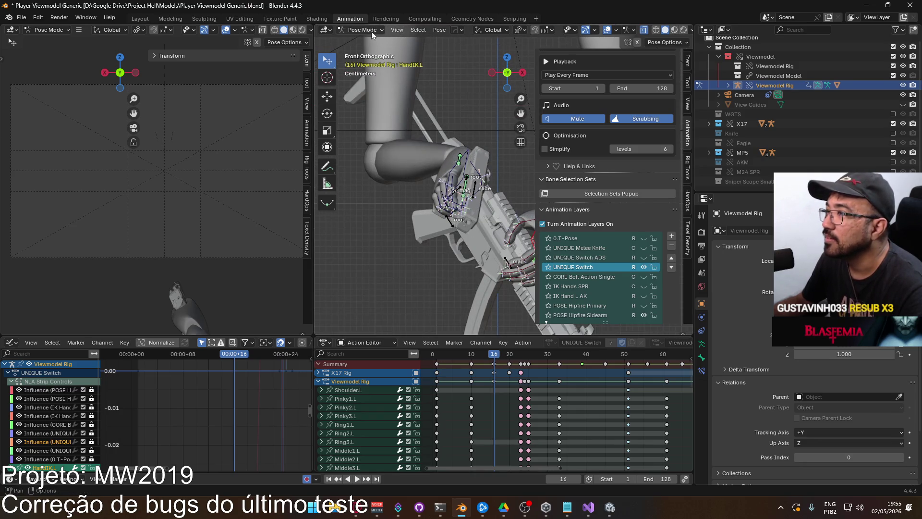
drag(495, 356, 521, 357)
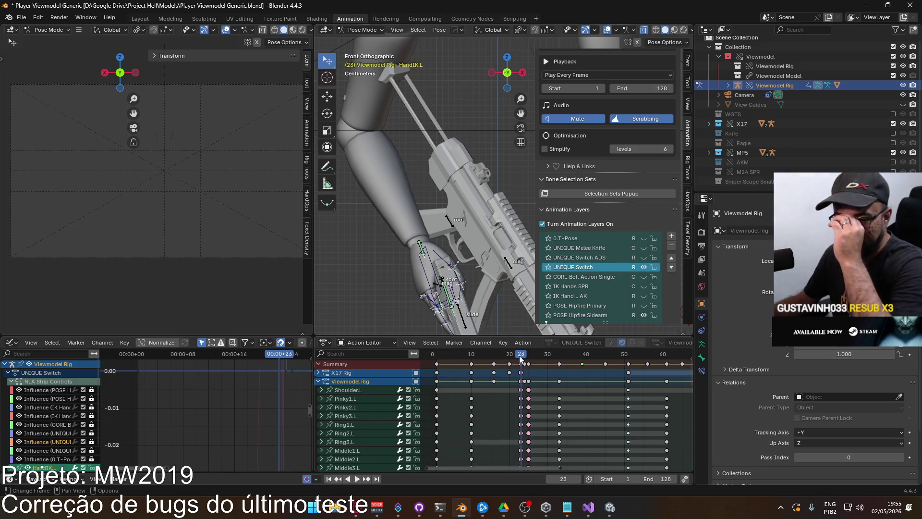
drag(518, 353, 510, 355)
scroll(476, 288, down, 4)
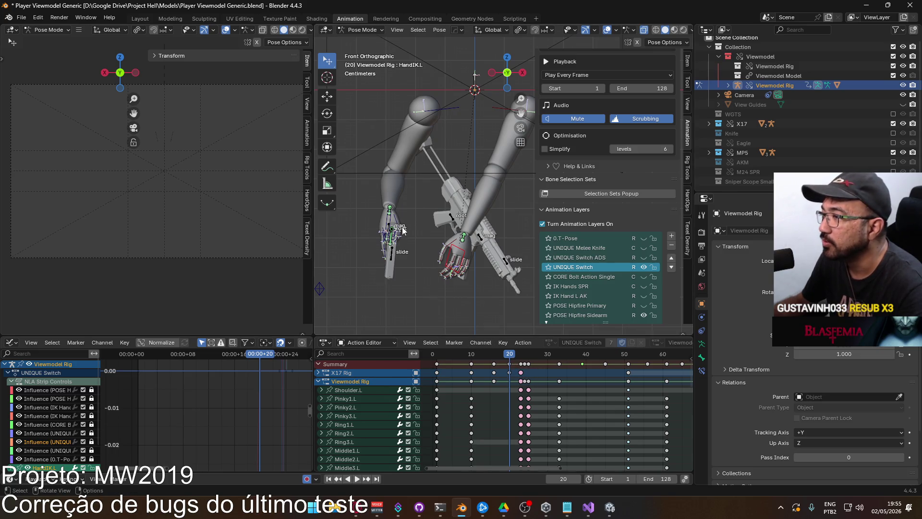
Show the X17 Rig's root, slide and mag channels and select its root channel instead of HandIK.L
click(318, 373)
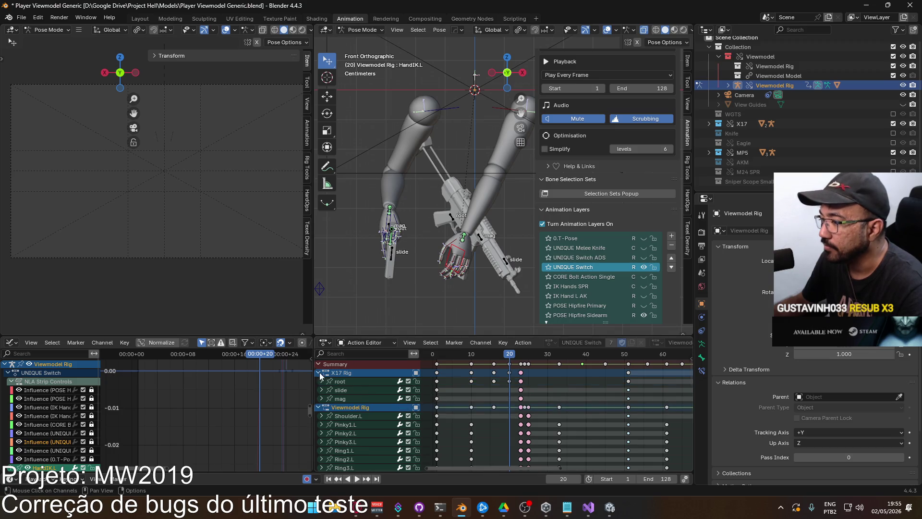
click(510, 387)
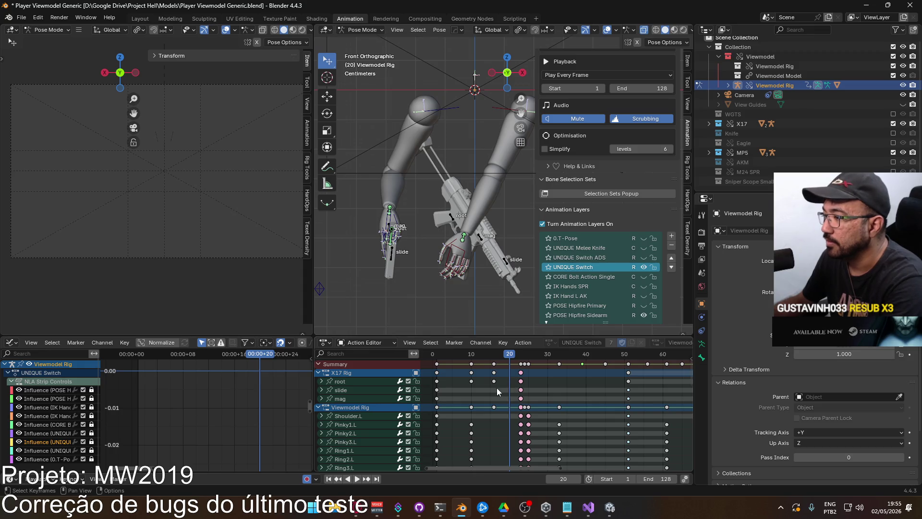
click(345, 380)
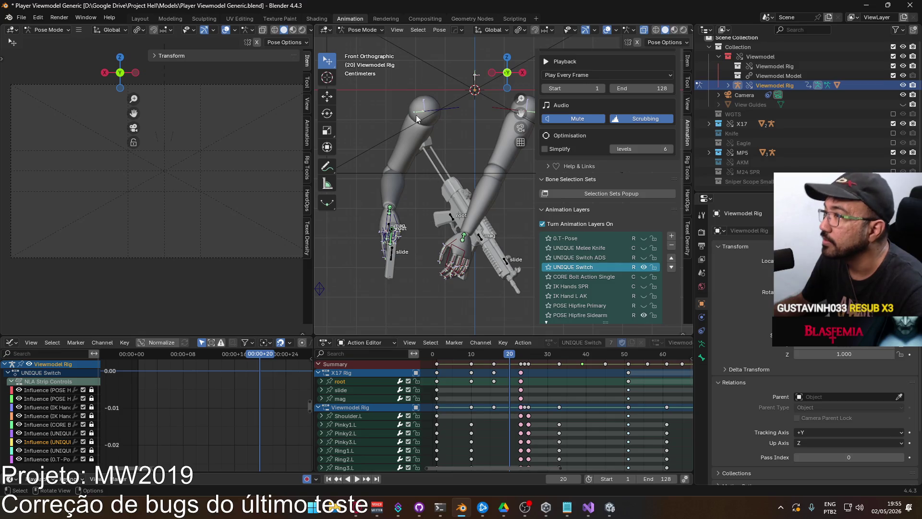
Switch to Object Mode, make the Viewmodel Rig active again and return to Pose Mode
click(355, 29)
click(361, 42)
click(410, 216)
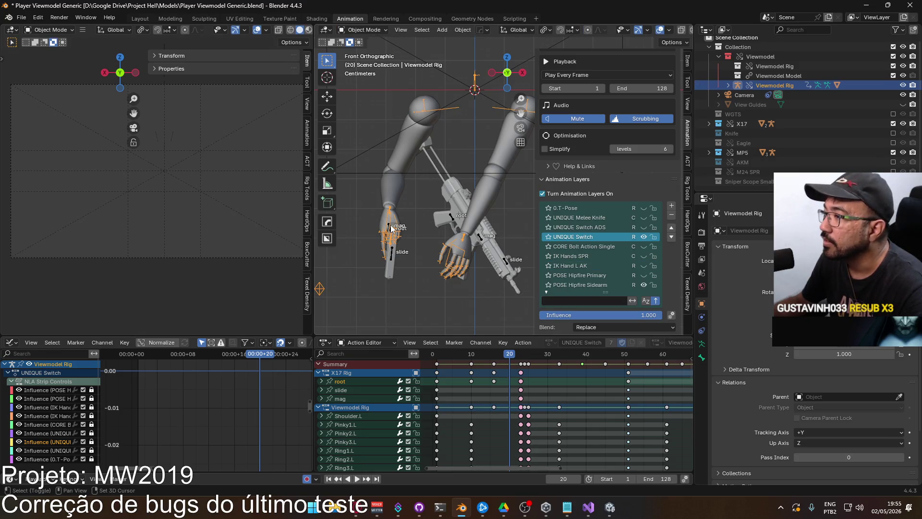
click(394, 235)
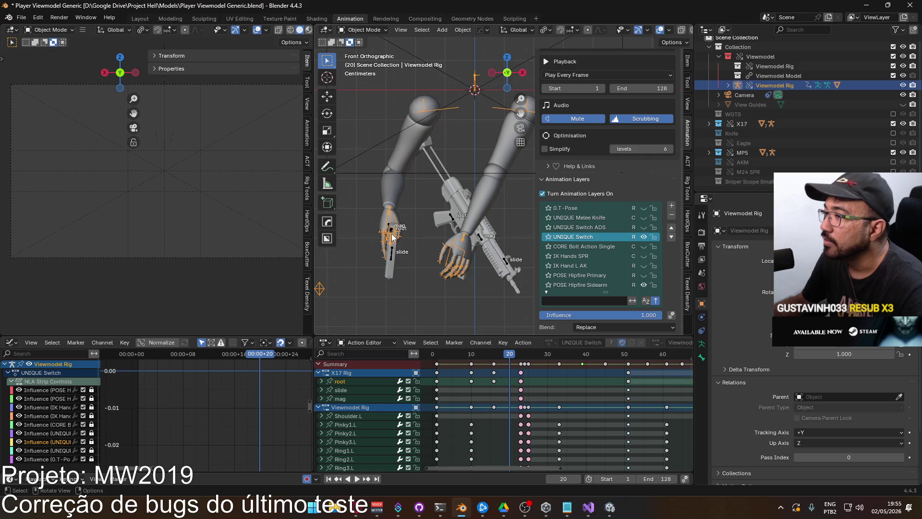
click(392, 234)
click(395, 229)
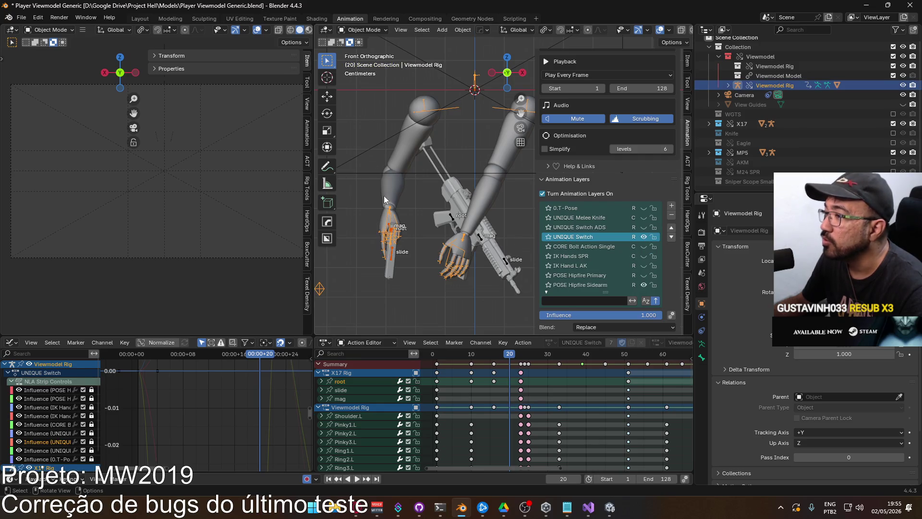
click(364, 29)
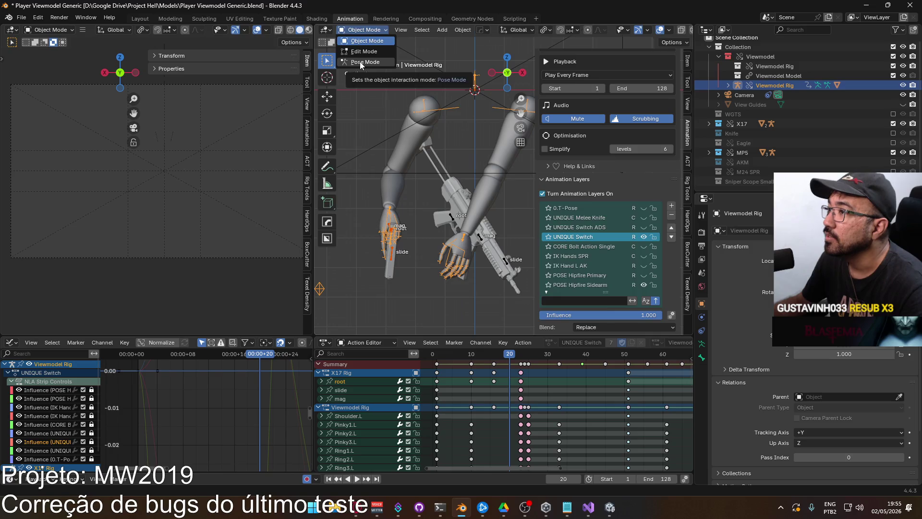
click(361, 62)
Start and cancel a bone move, then replay the switch from frame 18 to 23, back to 19
key(g)
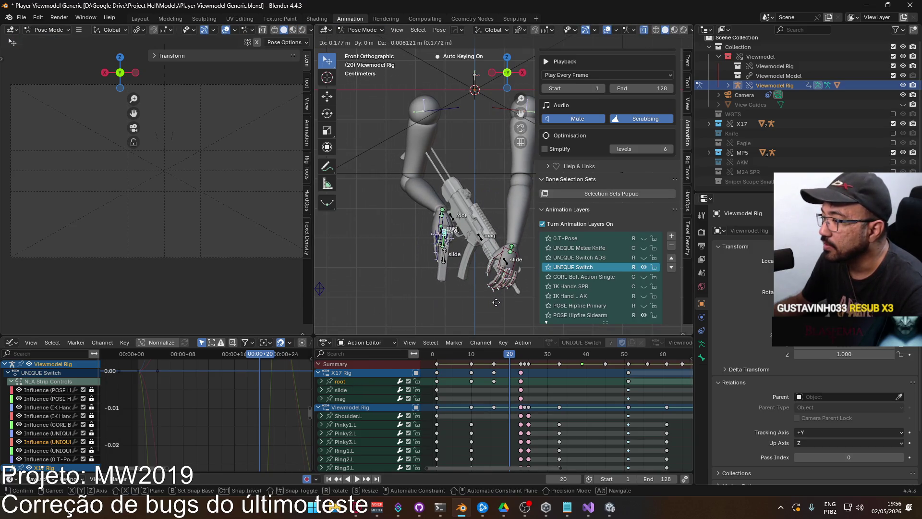
key(Escape)
key(space)
click(505, 357)
drag(504, 357, 521, 356)
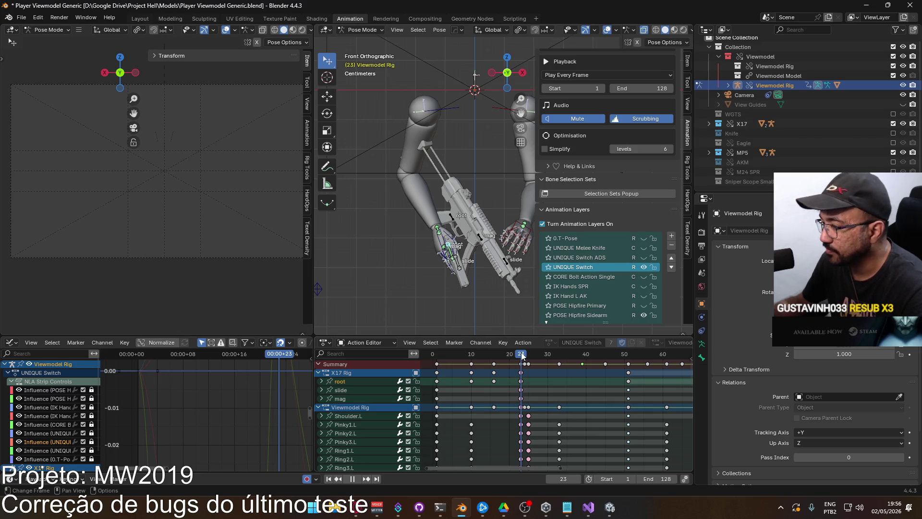
drag(521, 355, 496, 356)
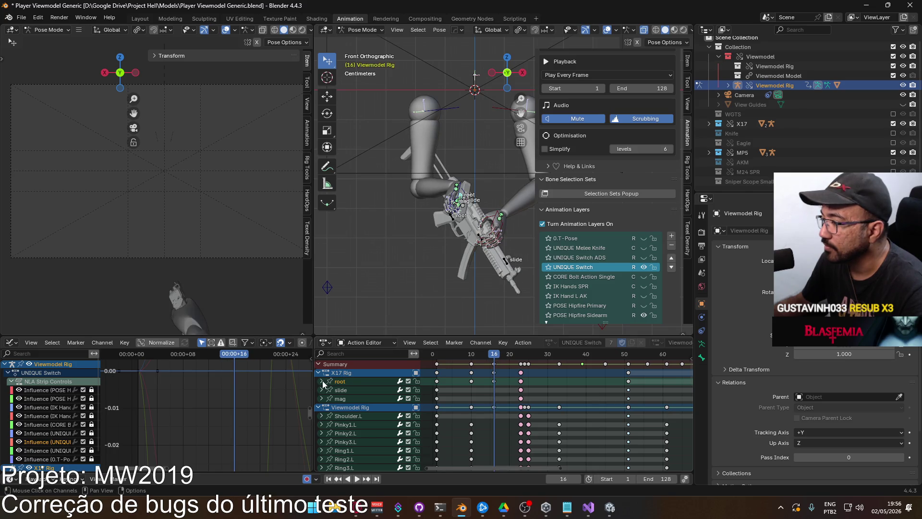
Expand the root bone's F-curves and delete its X/Y/Z Scale keyframes
click(321, 381)
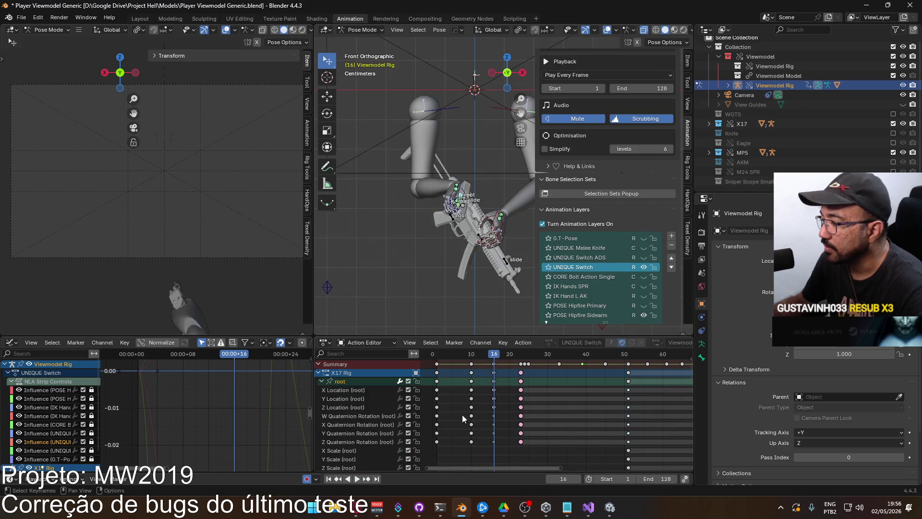
scroll(322, 384, down, 3)
scroll(599, 381, down, 2)
middle_drag(599, 381, 487, 385)
drag(556, 407, 469, 423)
key(Delete)
middle_drag(451, 423, 572, 435)
Select the X, Y and Z Scale (root) channels and check their channel options
click(365, 421)
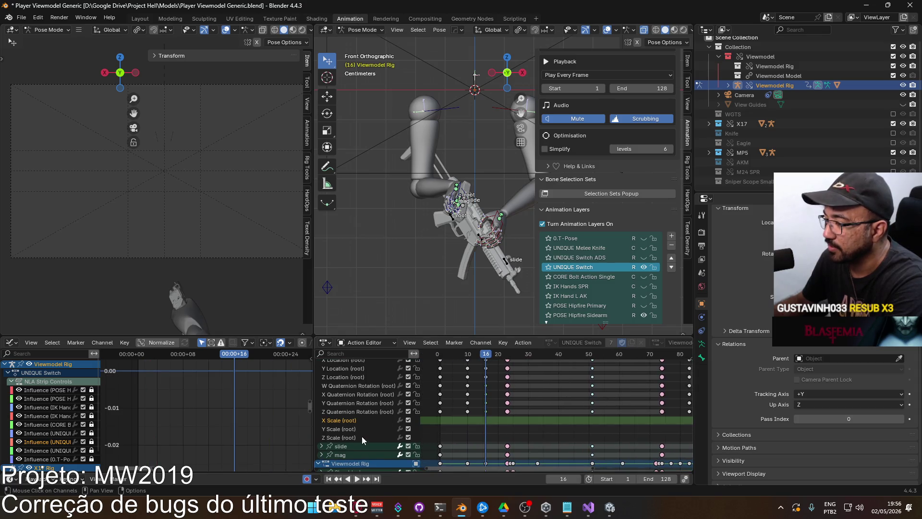
shift+click(363, 437)
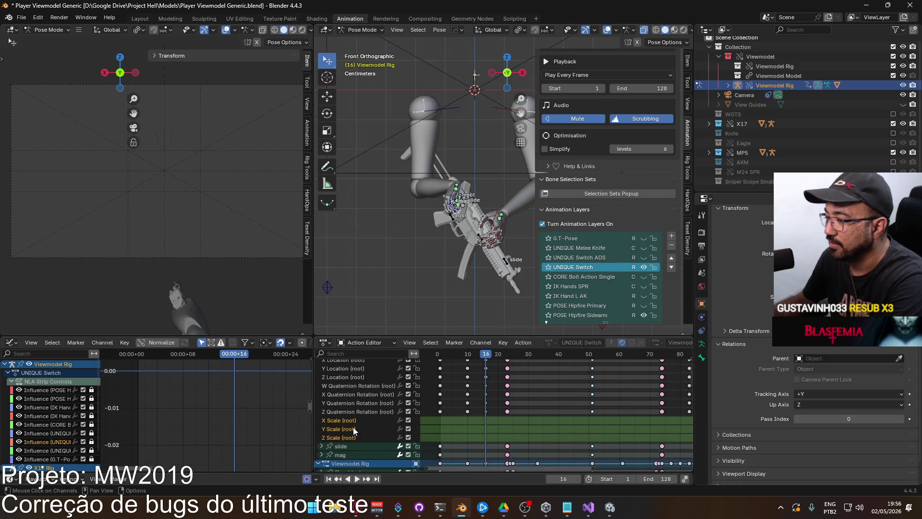
right_click(341, 436)
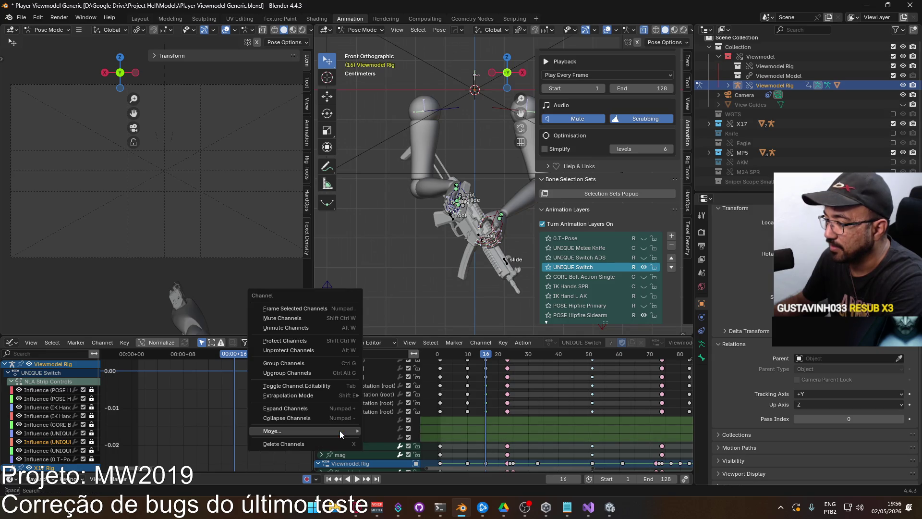
mouse_move(339, 430)
key(Escape)
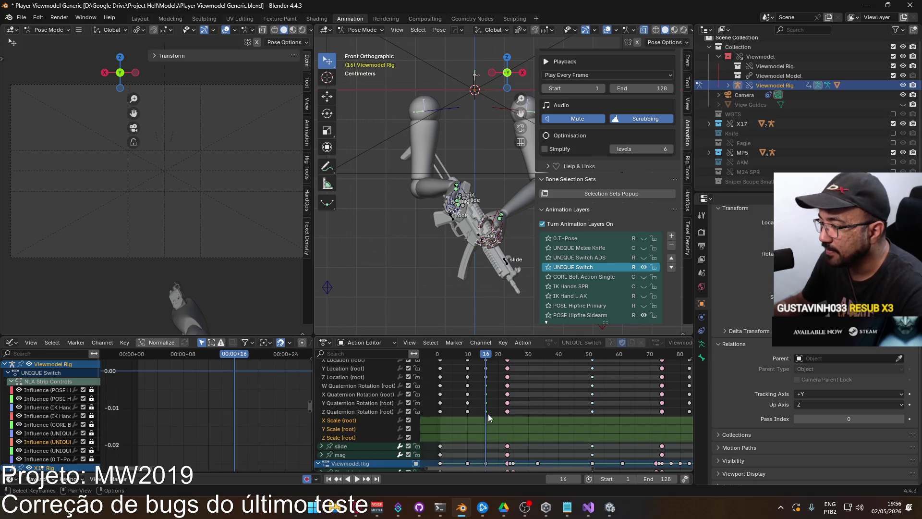
right_click(347, 421)
mouse_move(387, 428)
middle_down()
mouse_move(336, 417)
mouse_move(548, 396)
mouse_move(361, 426)
middle_up()
click(361, 426)
click(356, 421)
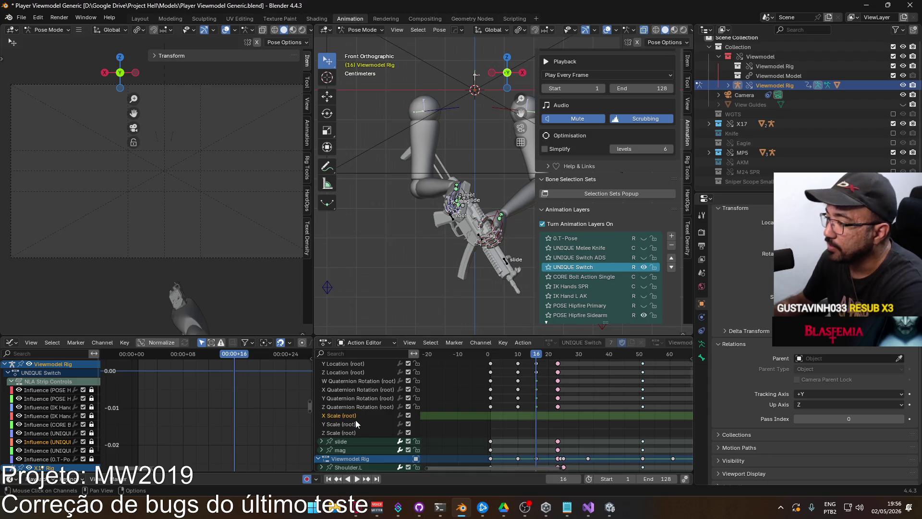
click(354, 424)
click(347, 430)
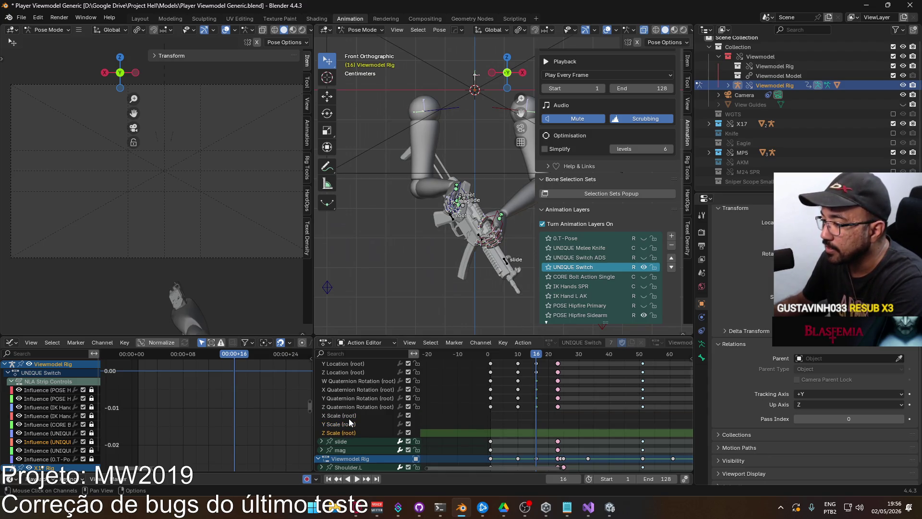
click(349, 418)
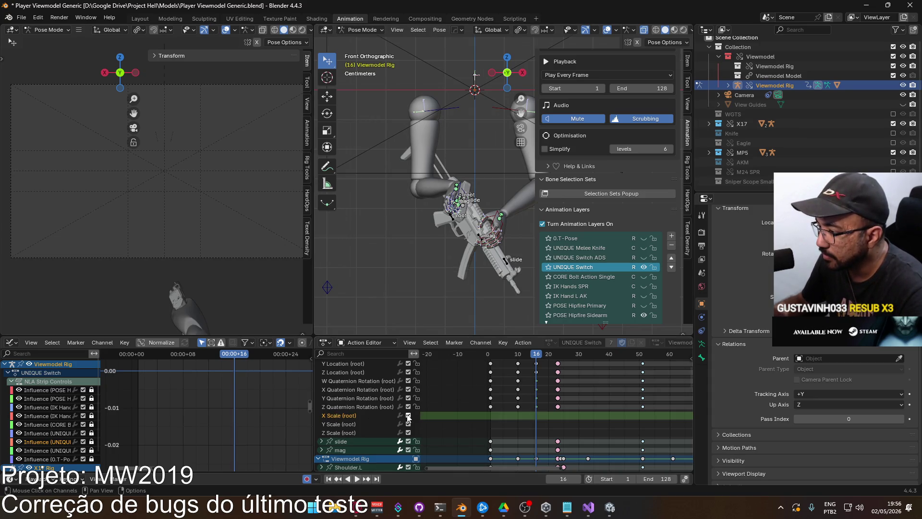
Check the channel options for the X and Y Scale (root) channels
right_click(345, 414)
click(343, 418)
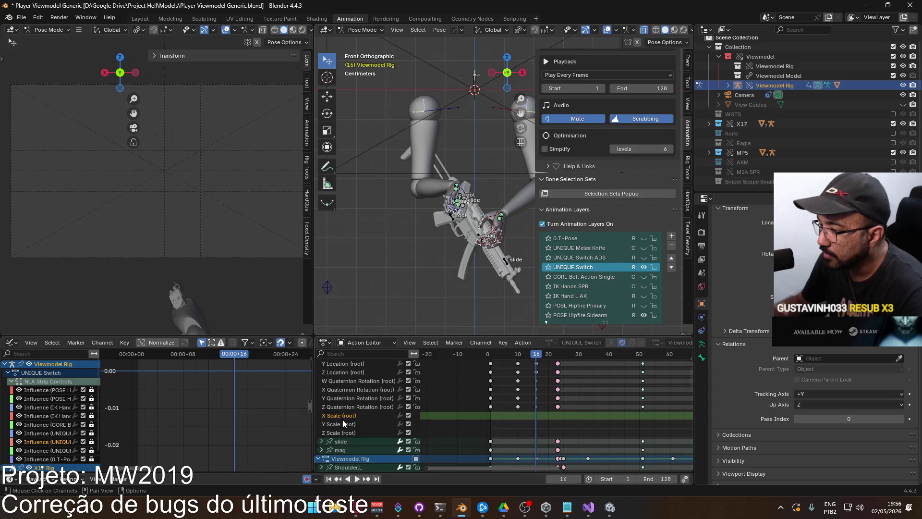
click(344, 421)
right_click(344, 421)
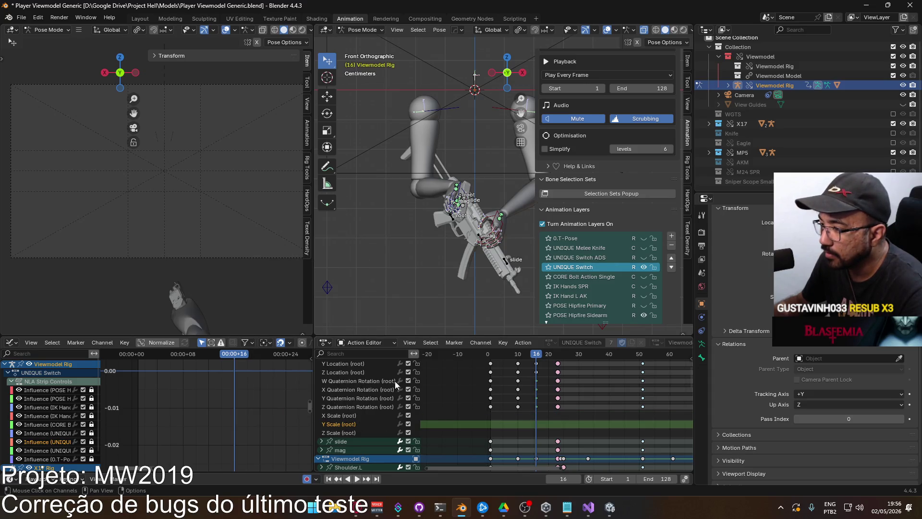
middle_drag(395, 381, 401, 433)
scroll(402, 433, down, 3)
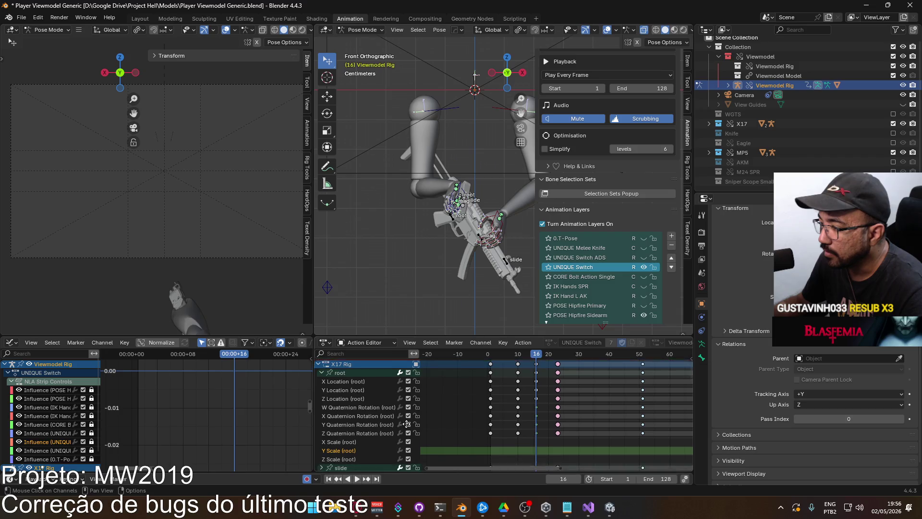
scroll(459, 286, up, 2)
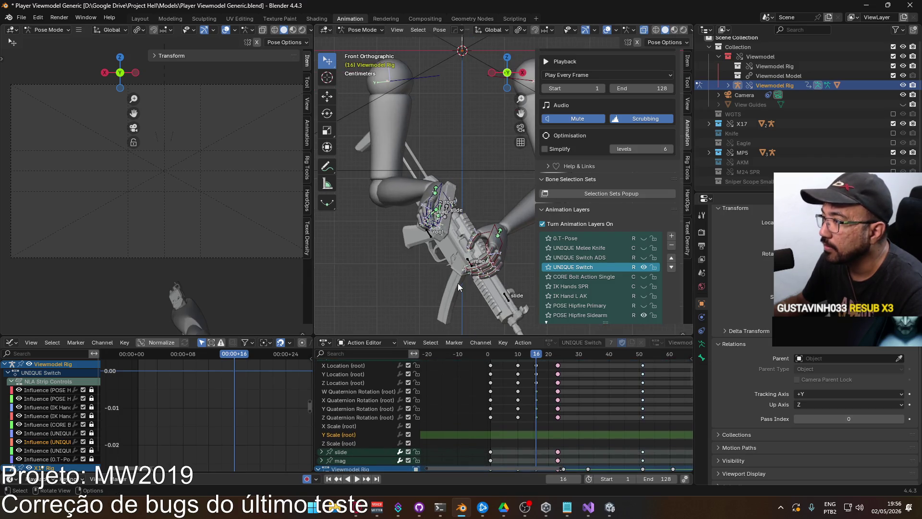
Make the X17 Rig active via its root bone, fit all keys in view, and expand root's F-curves
click(445, 203)
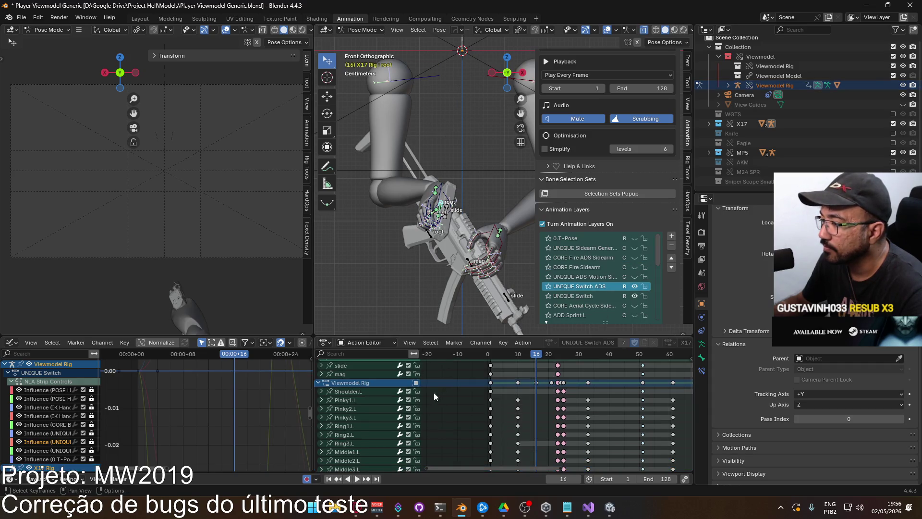
key(r)
key(Escape)
key(Home)
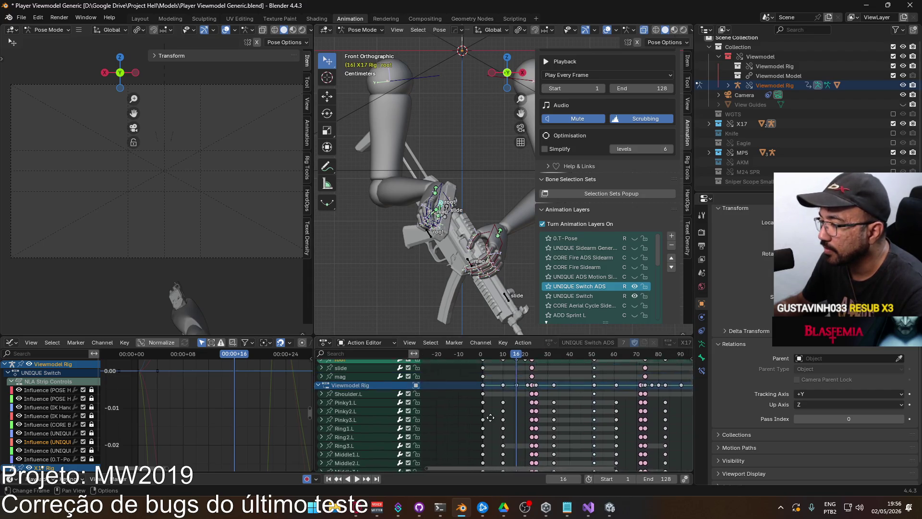
click(340, 378)
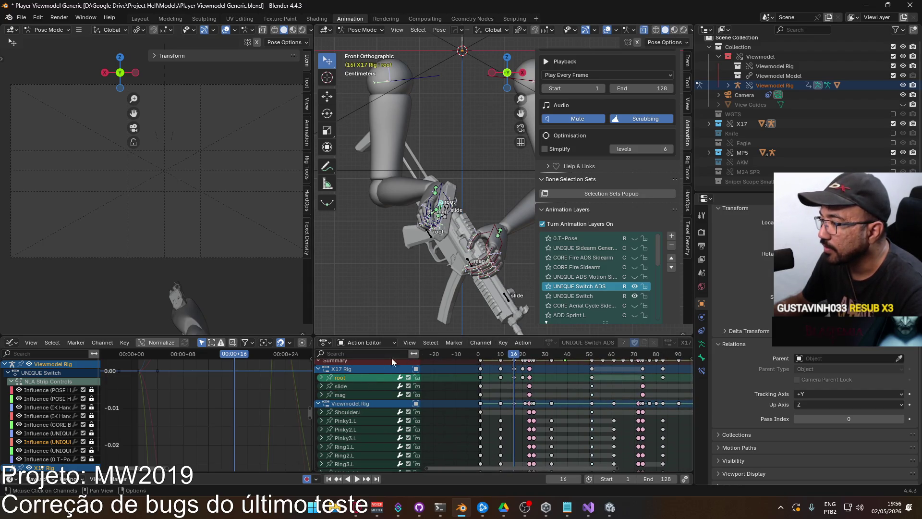
click(321, 378)
Scrub from frame 20 back through the early frames, then activate the UNIQUE Switch layer
drag(516, 355, 523, 354)
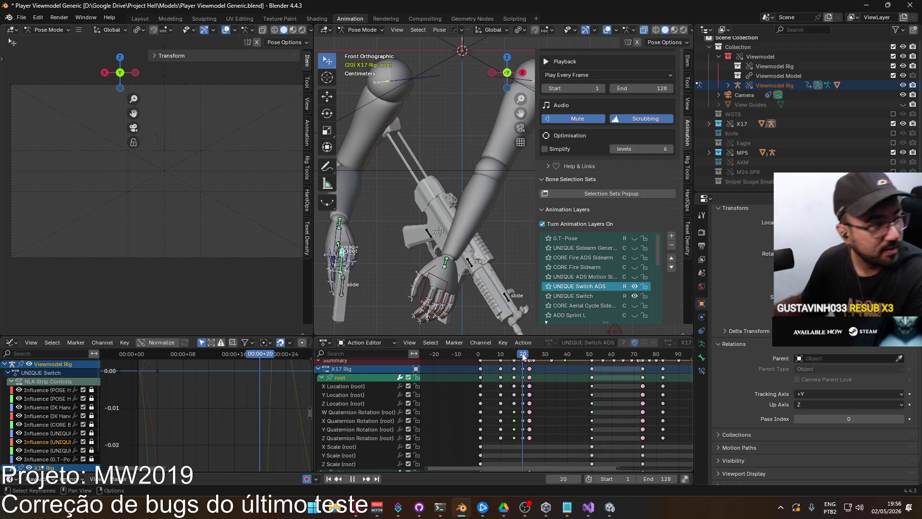
mouse_move(524, 354)
mouse_down()
mouse_move(487, 348)
mouse_move(514, 355)
mouse_up()
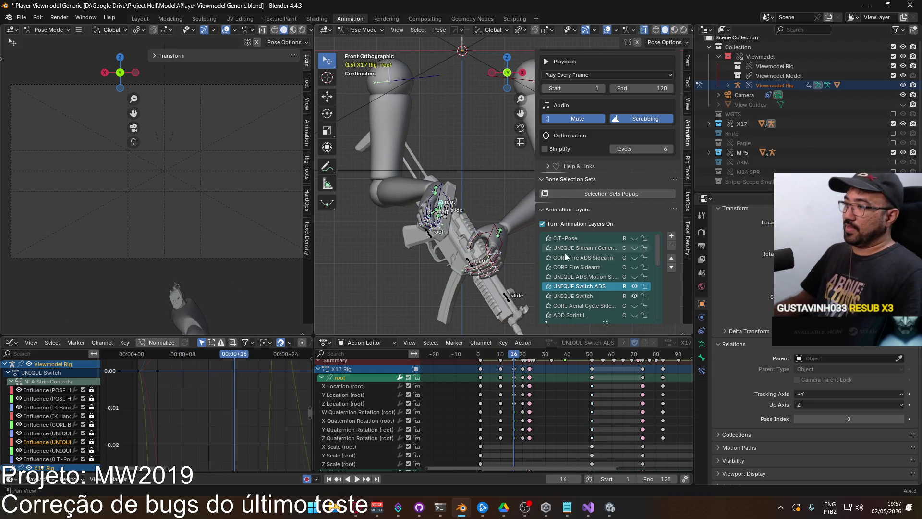
click(634, 295)
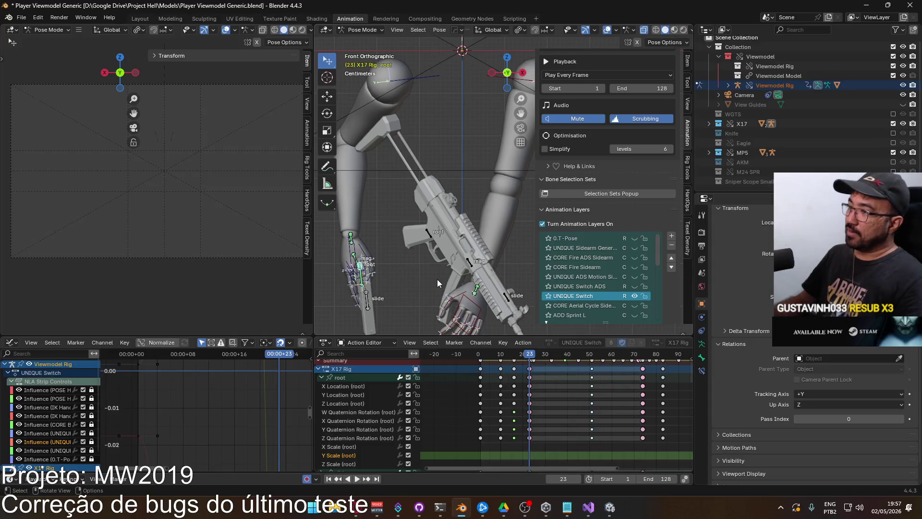
Preview from frame 1, then move and rotate the X17 root bone at frame 23 in side view
scroll(437, 279, down, 3)
scroll(436, 294, up, 2)
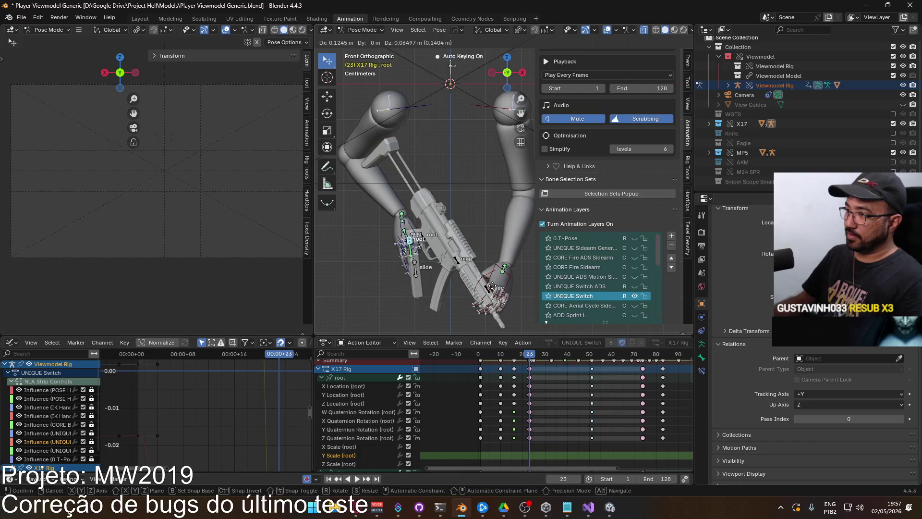
drag(485, 354, 531, 353)
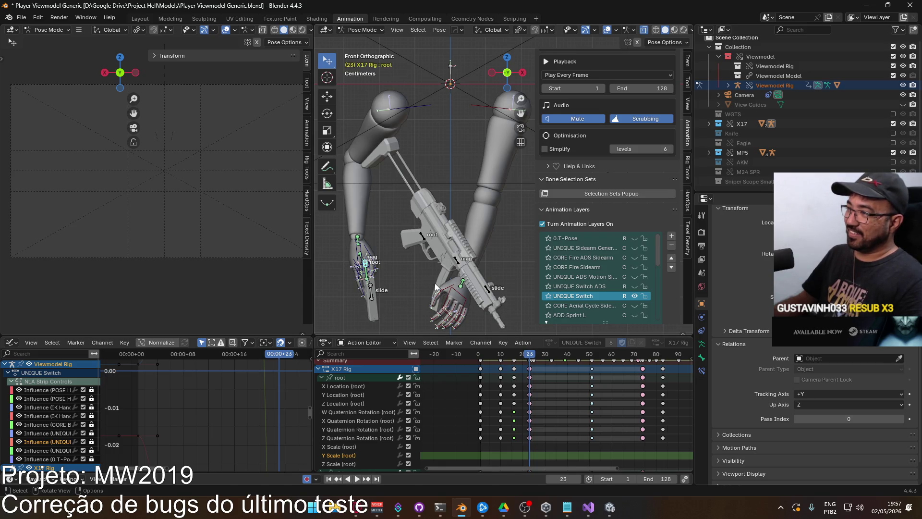
key(g)
click(483, 284)
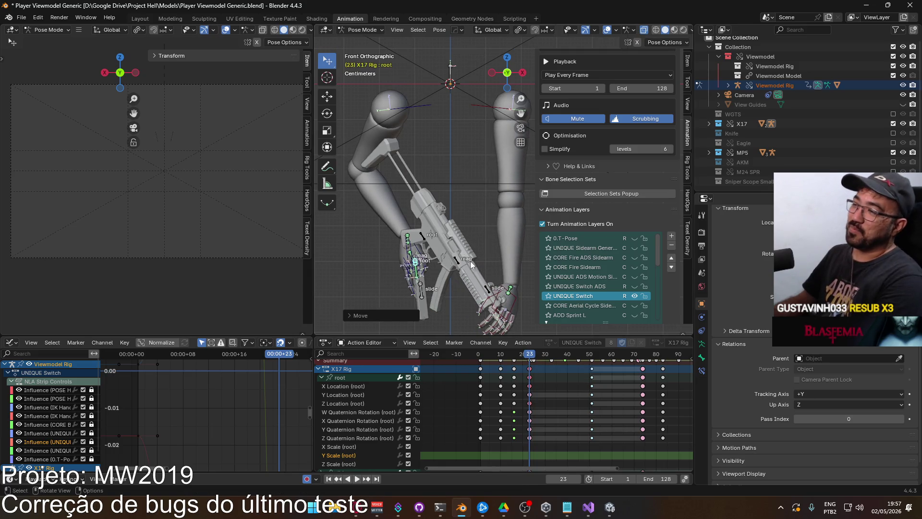
key(KP_3)
shift+middle_drag(470, 263, 436, 252)
key(r)
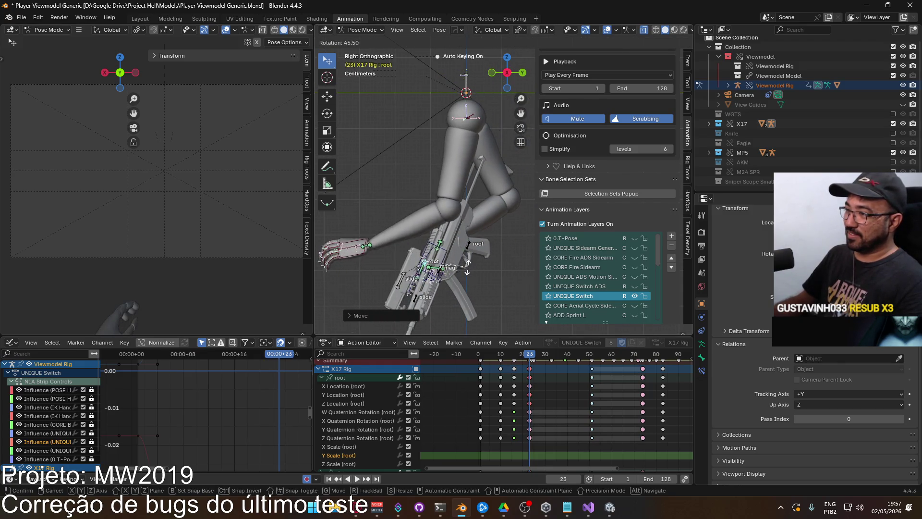
click(466, 270)
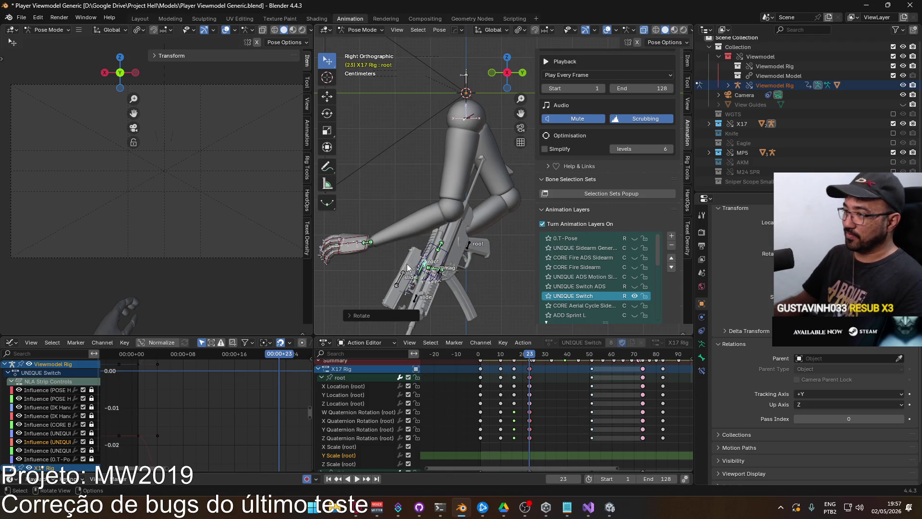
Move and rotate the HandIK.L control so the left hand fits onto the gun
middle_drag(524, 380, 505, 383)
click(363, 232)
key(g)
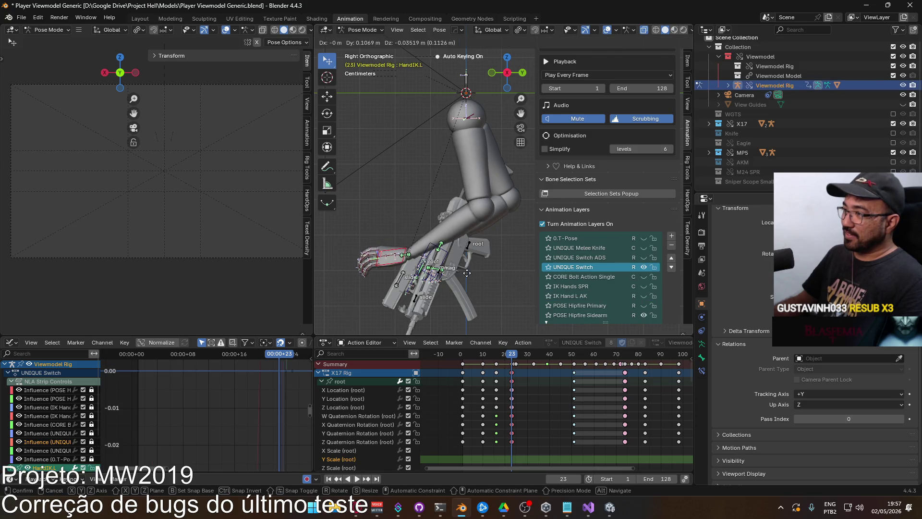
click(471, 278)
key(r)
mouse_move(420, 247)
alt+middle_down()
mouse_move(508, 240)
mouse_move(492, 264)
alt+middle_up()
key(g)
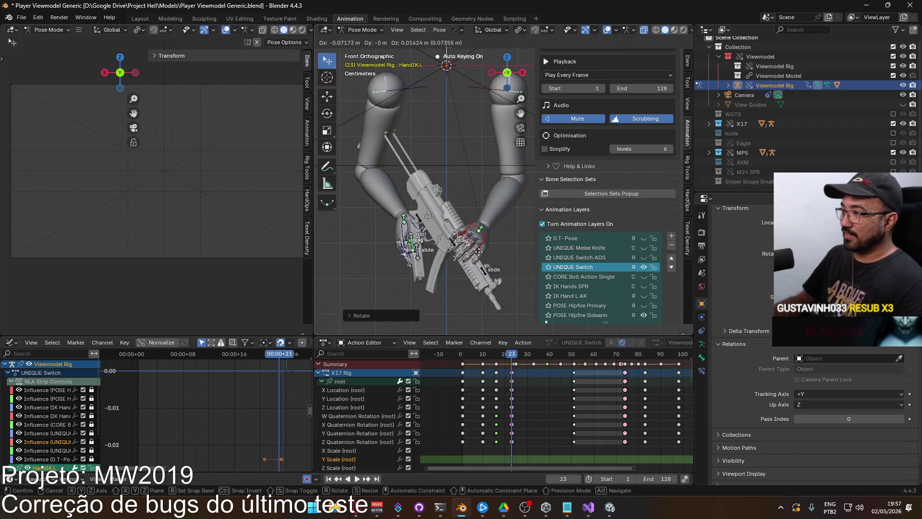
click(481, 249)
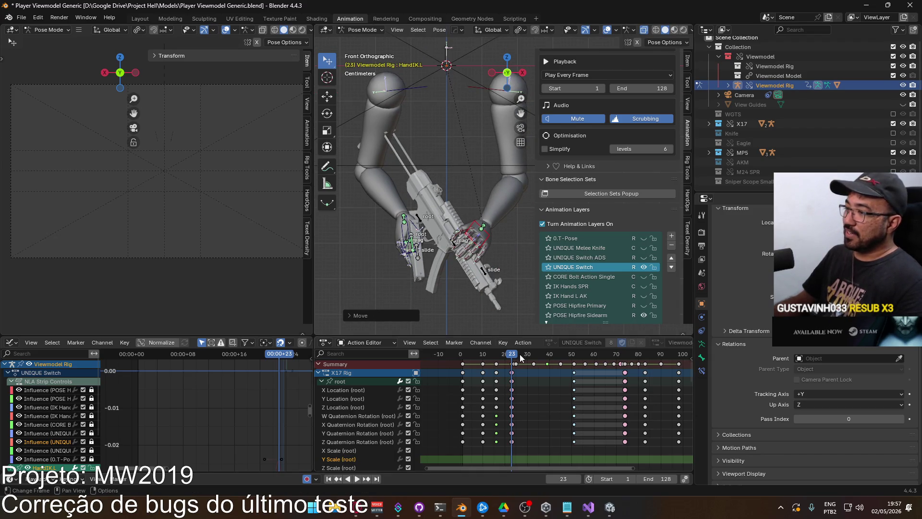
Play back the switch, return to frame 1, orbit around the hands and show all bone channels
key(space)
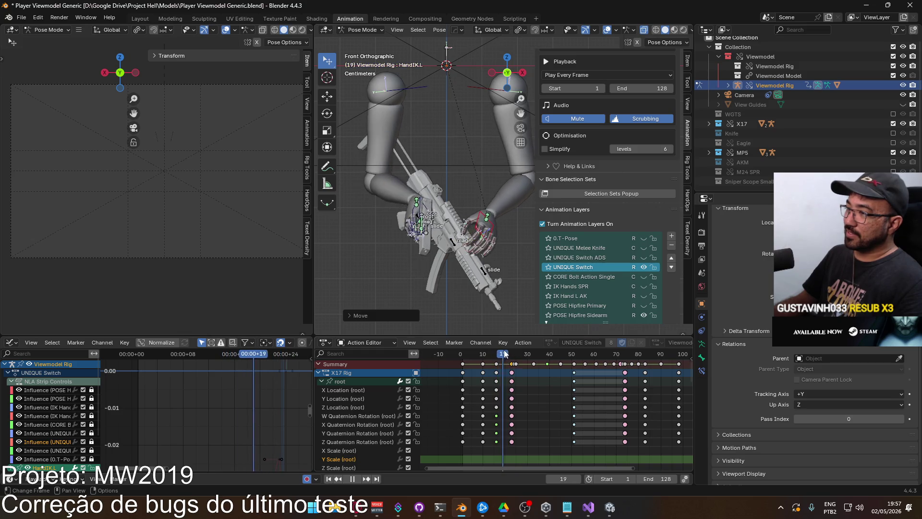
drag(503, 354, 483, 337)
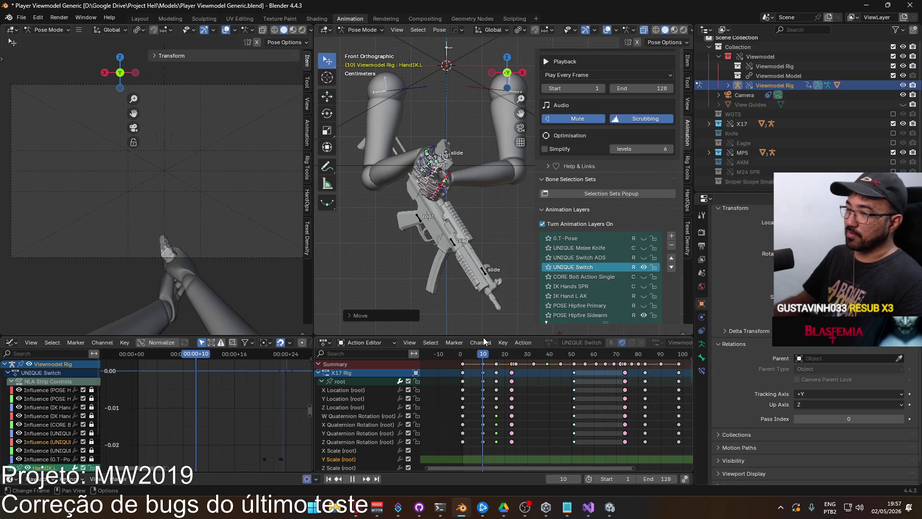
key(space)
mouse_move(461, 269)
middle_down()
mouse_move(446, 231)
mouse_move(491, 346)
mouse_move(477, 382)
middle_up()
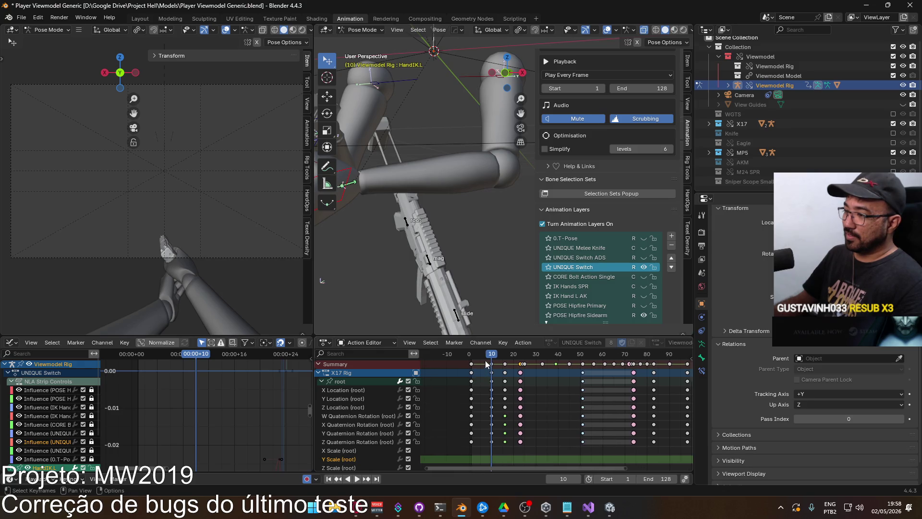
click(471, 356)
mouse_move(475, 269)
middle_down()
mouse_move(491, 226)
mouse_move(413, 223)
middle_up()
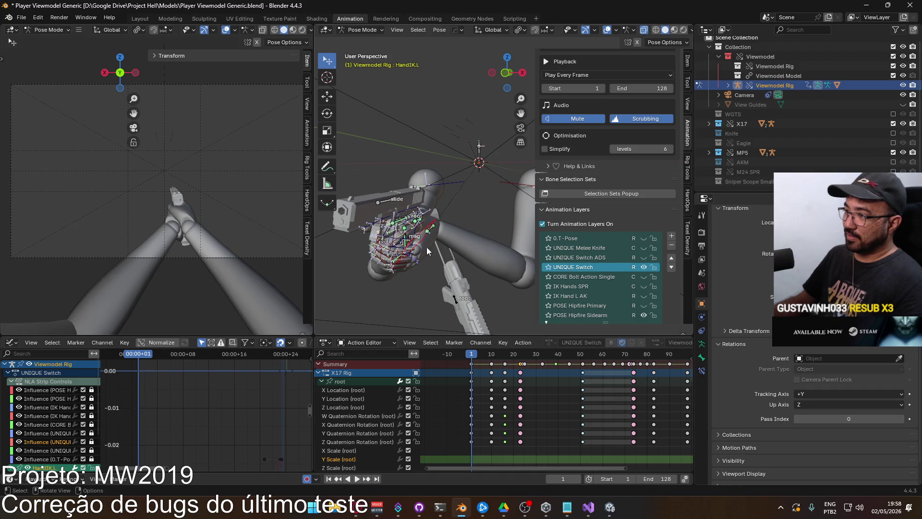
key(KP_Decimal)
Copy the left hand pose, paste it at frame 10, inspect it and undo
scroll(688, 396, down, 10)
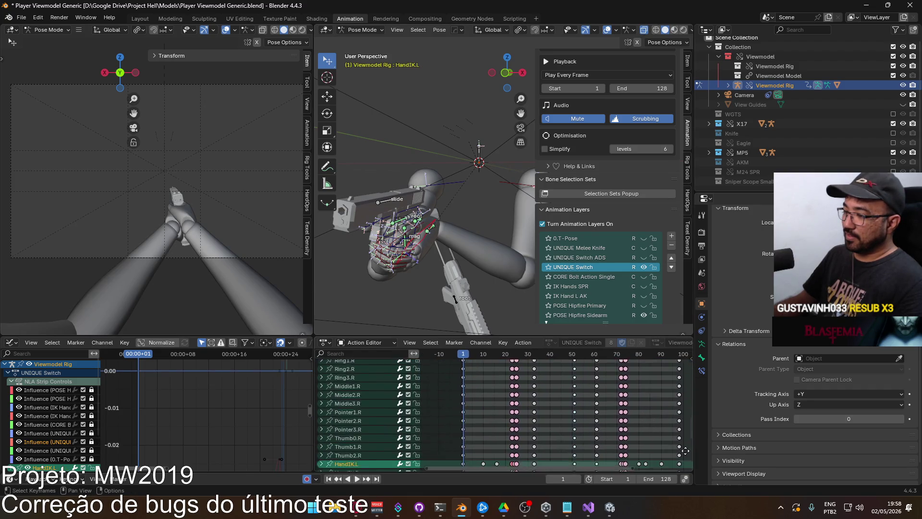
middle_drag(688, 395, 660, 405)
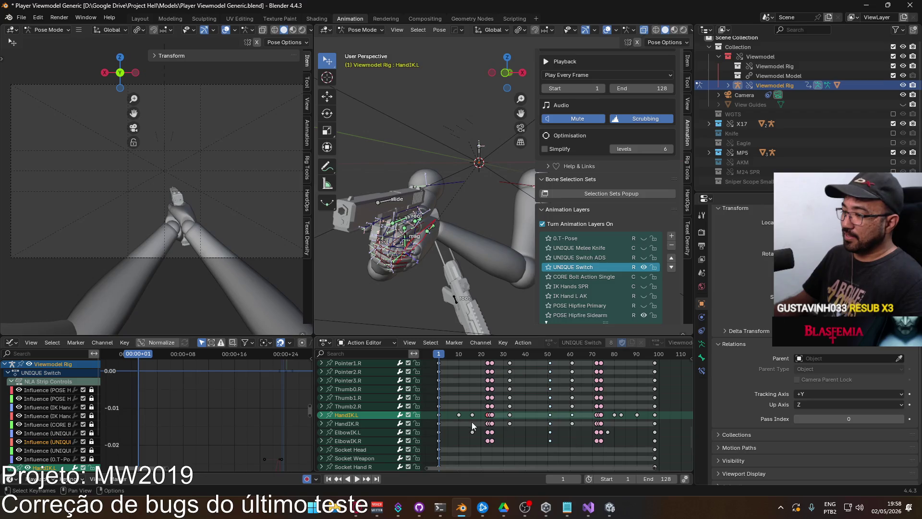
right_click(427, 220)
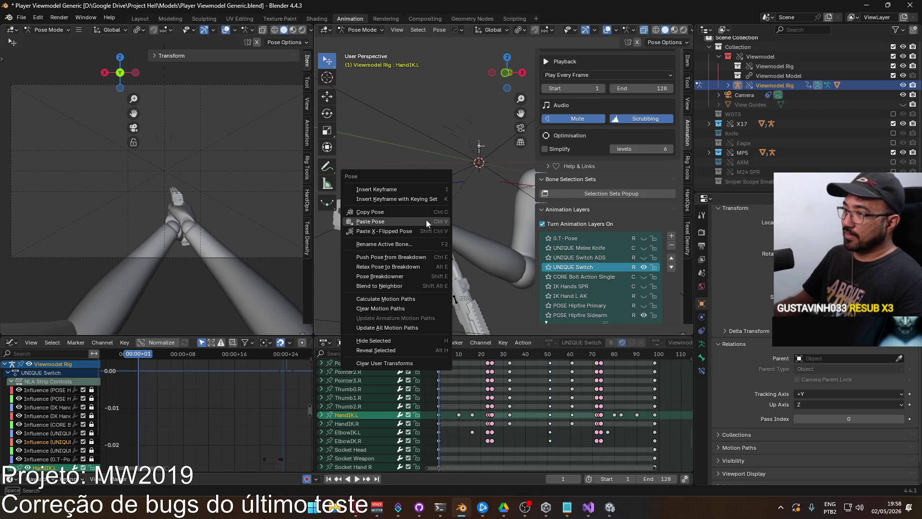
click(427, 211)
click(460, 356)
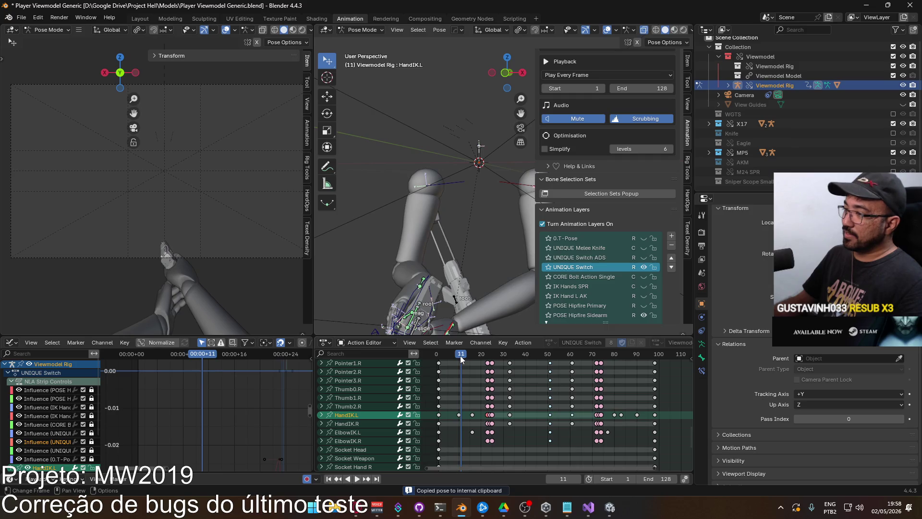
key(Left)
middle_drag(460, 331, 462, 260)
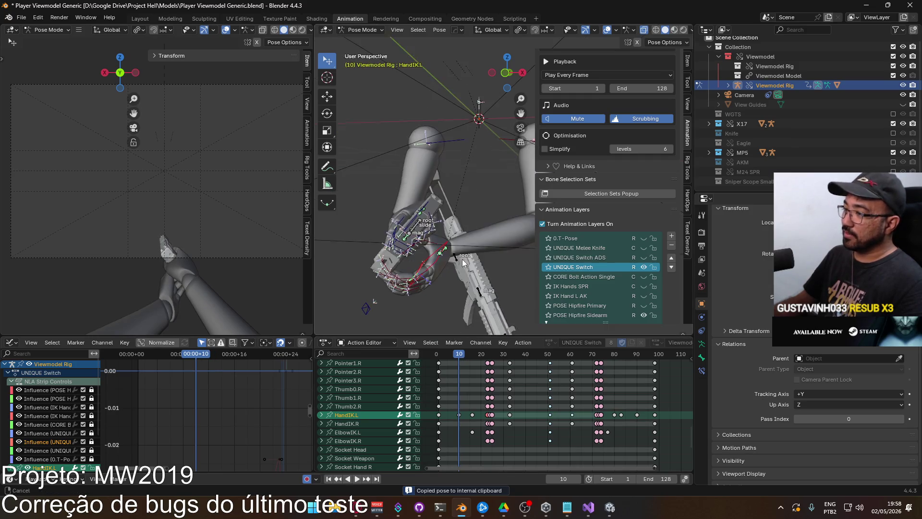
right_click(441, 258)
click(429, 265)
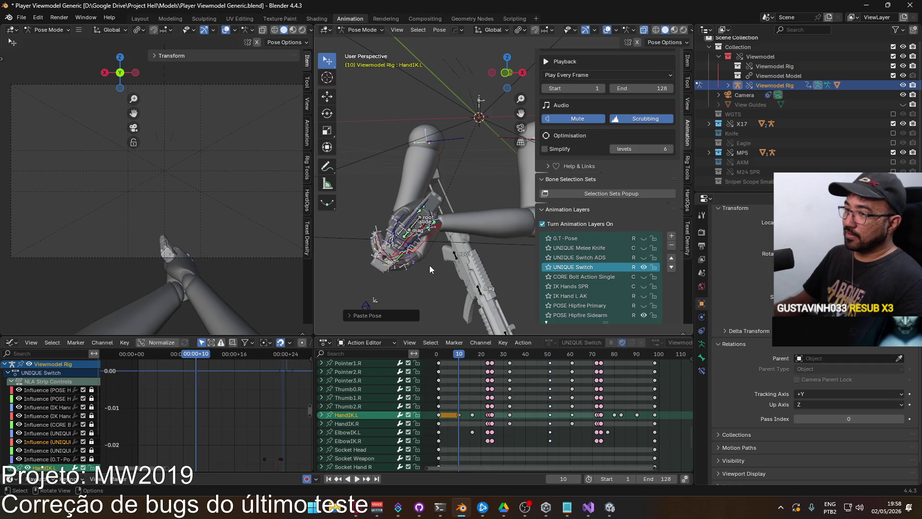
mouse_move(429, 266)
middle_down()
mouse_move(435, 284)
mouse_move(436, 247)
mouse_move(514, 289)
mouse_move(448, 284)
middle_up()
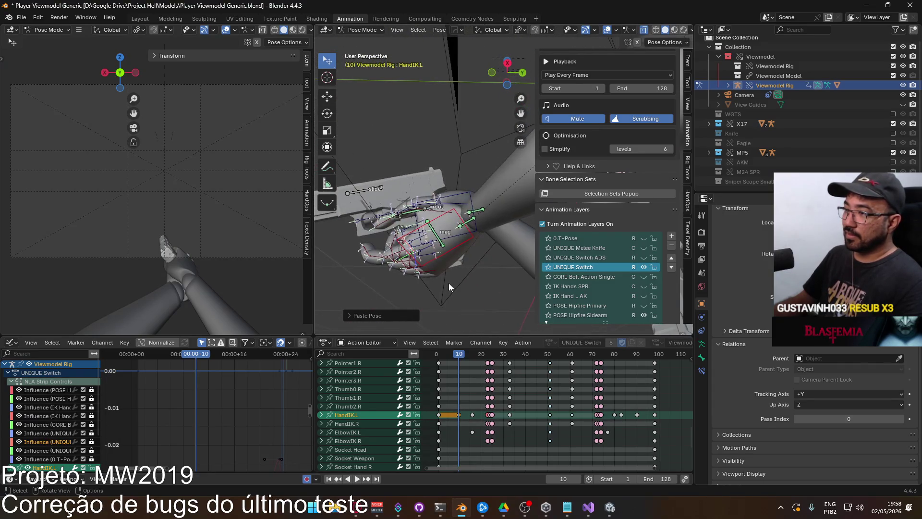
key(ctrl+z)
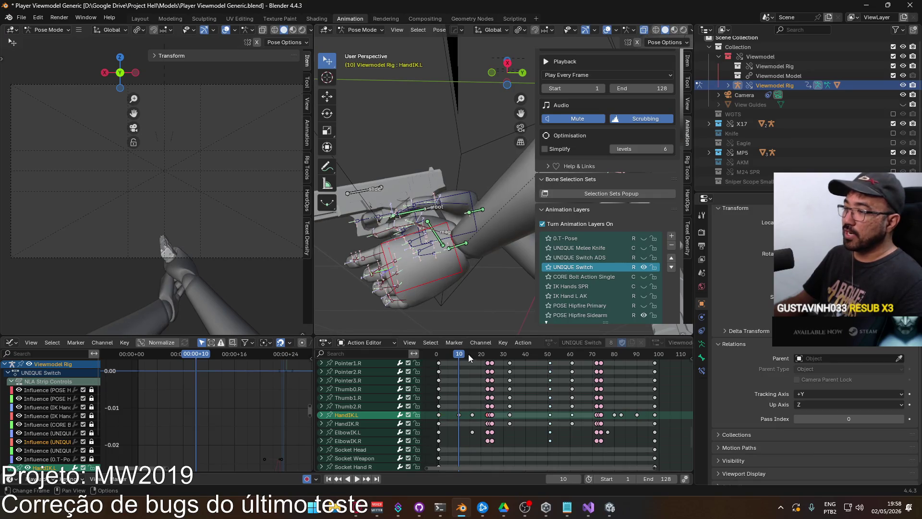
Paste the HandIK.L keyframe at frame 10, inspect the hand and gun, then undo it
drag(452, 353, 440, 351)
mouse_move(462, 288)
middle_down()
mouse_move(468, 259)
mouse_move(456, 308)
middle_up()
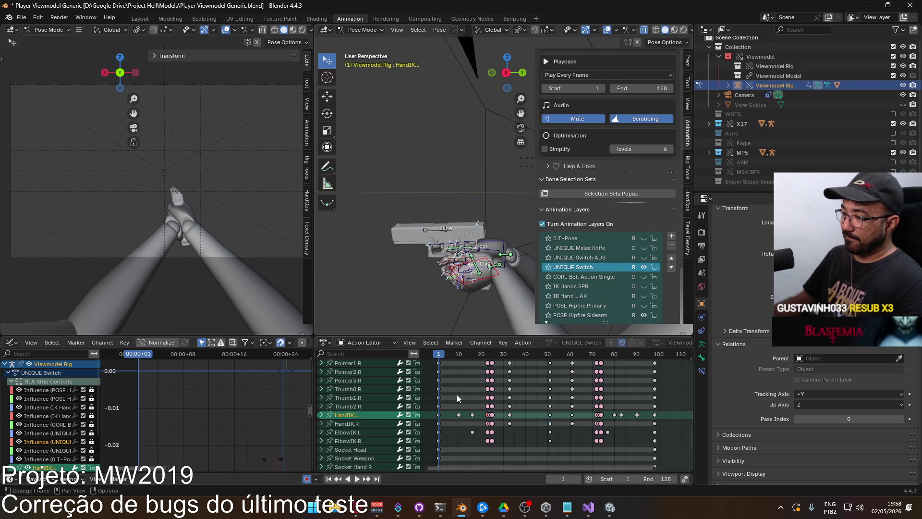
click(438, 417)
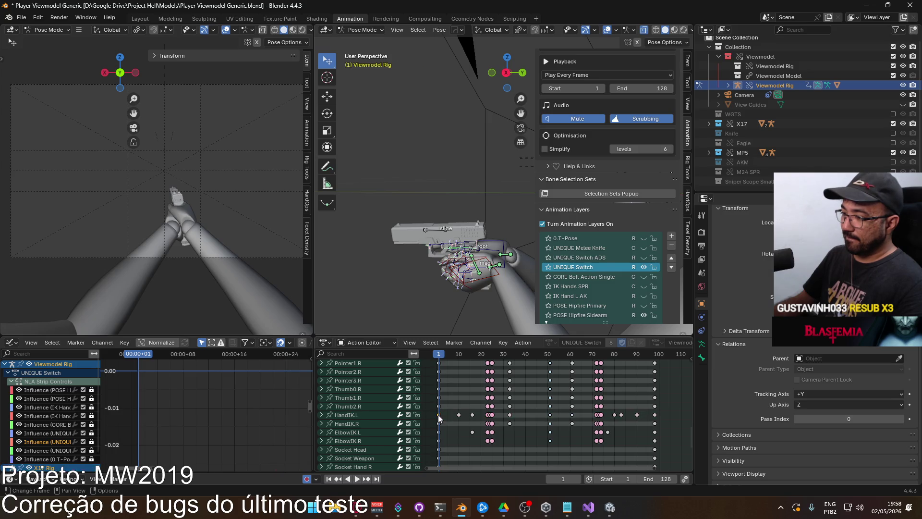
click(375, 414)
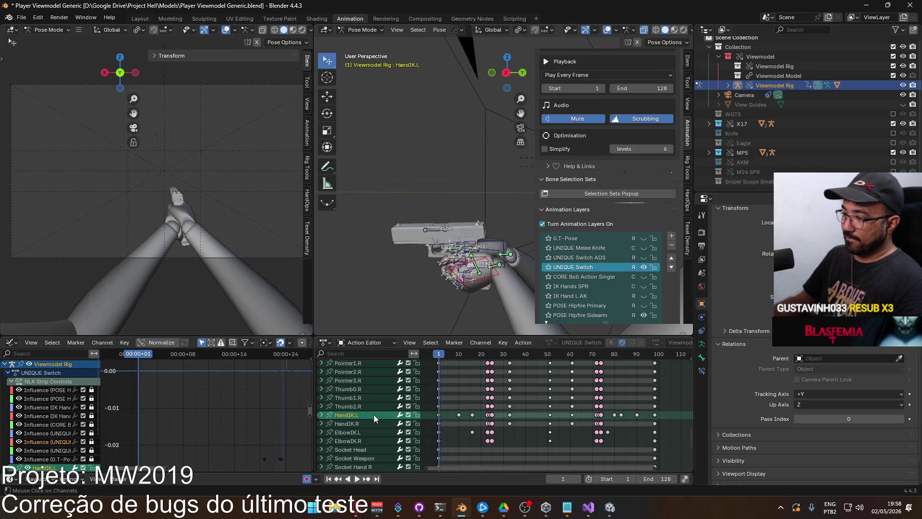
click(459, 354)
key(ctrl+v)
mouse_move(477, 269)
middle_down()
mouse_move(473, 235)
mouse_move(430, 238)
mouse_move(460, 192)
mouse_move(485, 201)
mouse_move(465, 224)
mouse_move(400, 259)
mouse_move(350, 264)
mouse_move(398, 255)
mouse_move(428, 234)
mouse_move(457, 232)
mouse_move(461, 250)
middle_up()
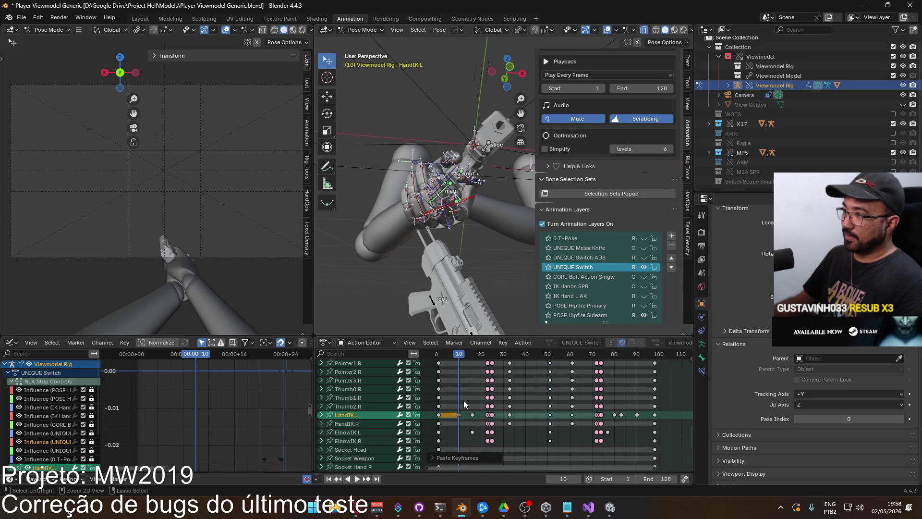
key(ctrl+z)
Replay the switch animation from frame 1, stopping at frame 23 to inspect the hand and gun
mouse_move(463, 331)
middle_down()
mouse_move(457, 325)
mouse_move(458, 333)
middle_up()
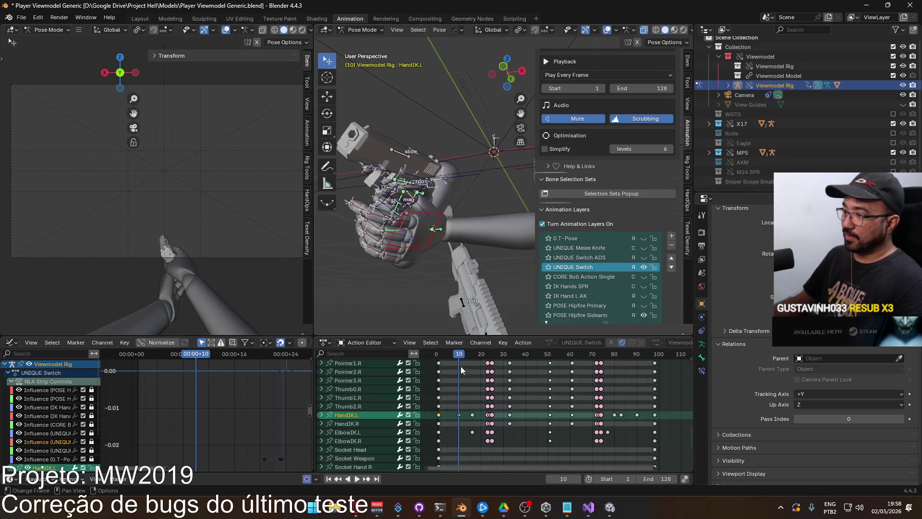
key(space)
drag(460, 354, 439, 353)
key(space)
mouse_move(438, 331)
middle_down()
mouse_move(437, 283)
mouse_move(422, 309)
mouse_move(371, 315)
mouse_move(449, 310)
mouse_move(422, 320)
mouse_move(399, 305)
middle_up()
scroll(399, 308, up, 2)
mouse_move(448, 387)
middle_down()
mouse_move(473, 393)
mouse_move(472, 440)
mouse_move(465, 406)
middle_up()
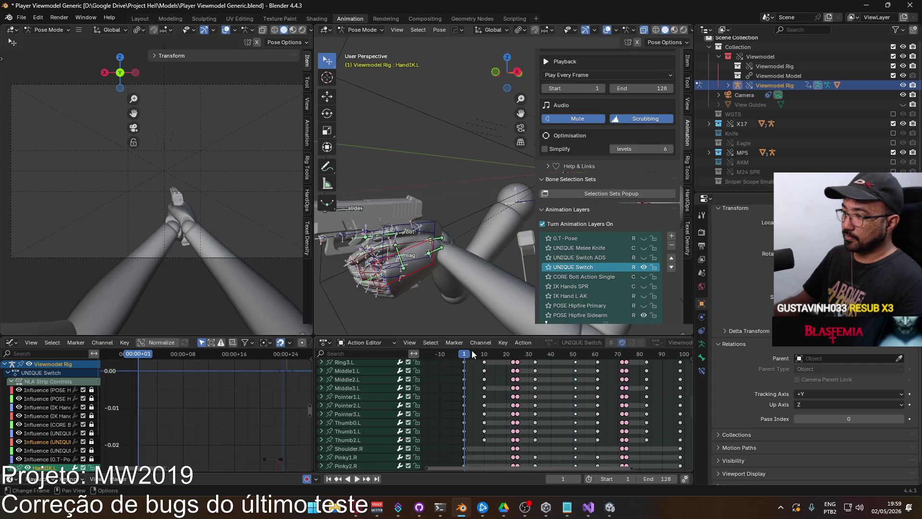
key(space)
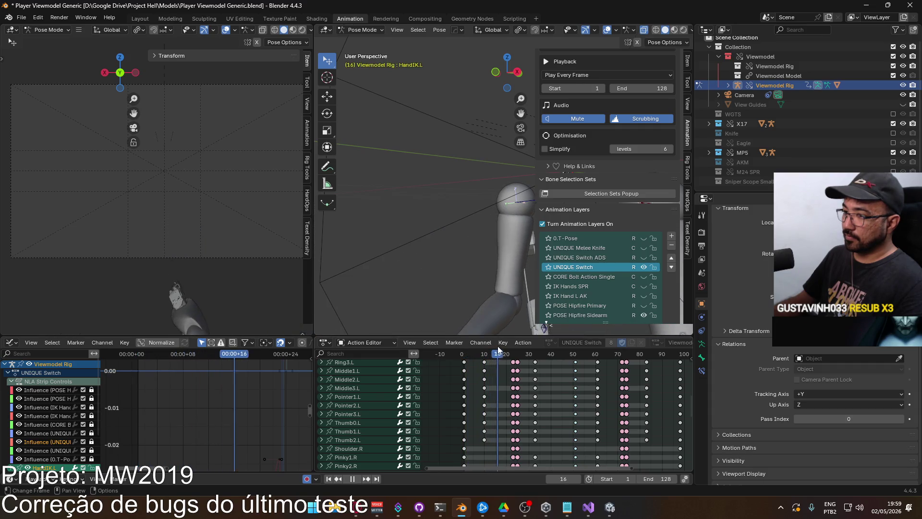
key(space)
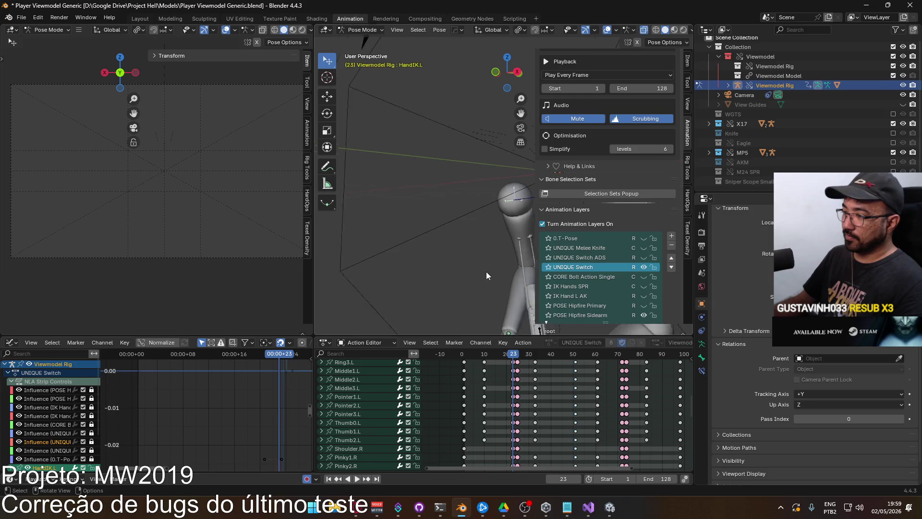
scroll(399, 212, down, 5)
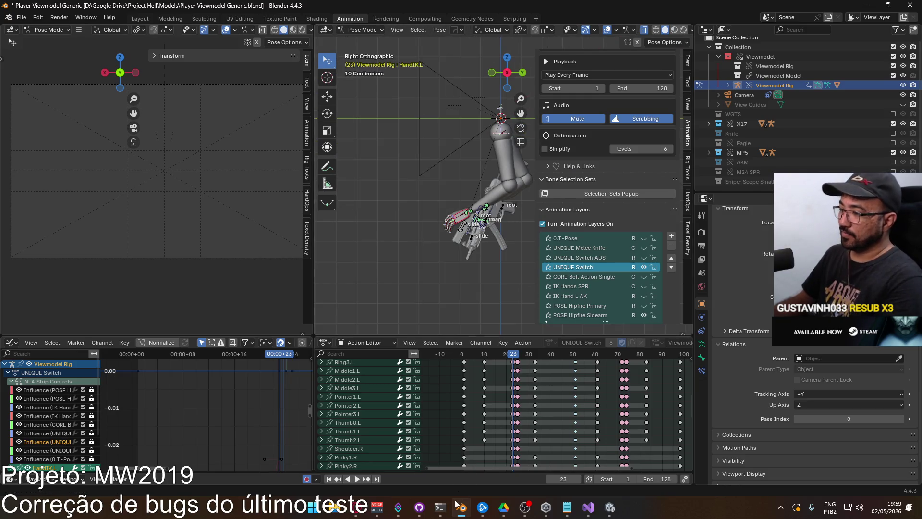
Close the FN FAL video tab in Opera, dismiss the prompt and return to Blender
click(356, 507)
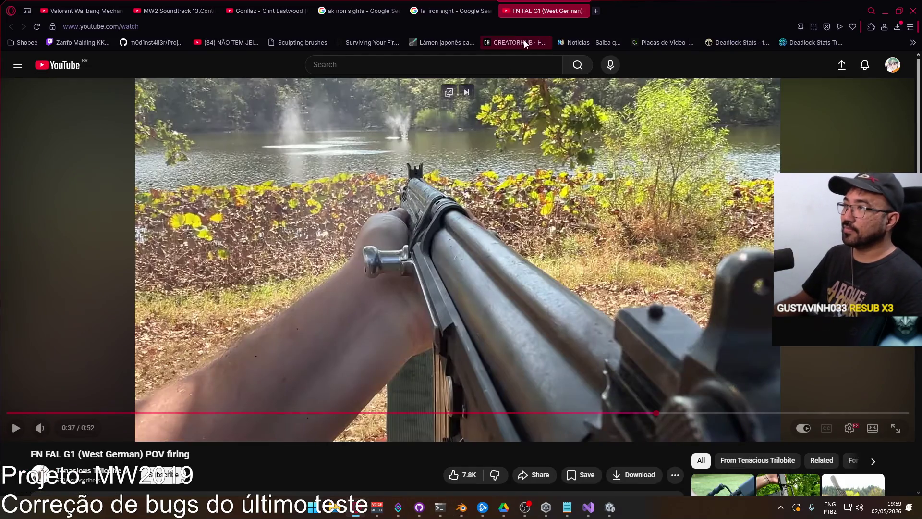
click(582, 10)
click(257, 5)
click(370, 220)
key(alt+Tab)
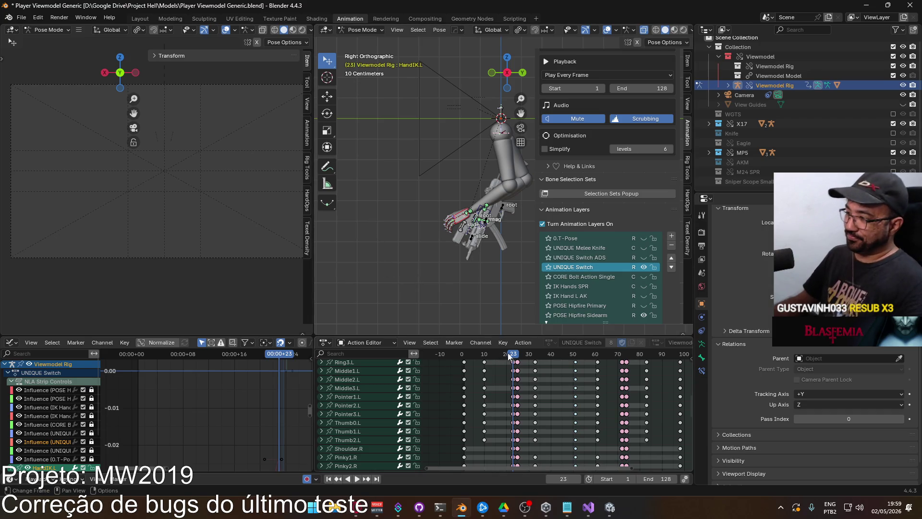
At frame 10, select the X17 root bone and calculate its motion paths
drag(512, 357, 484, 355)
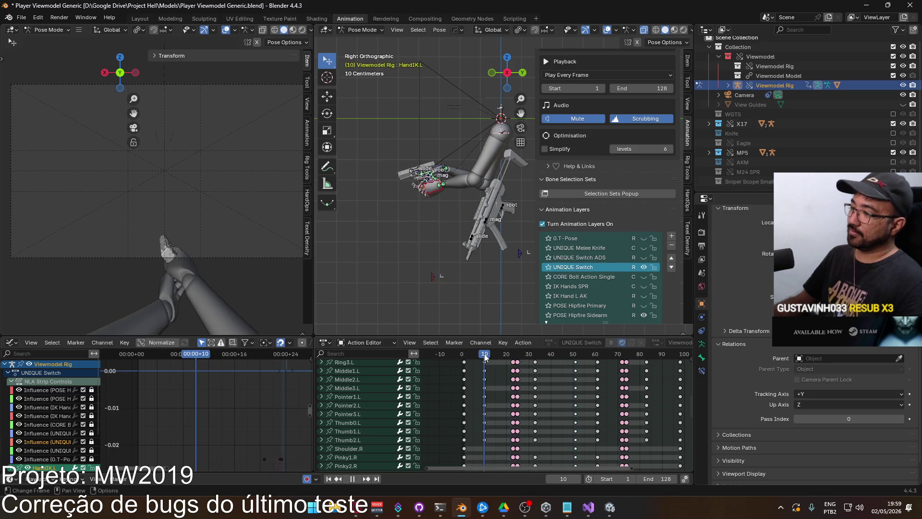
mouse_move(472, 327)
middle_down()
mouse_move(478, 225)
mouse_move(468, 214)
middle_up()
scroll(413, 198, up, 5)
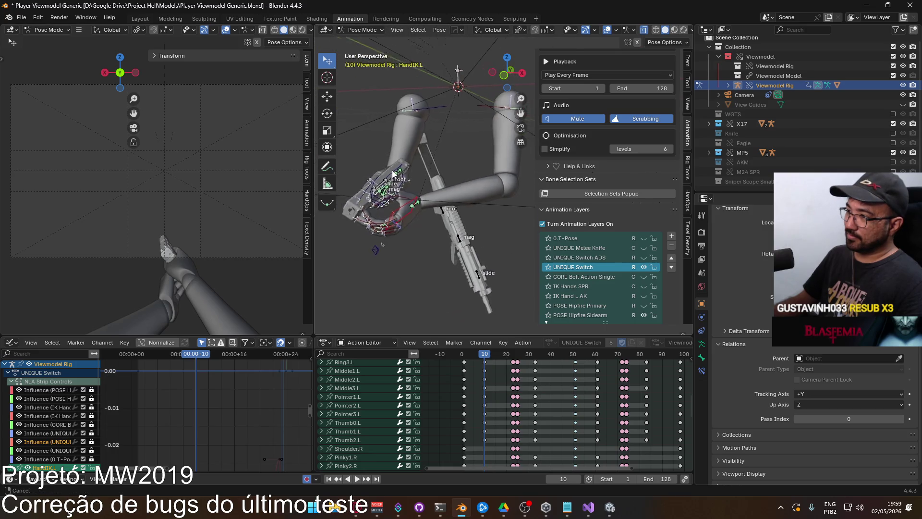
click(413, 198)
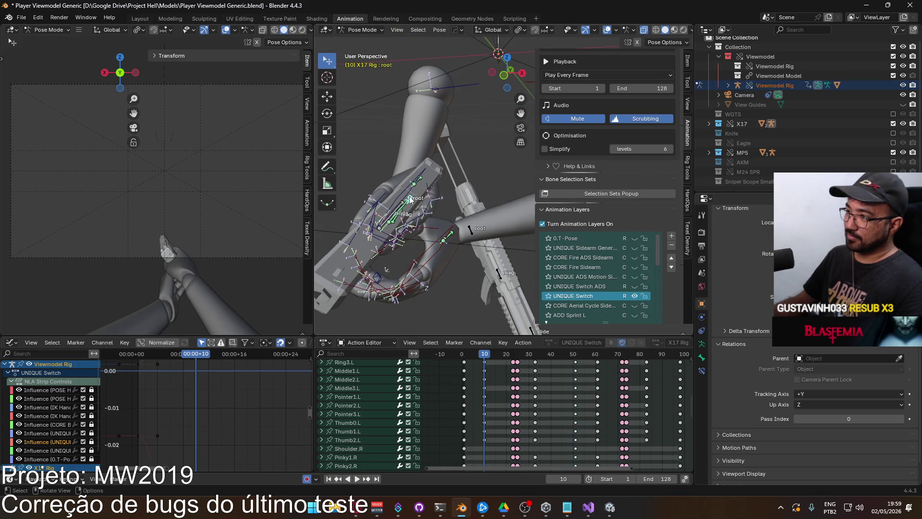
key(q)
mouse_move(441, 195)
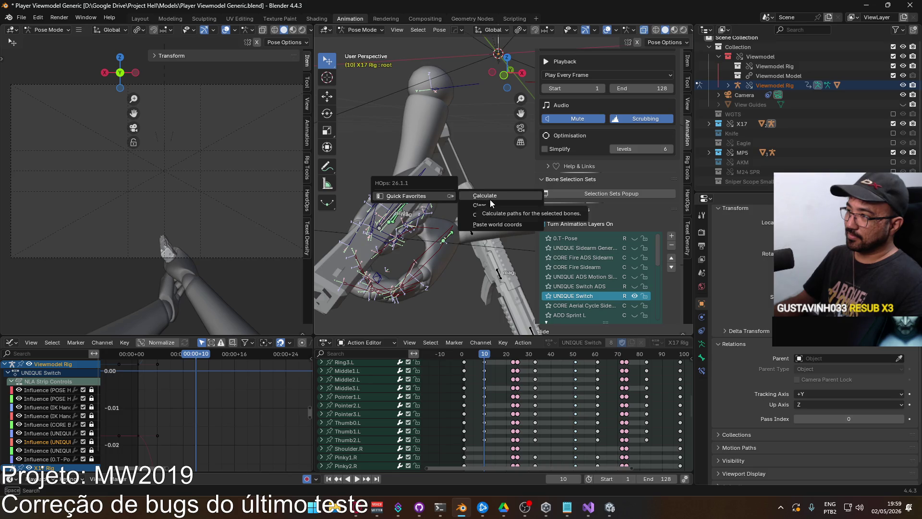
click(489, 199)
click(470, 244)
Rotate the X17 root bone on its Y, Z and X axes to correct the rifle's angle
mouse_move(469, 244)
middle_down()
mouse_move(443, 235)
mouse_move(437, 246)
middle_up()
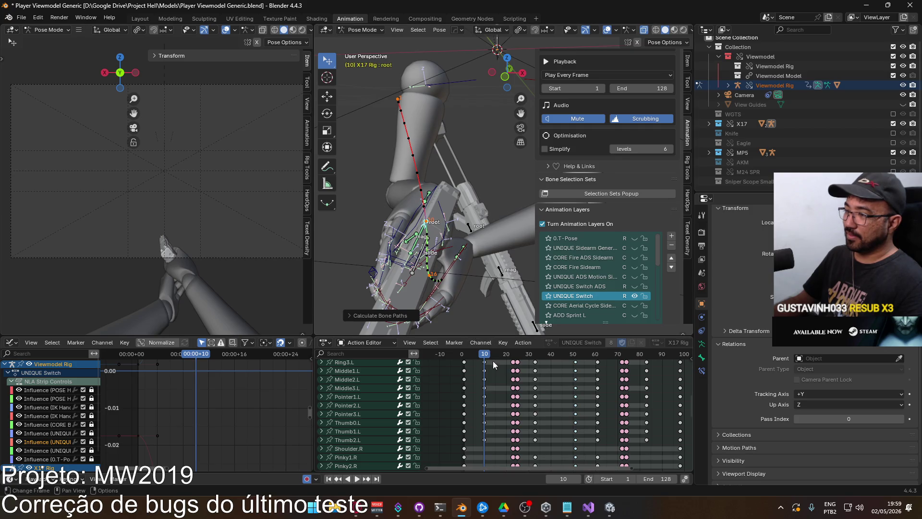
mouse_move(488, 361)
mouse_down()
mouse_move(464, 356)
mouse_move(484, 356)
mouse_up()
key(r)
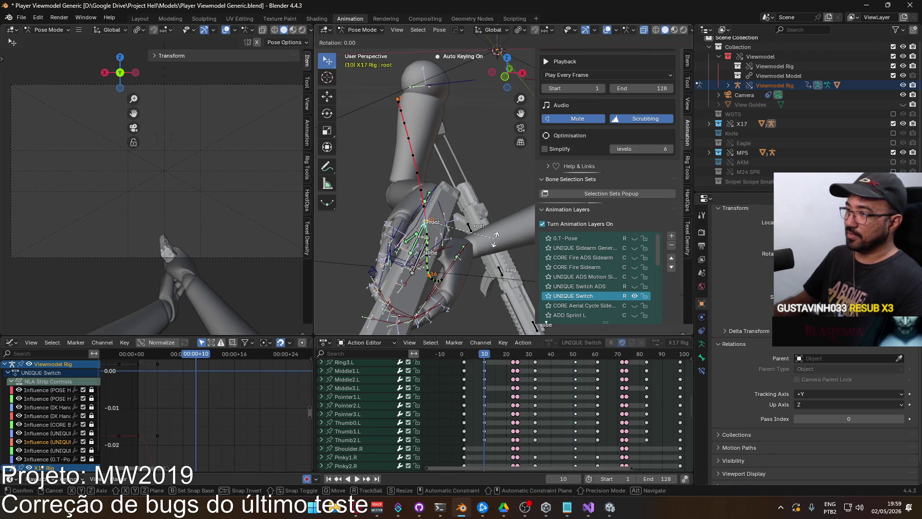
key(y)
key(y)
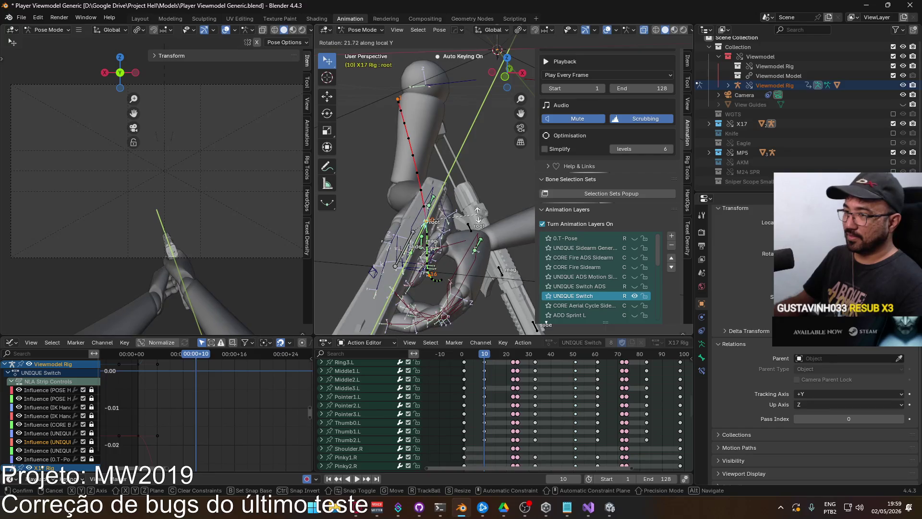
key(z)
click(484, 212)
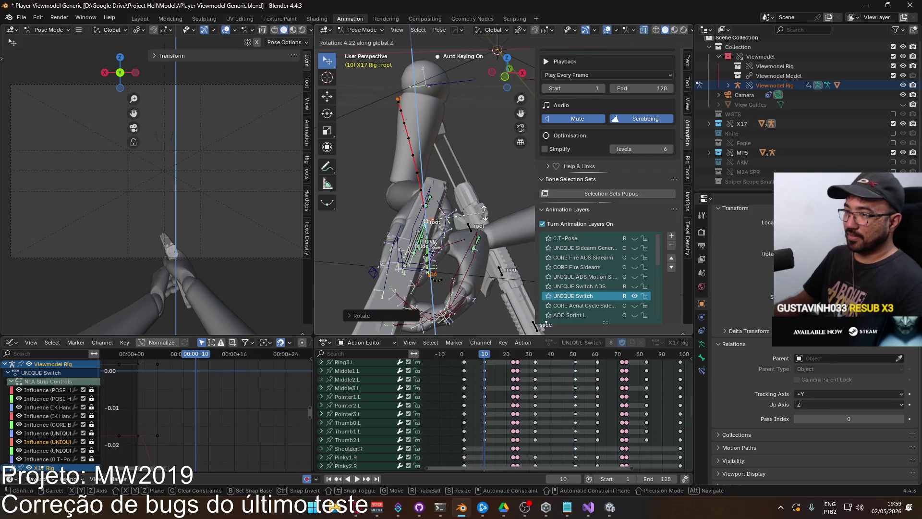
key(x)
key(x)
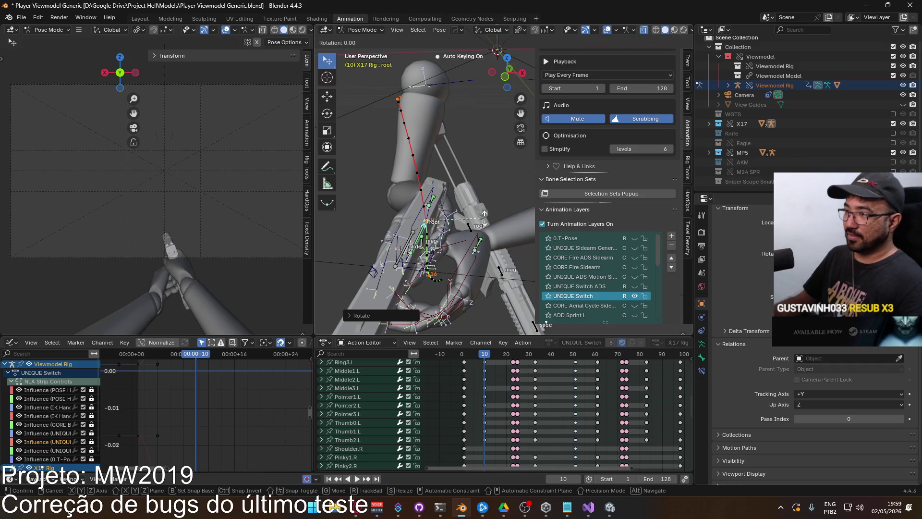
Play the switch through to frame 23, then return to frame 10
key(Return)
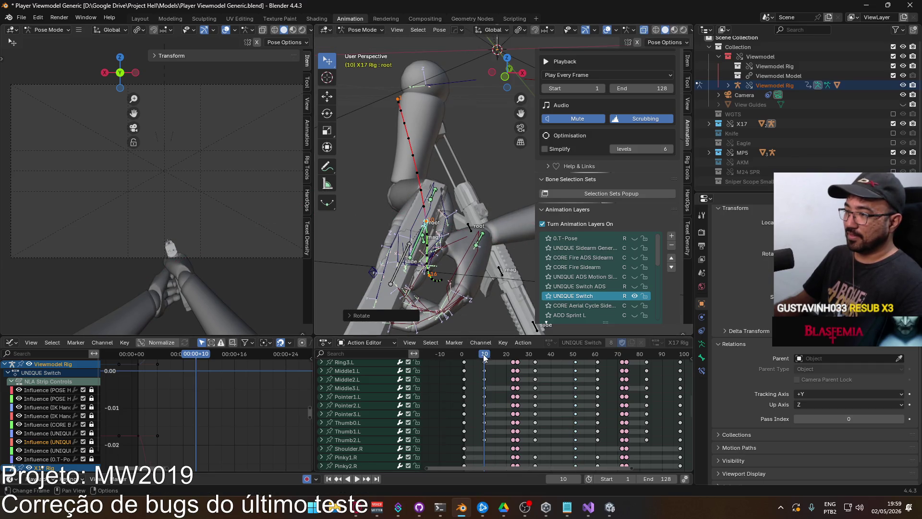
click(470, 355)
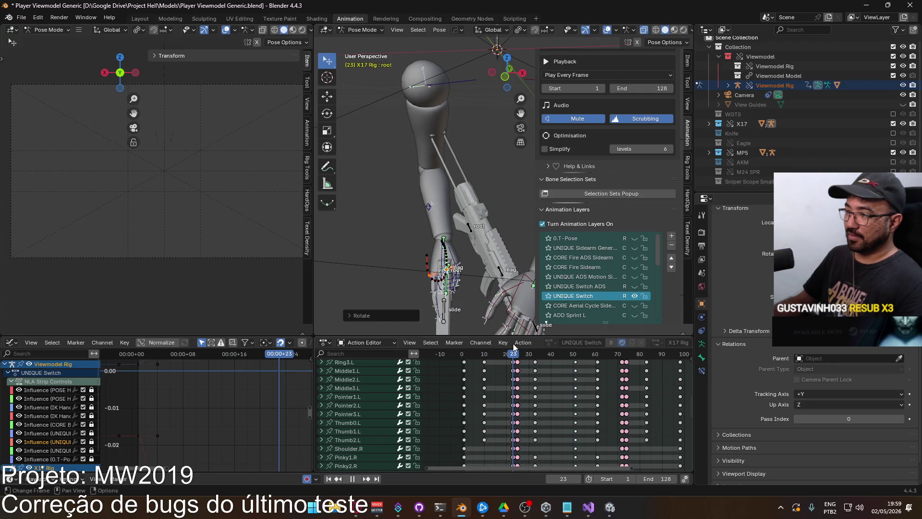
key(space)
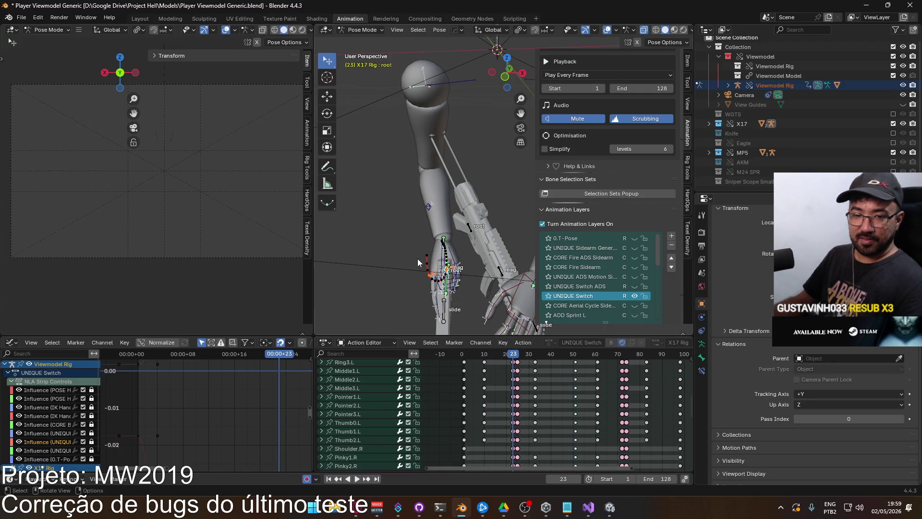
scroll(376, 216, down, 3)
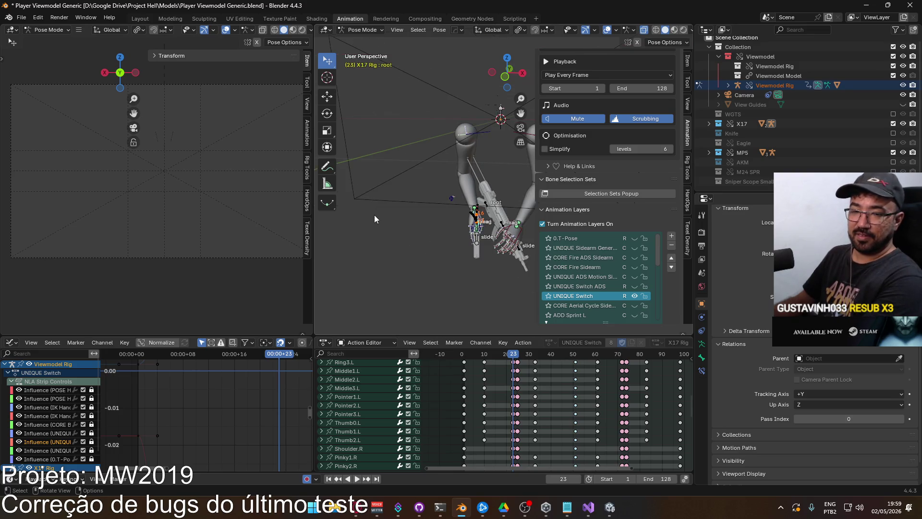
mouse_move(512, 356)
mouse_down()
mouse_move(468, 344)
mouse_move(496, 347)
mouse_move(484, 344)
mouse_up()
In front view, move the X17 root sideways along global X
key(KP_1)
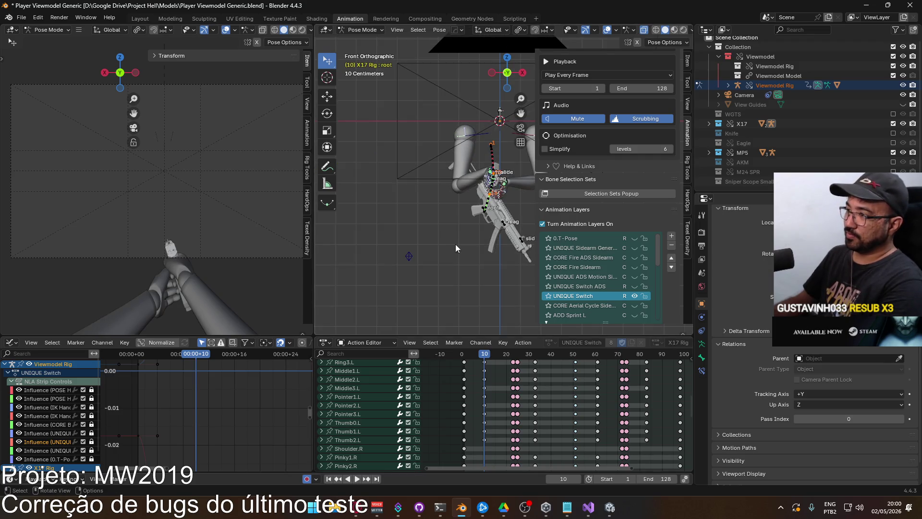
scroll(471, 264, up, 4)
shift+middle_drag(468, 266, 446, 271)
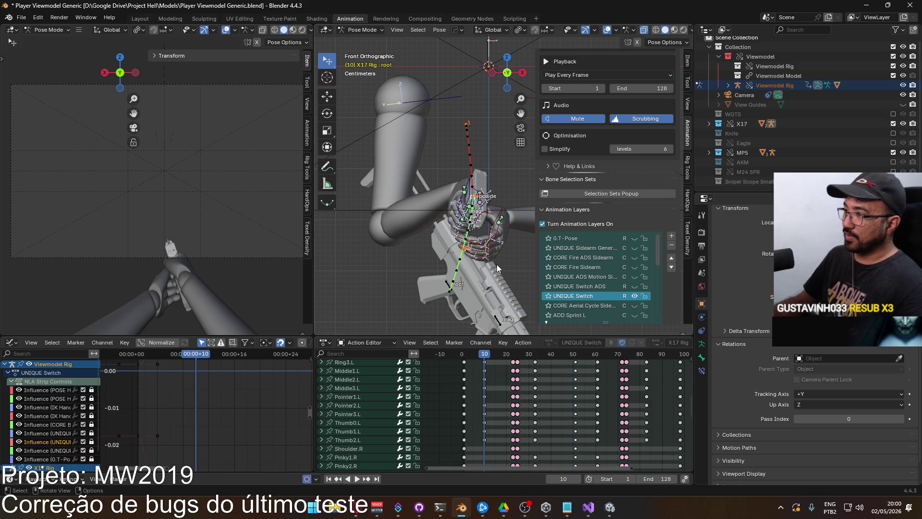
key(g)
key(x)
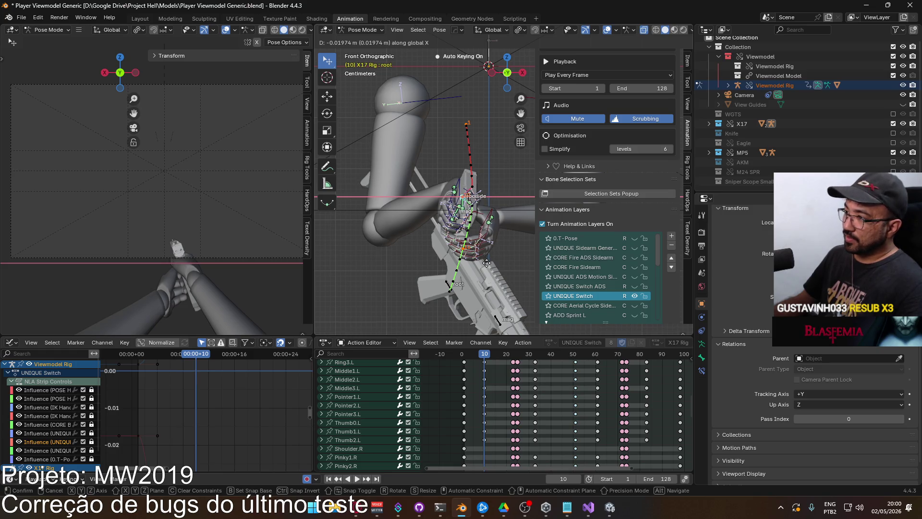
click(487, 263)
Recalculate the motion paths for the selected bones
key(F3)
text(calculate)
click(523, 286)
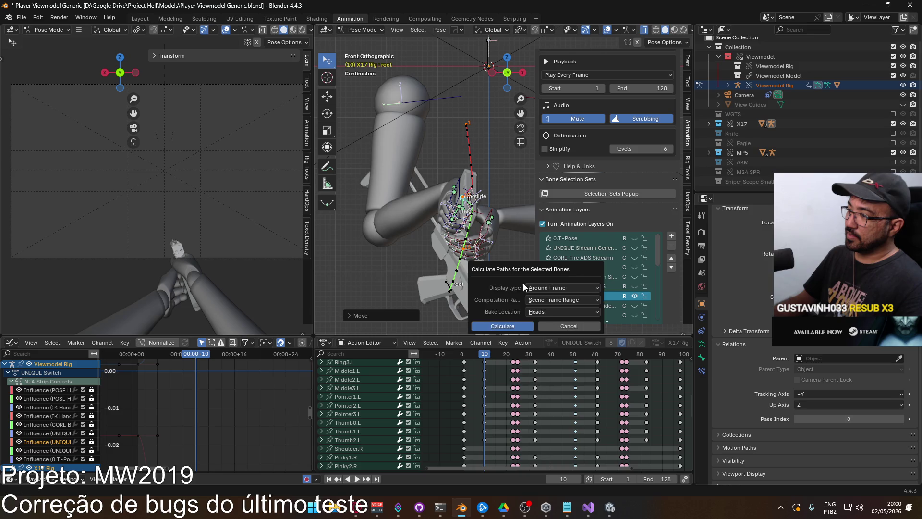
click(501, 325)
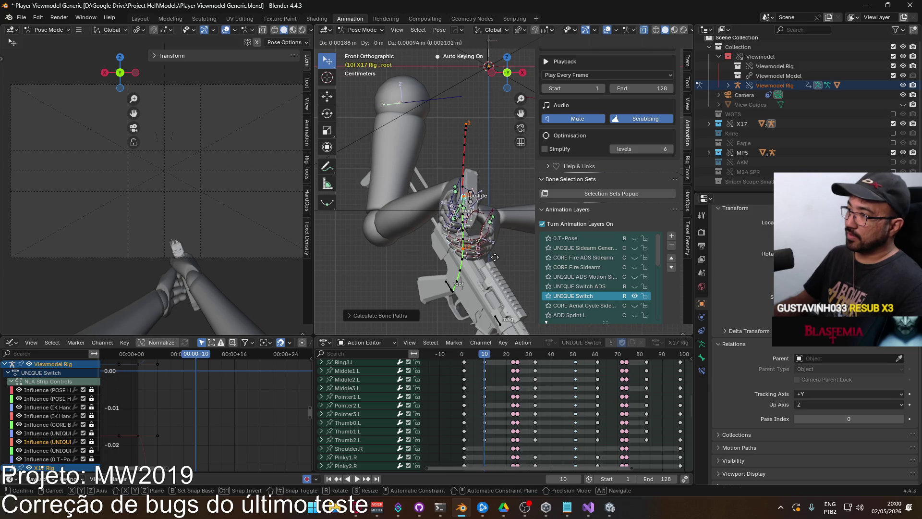
Nudge the root about 0.004 m along global X, recalculate its paths and play back
key(g)
key(x)
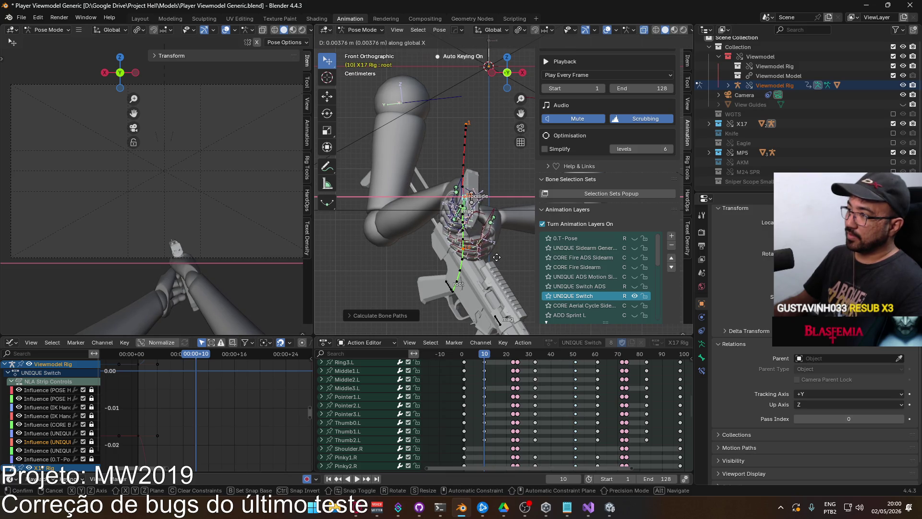
click(496, 258)
key(F3)
click(550, 266)
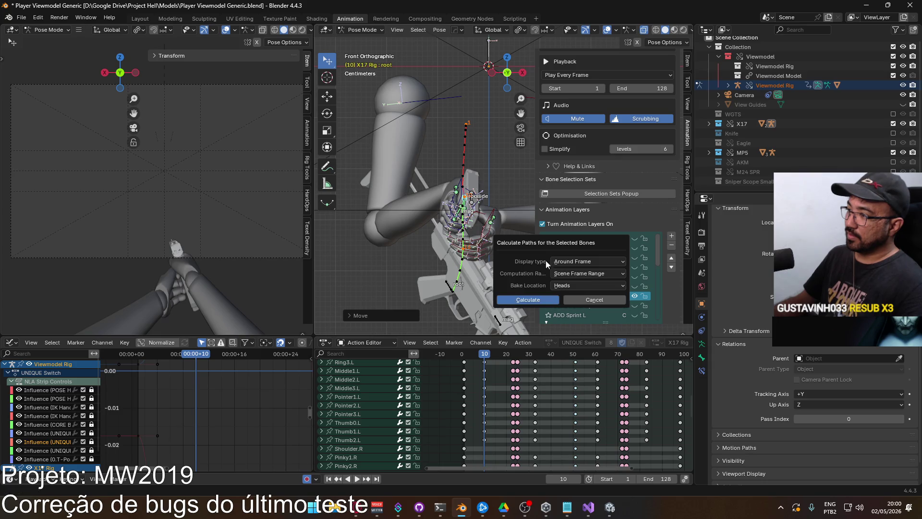
click(527, 299)
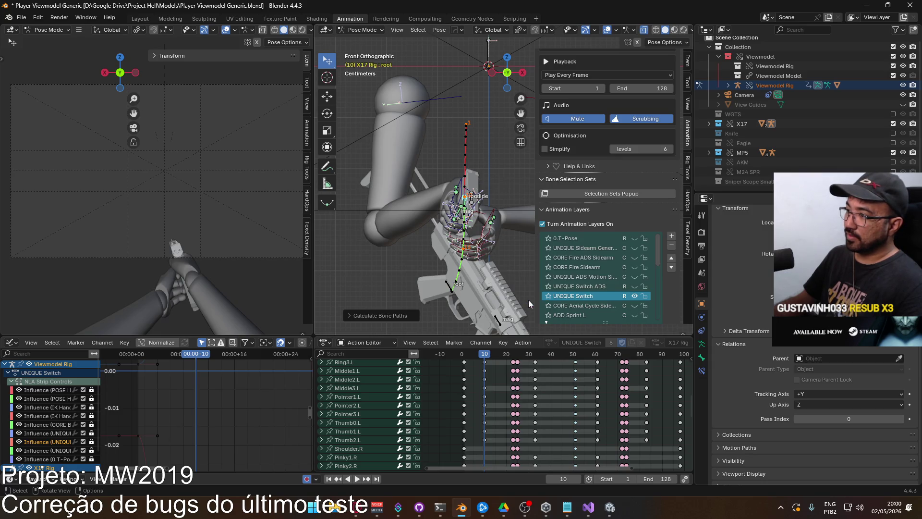
key(space)
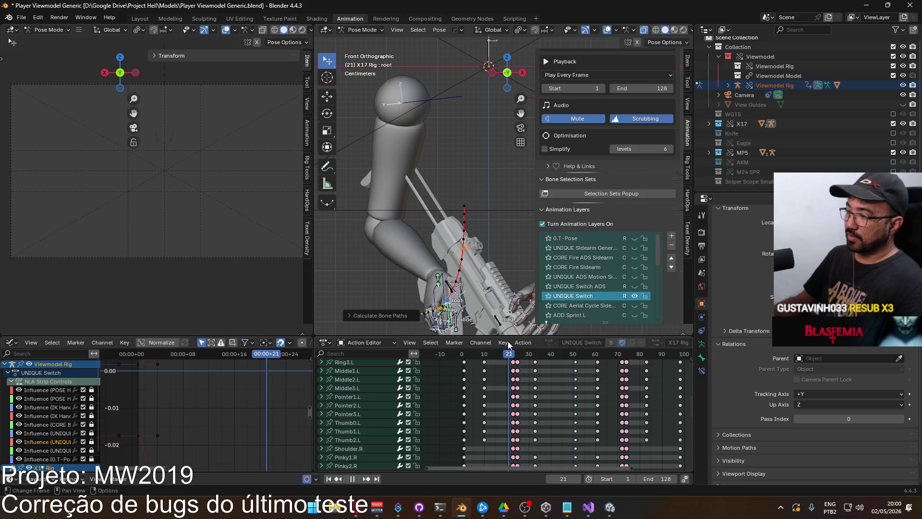
From a right-side view, move and rotate the X17 root bone
mouse_move(513, 344)
mouse_down()
mouse_move(493, 344)
mouse_move(512, 344)
mouse_up()
mouse_move(474, 301)
middle_down()
mouse_move(468, 286)
mouse_move(487, 228)
middle_up()
key(g)
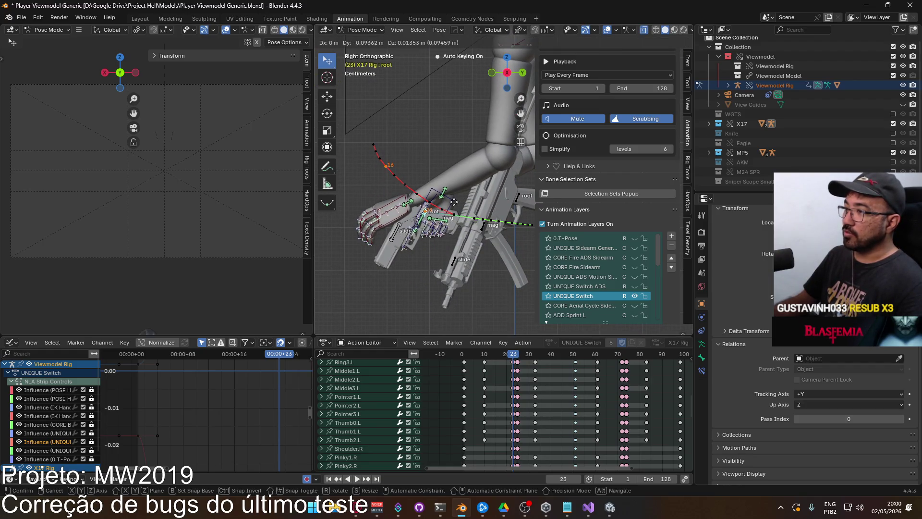
click(454, 201)
key(r)
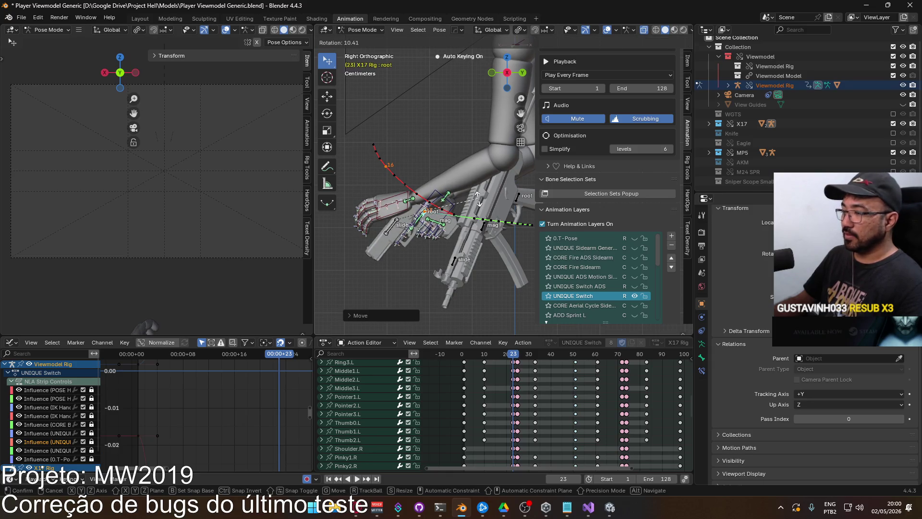
click(479, 199)
Rotate the left-hand IK control to follow the rifle
click(431, 214)
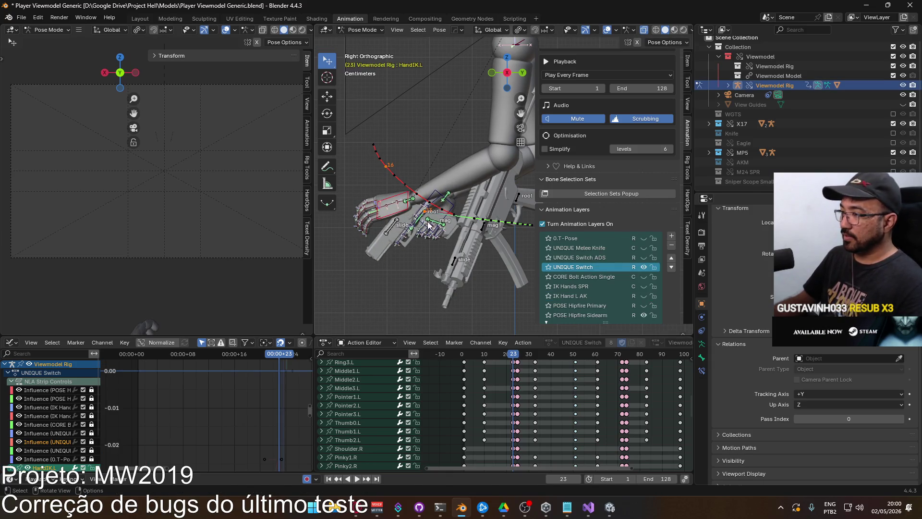
key(r)
click(432, 219)
mouse_move(432, 219)
middle_down()
mouse_move(428, 191)
mouse_move(503, 196)
mouse_move(514, 225)
middle_up()
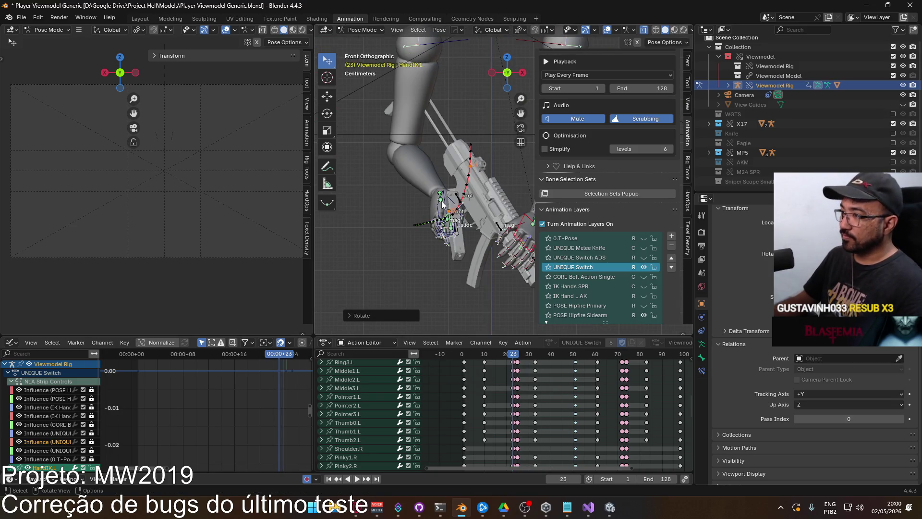
scroll(441, 202, up, 3)
Rotate the X17 root about 11.4° on its local Y axis and reposition it
click(417, 234)
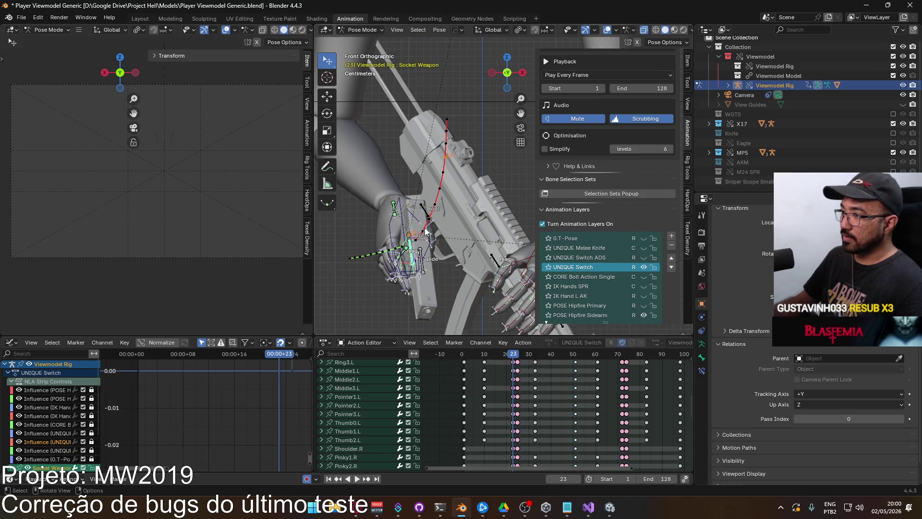
click(412, 235)
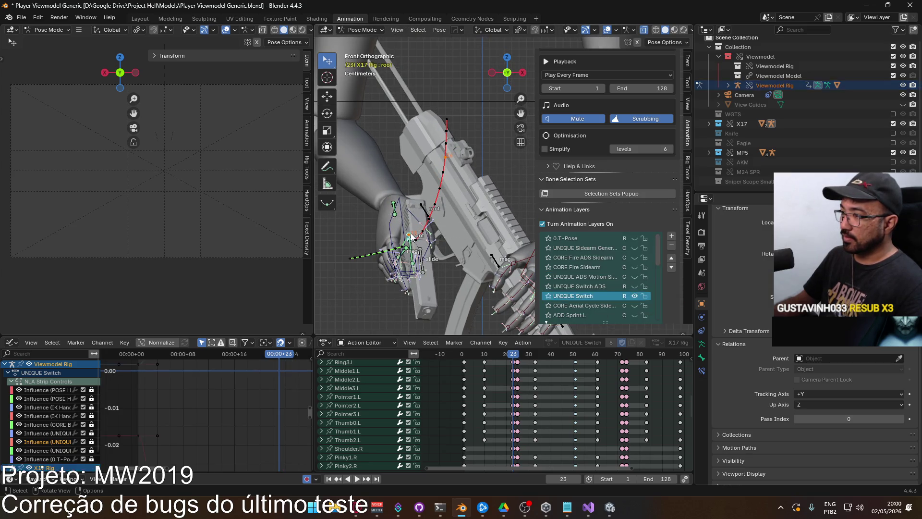
key(r)
key(y)
key(y)
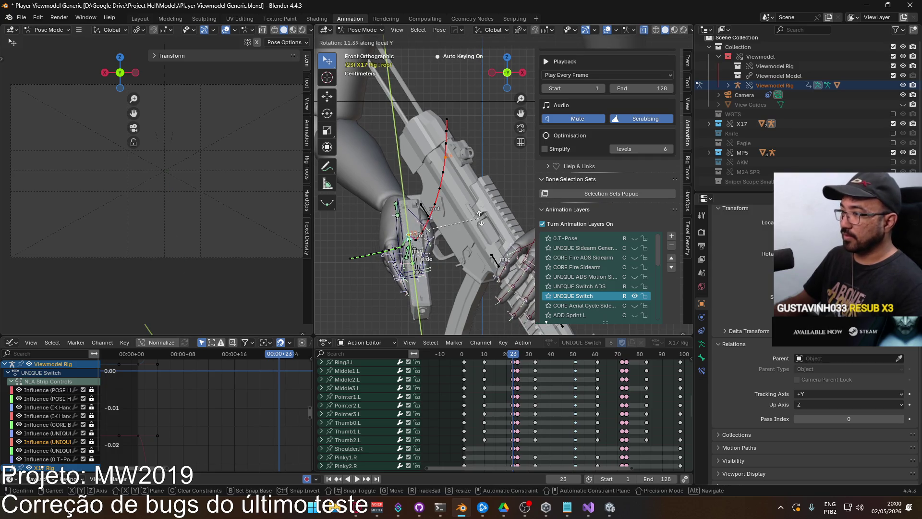
click(479, 217)
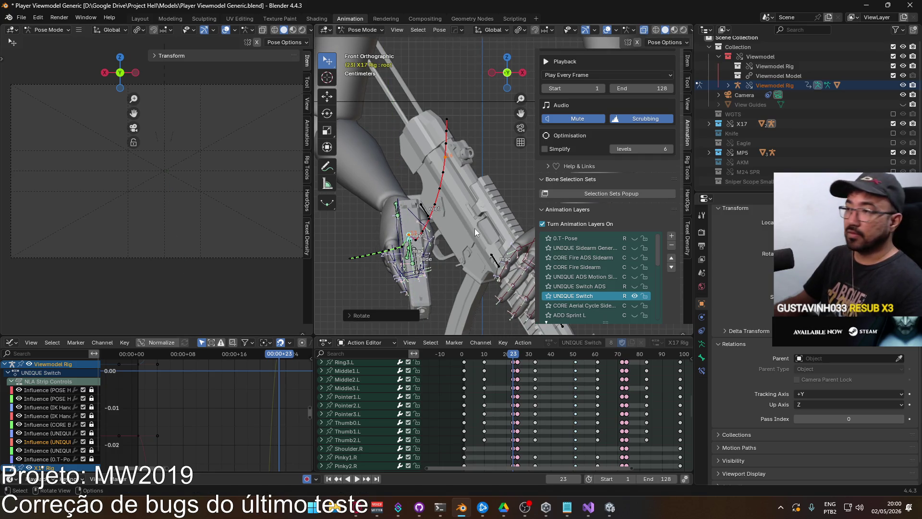
key(g)
click(485, 228)
Recalculate the bone motion paths from Quick Favorites
key(q)
mouse_move(486, 228)
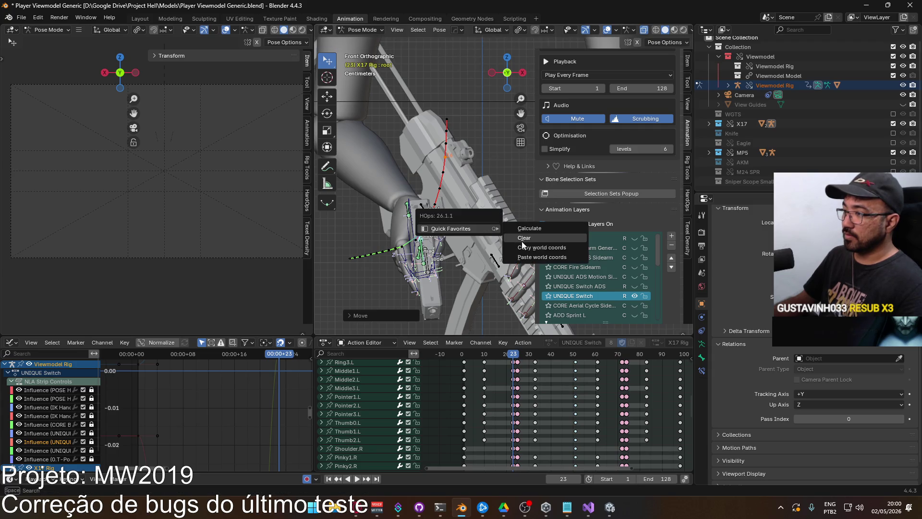
click(529, 228)
click(503, 266)
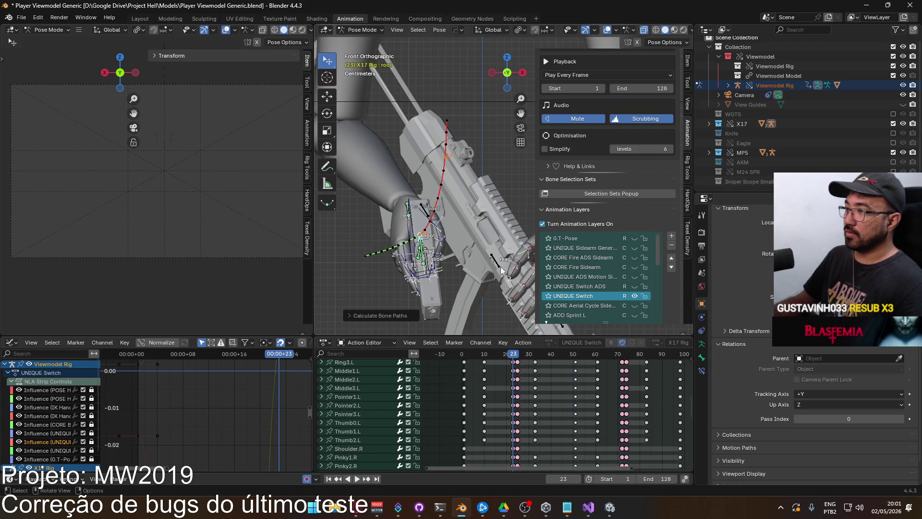
scroll(472, 240, down, 6)
Scrub between frames 12 and 15 and play the switch to review the motion
drag(517, 358, 490, 355)
drag(513, 354, 496, 354)
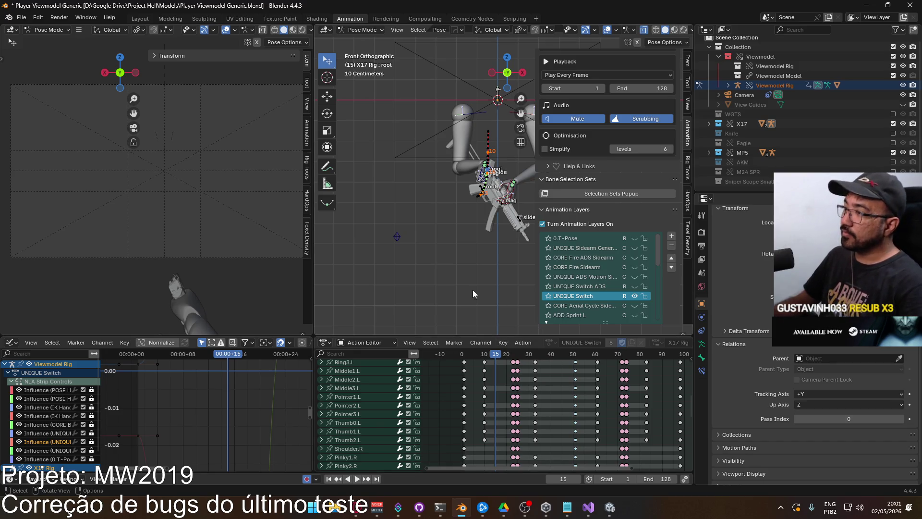
scroll(492, 231, up, 3)
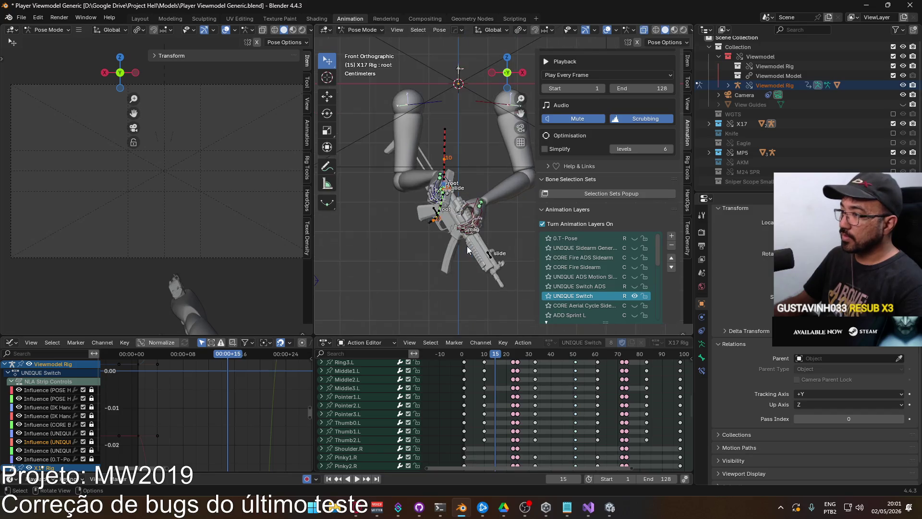
key(space)
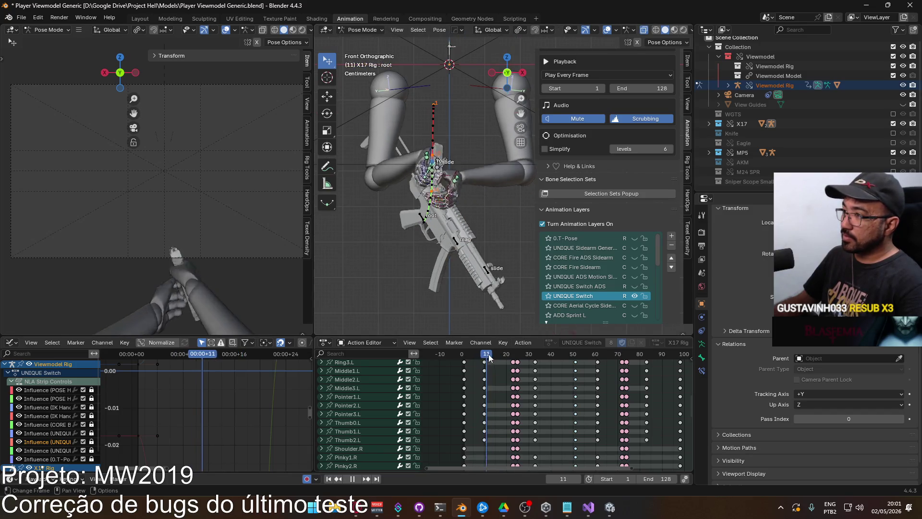
drag(508, 356, 484, 355)
key(space)
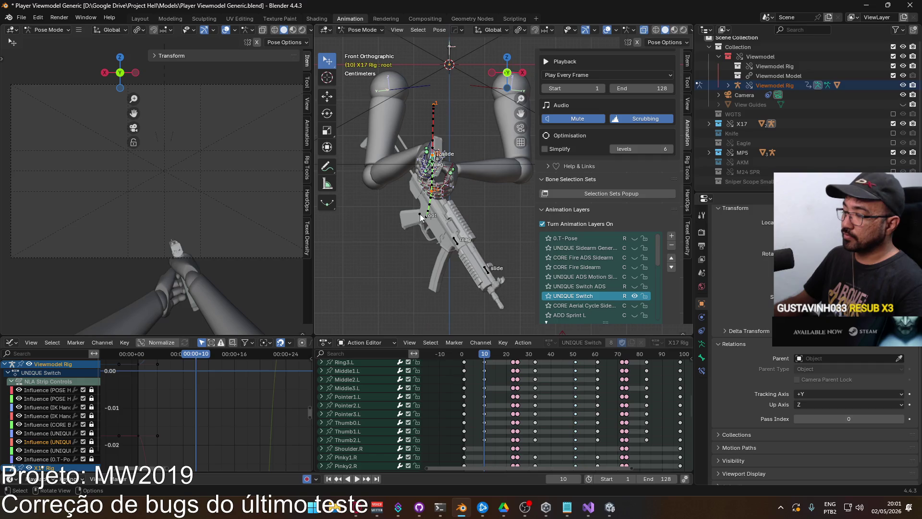
Select all keys on the root's W Quaternion Rotation channel and frame its curve
mouse_move(432, 379)
middle_down()
mouse_move(458, 422)
mouse_move(430, 444)
middle_up()
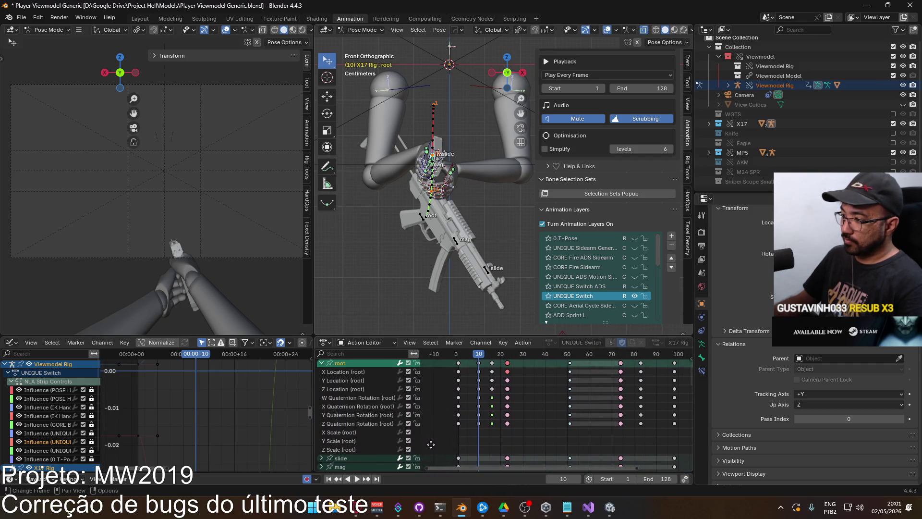
click(368, 398)
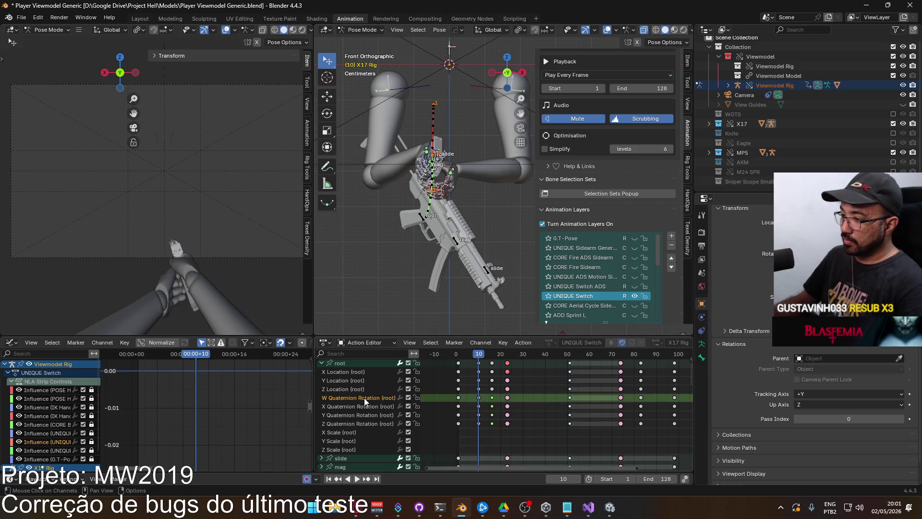
shift+click(350, 365)
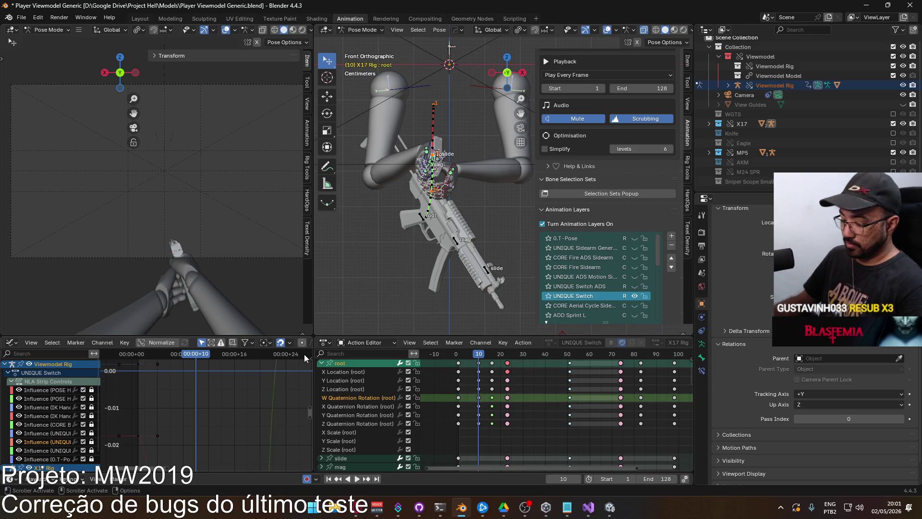
key(Home)
key(Home)
scroll(181, 419, down, 2)
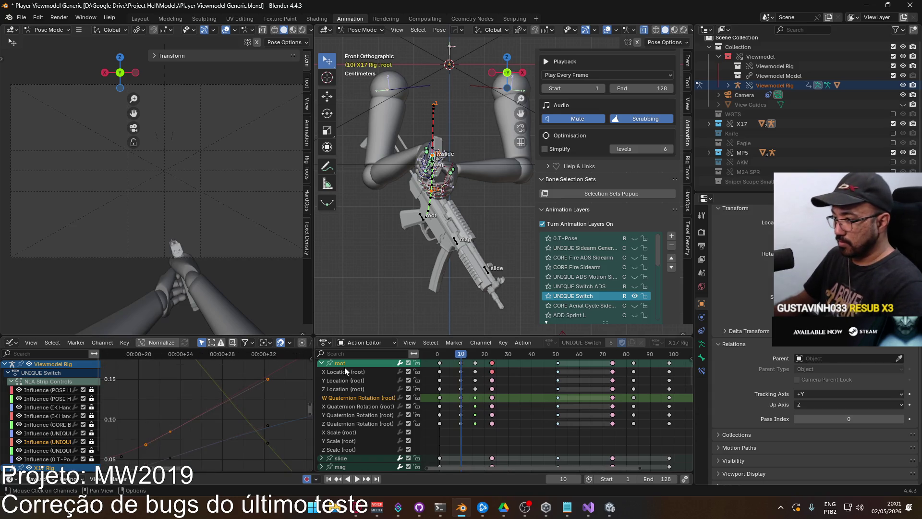
scroll(162, 418, down, 8)
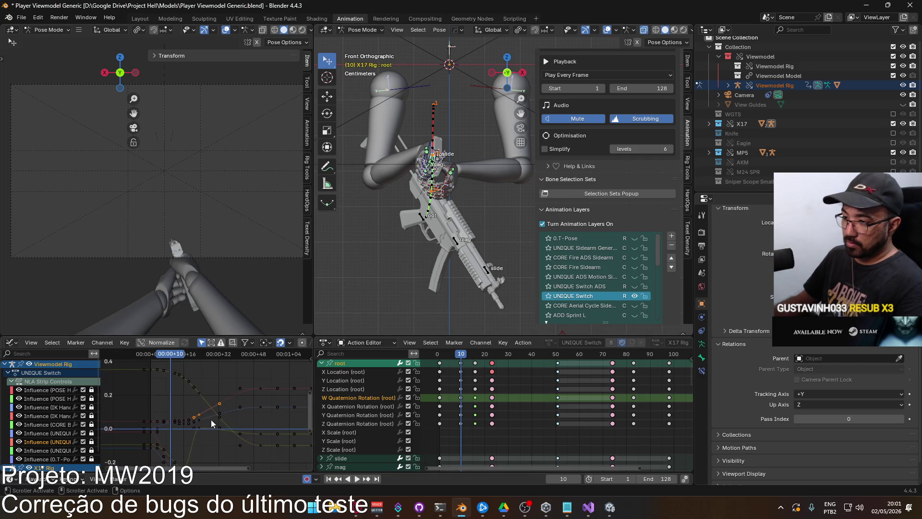
double_click(351, 399)
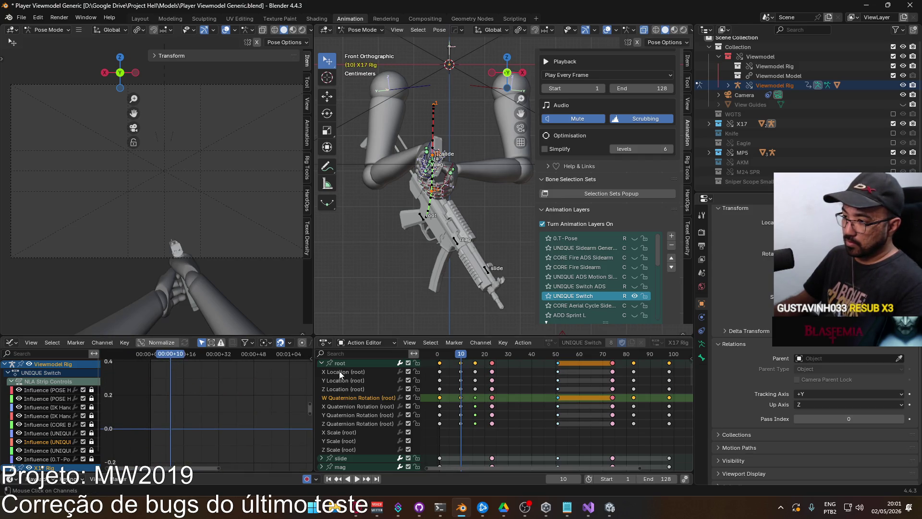
key(KP_Decimal)
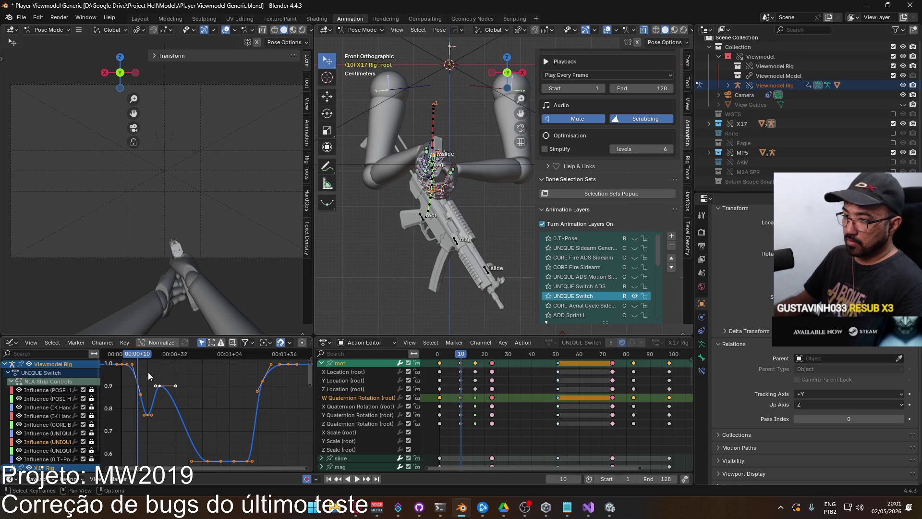
click(688, 65)
click(595, 119)
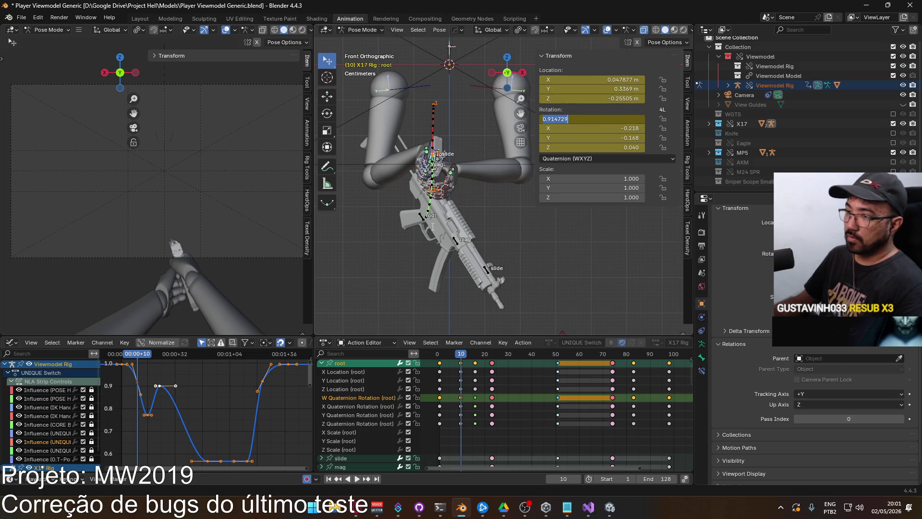
text(1)
key(Return)
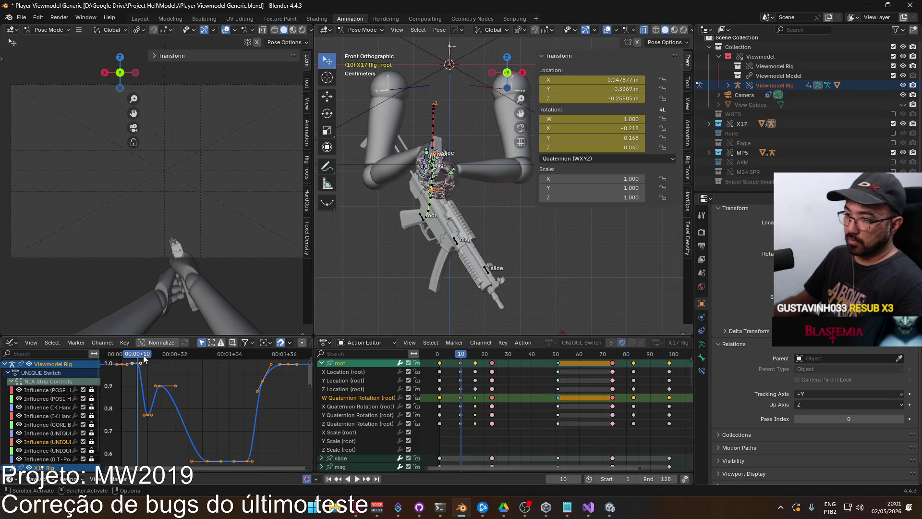
drag(134, 357, 122, 357)
double_click(591, 120)
key(ctrl+c)
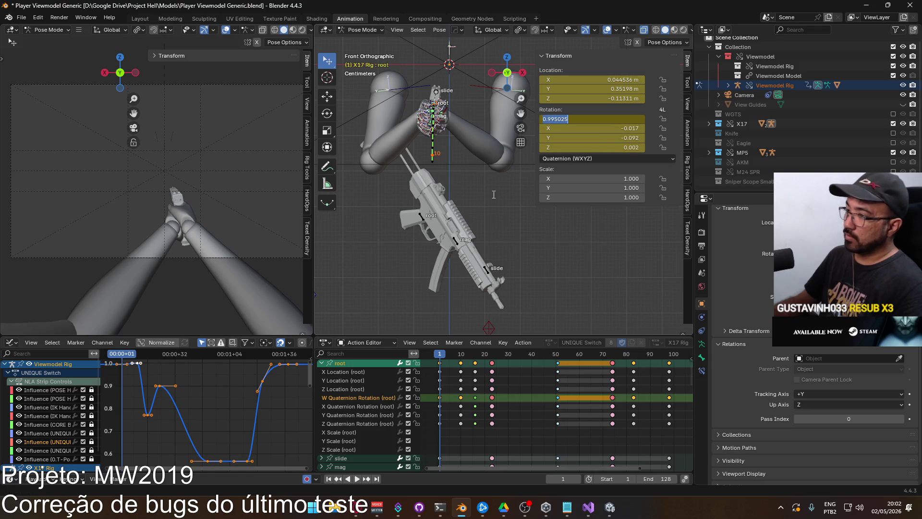
key(Escape)
click(138, 356)
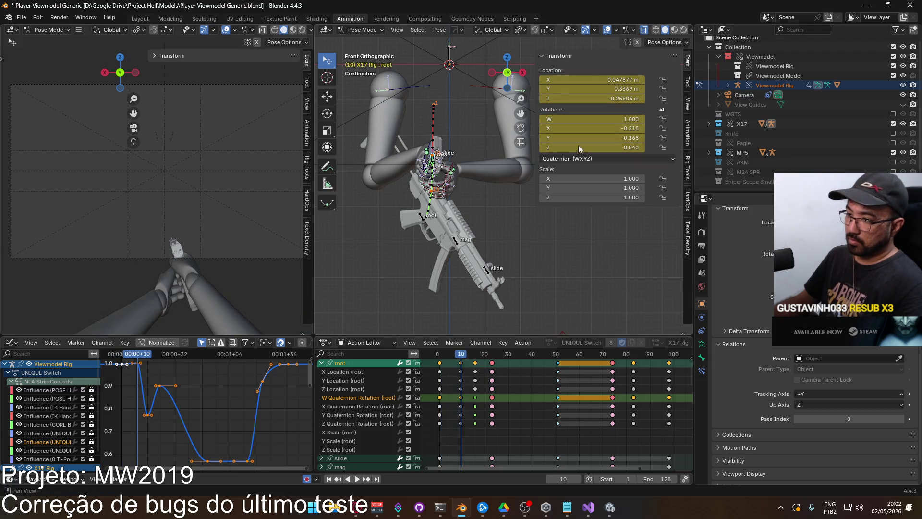
key(ctrl+v)
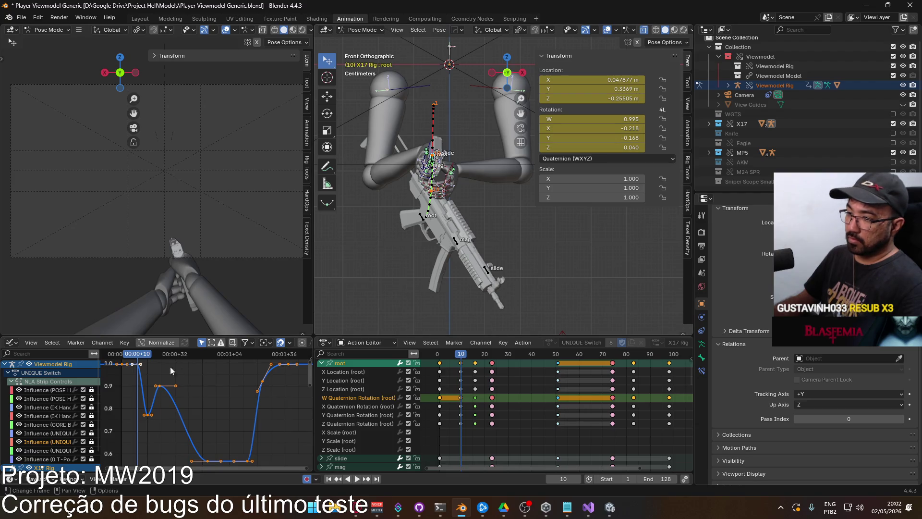
drag(140, 363, 147, 363)
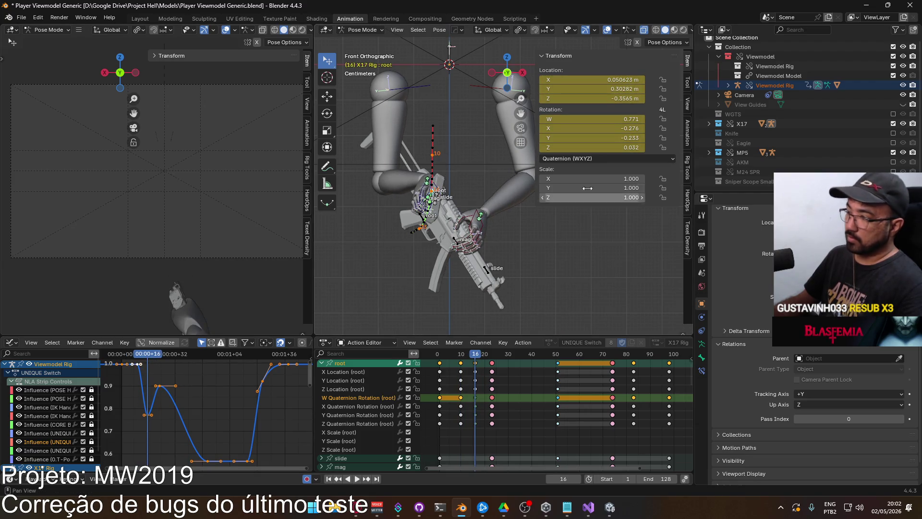
key(ctrl+v)
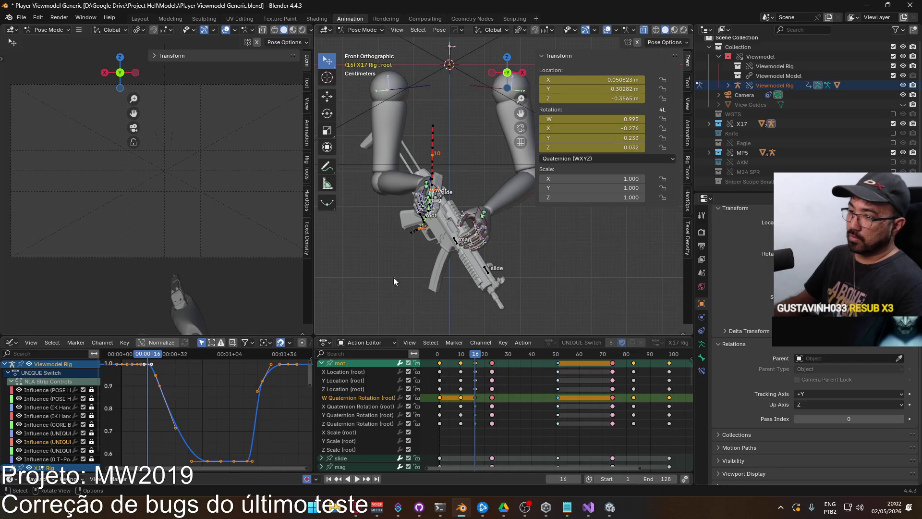
key(space)
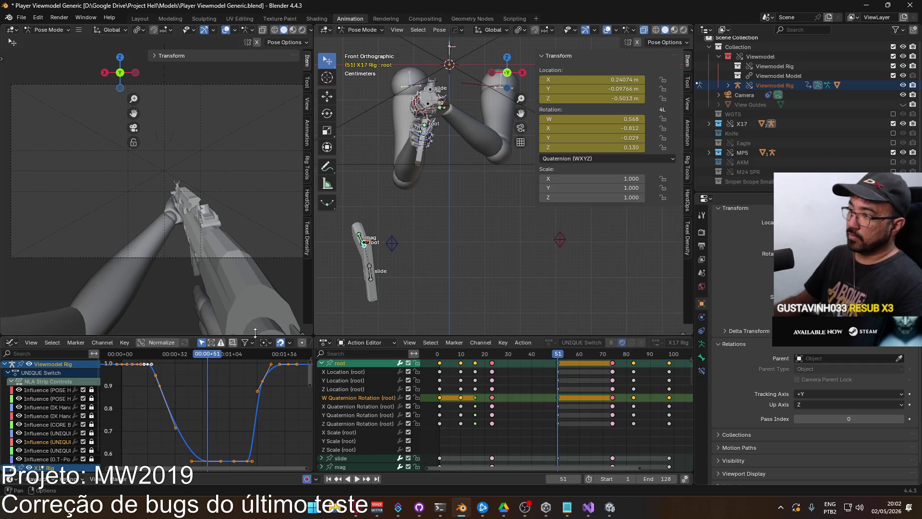
key(ctrl+v)
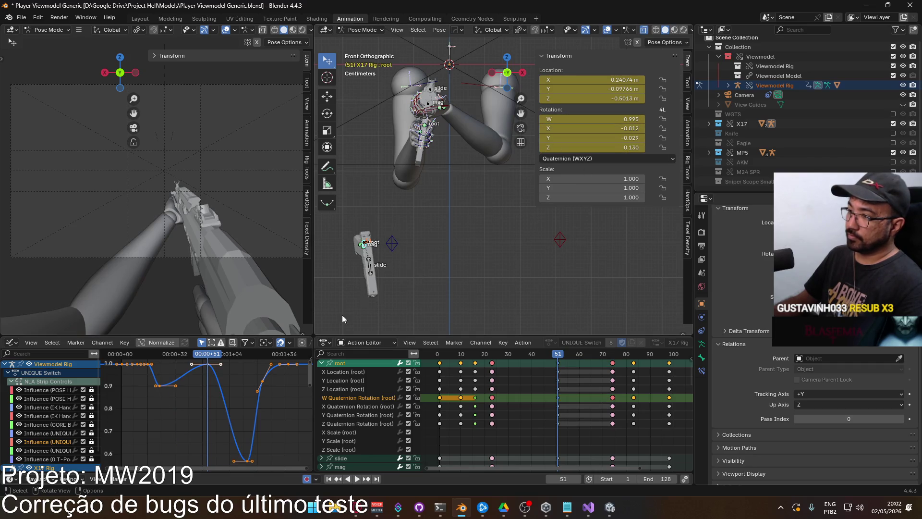
drag(201, 360, 161, 367)
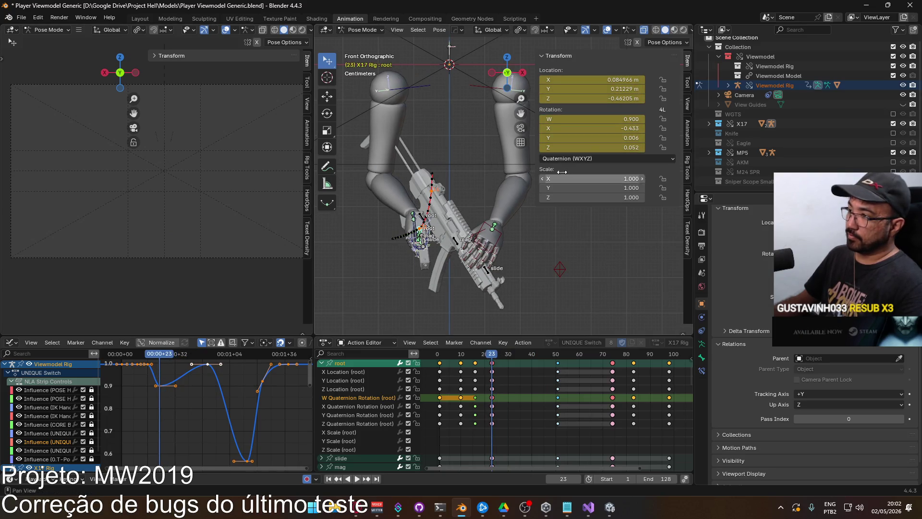
click(613, 120)
text(0.995)
key(Return)
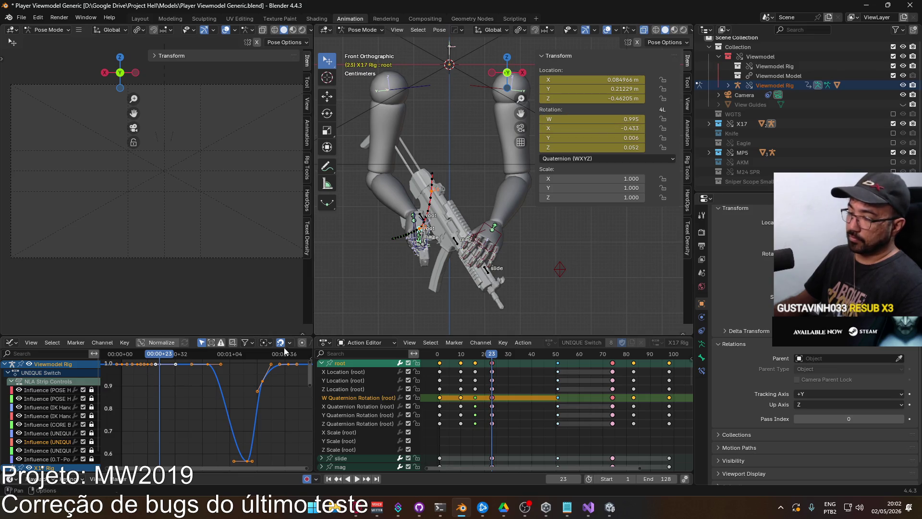
mouse_move(187, 358)
mouse_down()
mouse_move(246, 373)
mouse_move(263, 360)
mouse_up()
click(613, 119)
text(0.995)
key(Return)
click(613, 119)
text(0.995)
key(Return)
mouse_move(503, 383)
middle_down()
mouse_move(441, 386)
mouse_move(460, 385)
middle_up()
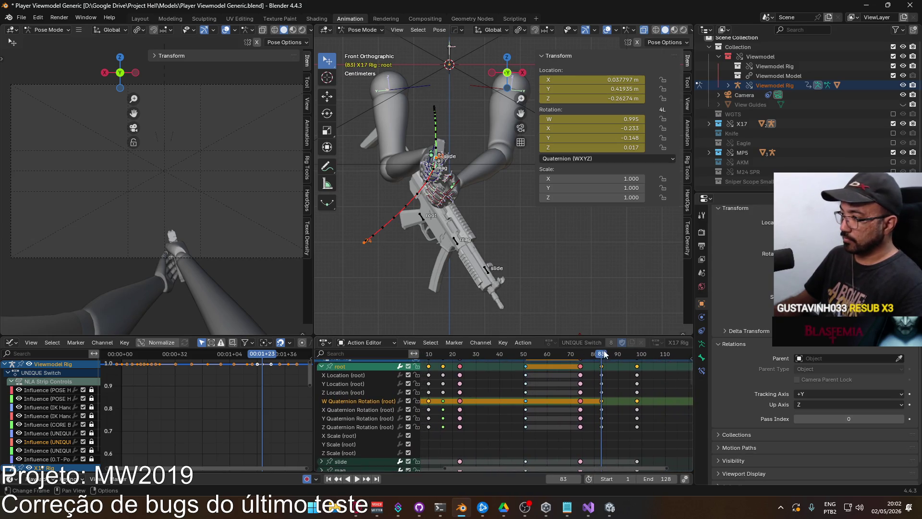
key(space)
click(430, 353)
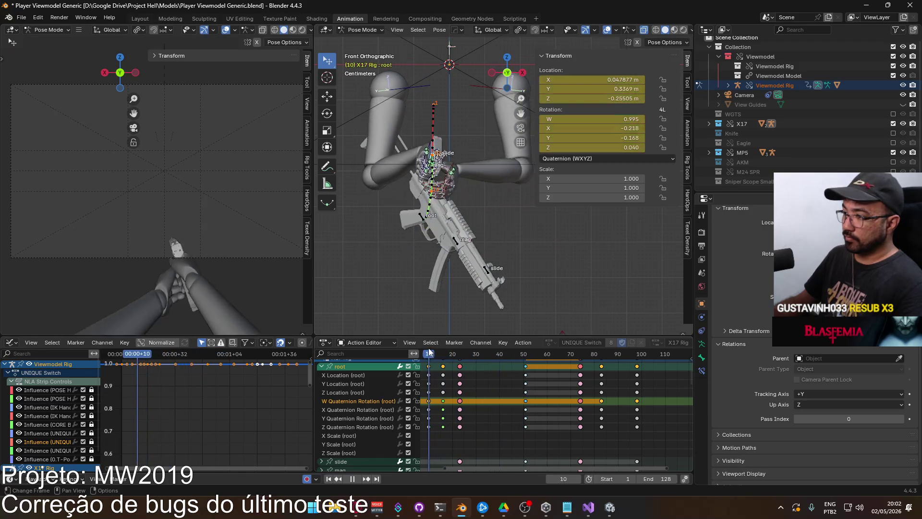
drag(430, 353, 423, 353)
key(space)
key(Home)
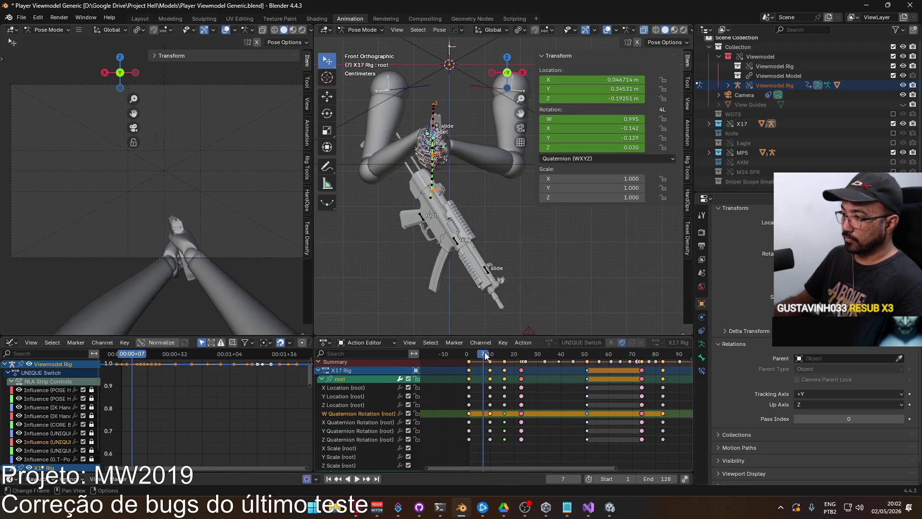
key(space)
mouse_move(485, 360)
mouse_down()
mouse_move(516, 356)
mouse_move(503, 355)
mouse_up()
scroll(425, 240, up, 1)
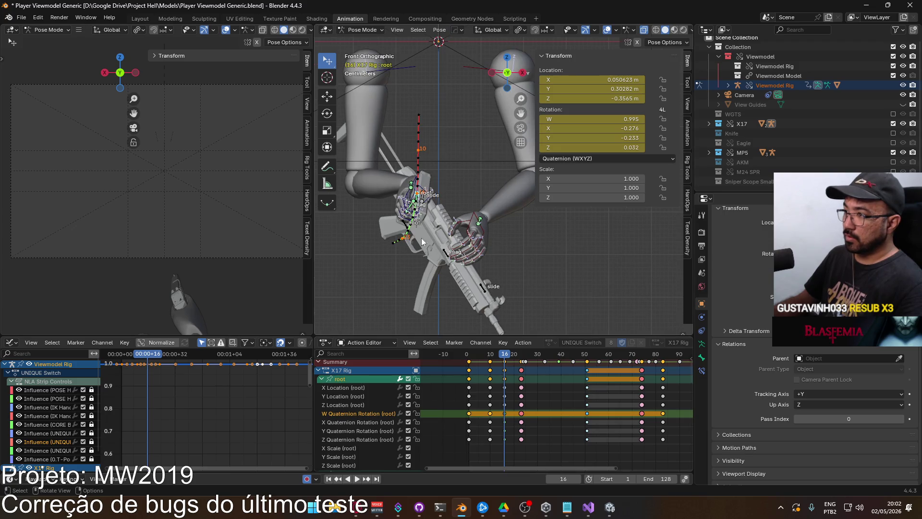
scroll(480, 200, up, 1)
key(r)
key(z)
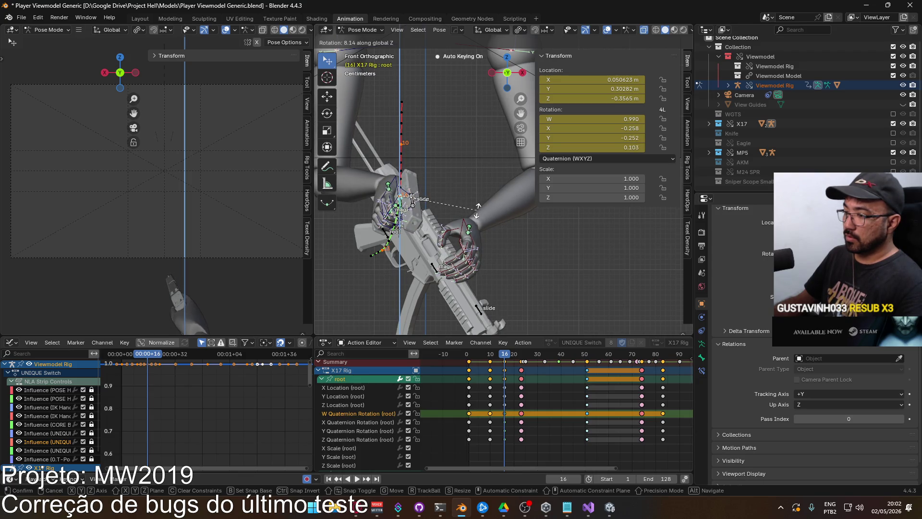
key(Escape)
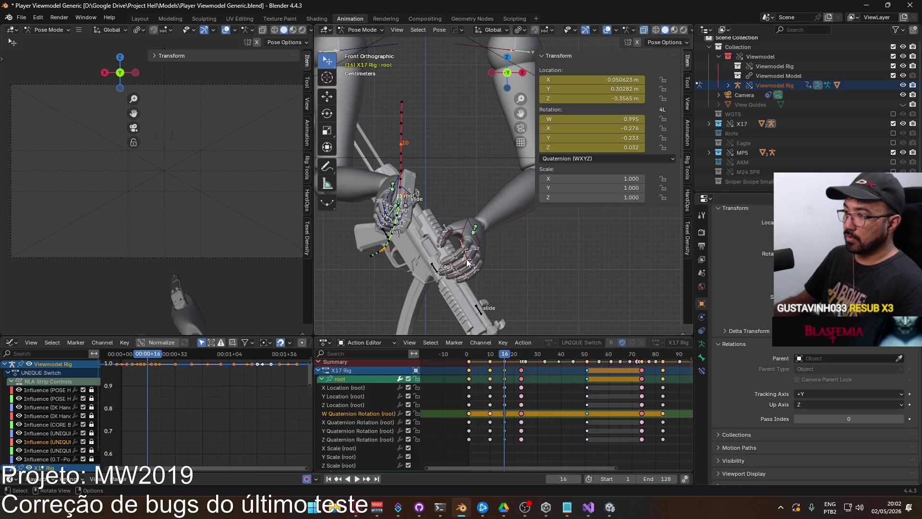
key(r)
key(z)
key(z)
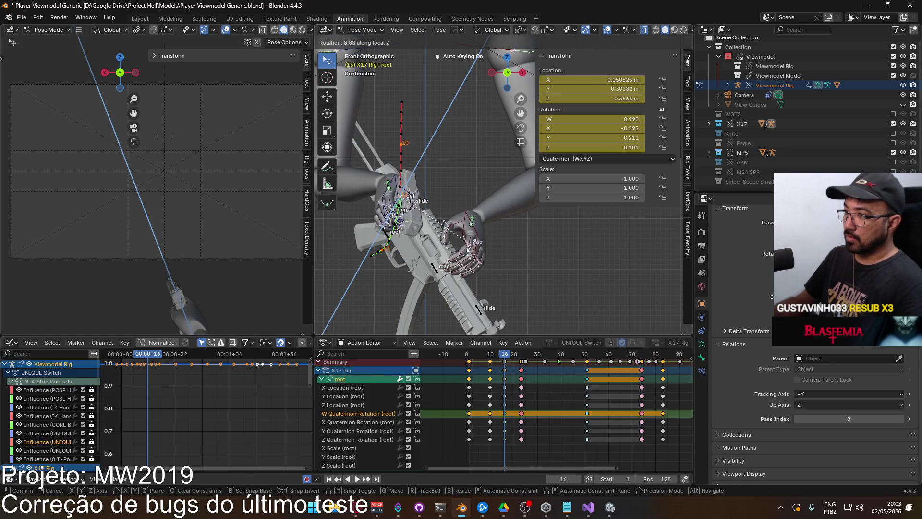
click(471, 244)
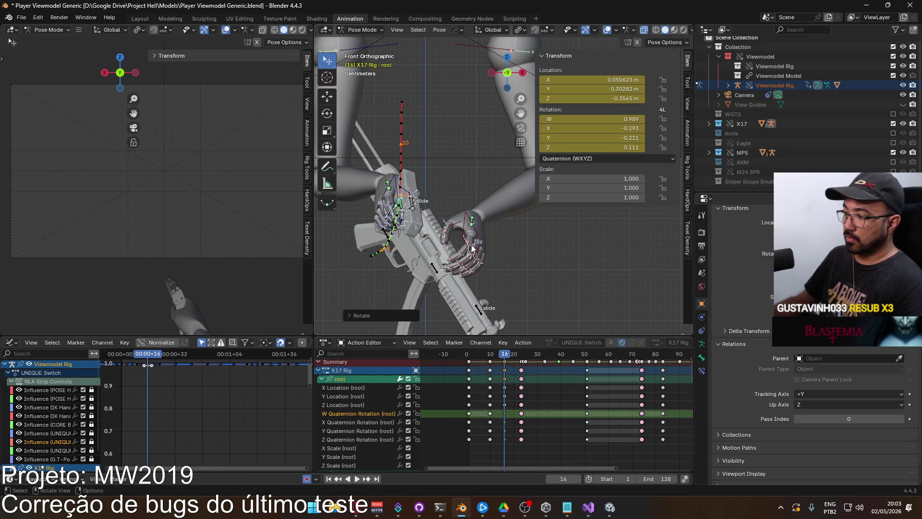
click(370, 440)
click(345, 378)
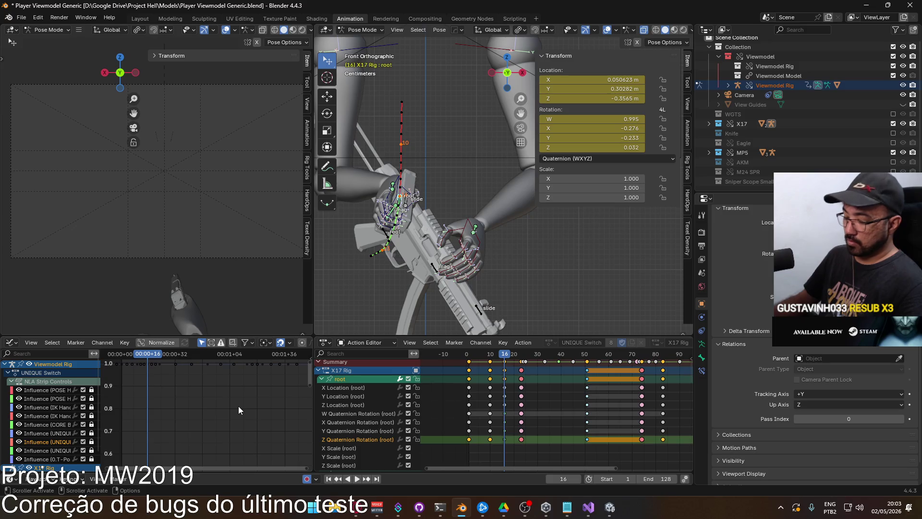
key(Home)
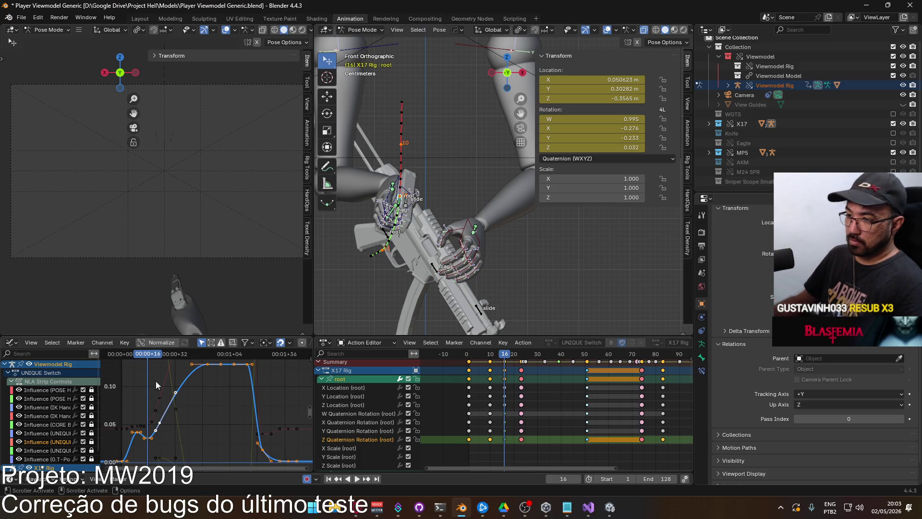
Delete the root's Z Quaternion Rotation keys at frames 16 and 10, then play back the twist
click(147, 440)
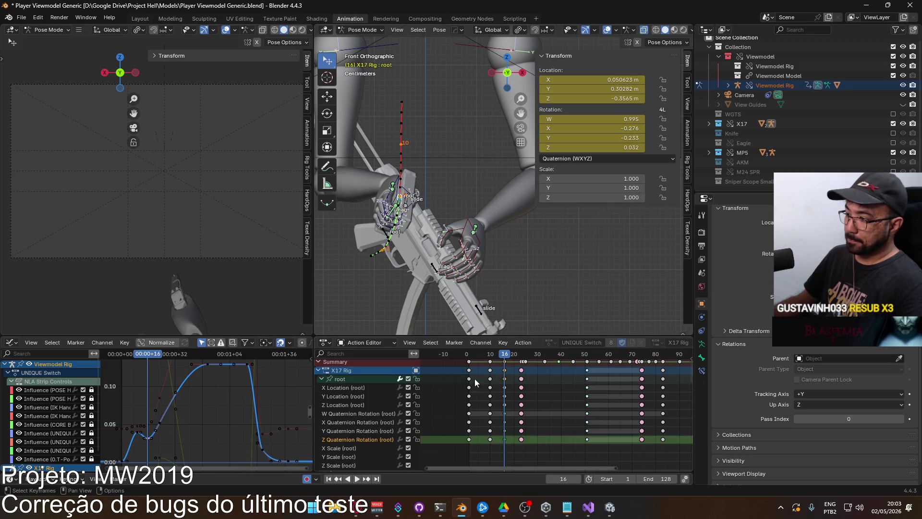
mouse_move(507, 354)
mouse_down()
mouse_move(523, 355)
mouse_move(504, 356)
mouse_up()
key(g)
key(Escape)
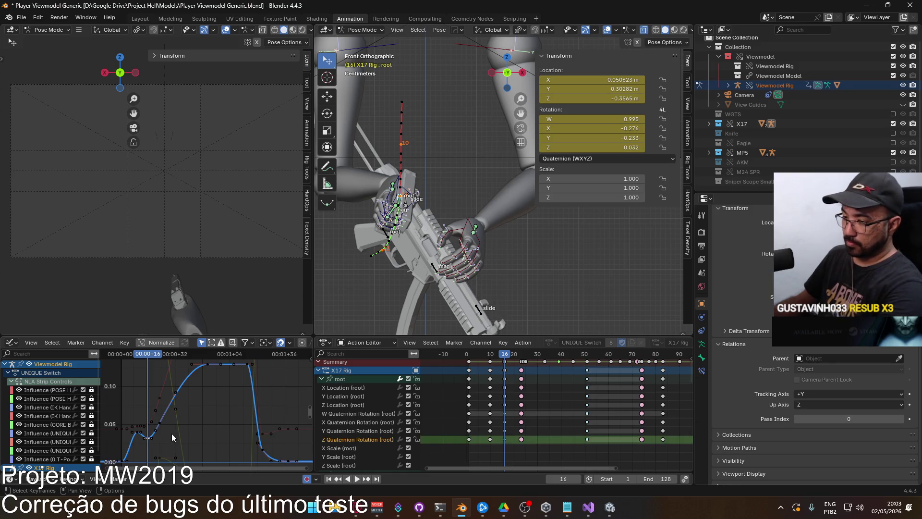
key(Delete)
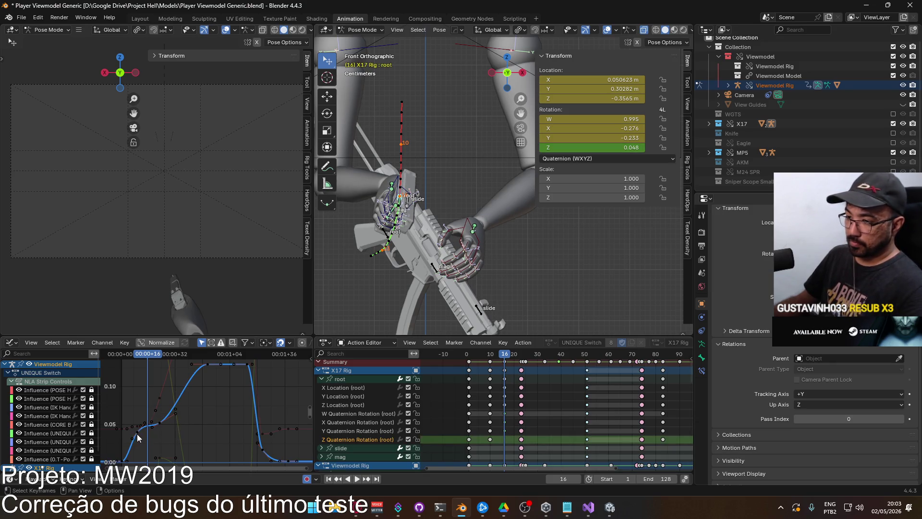
key(Delete)
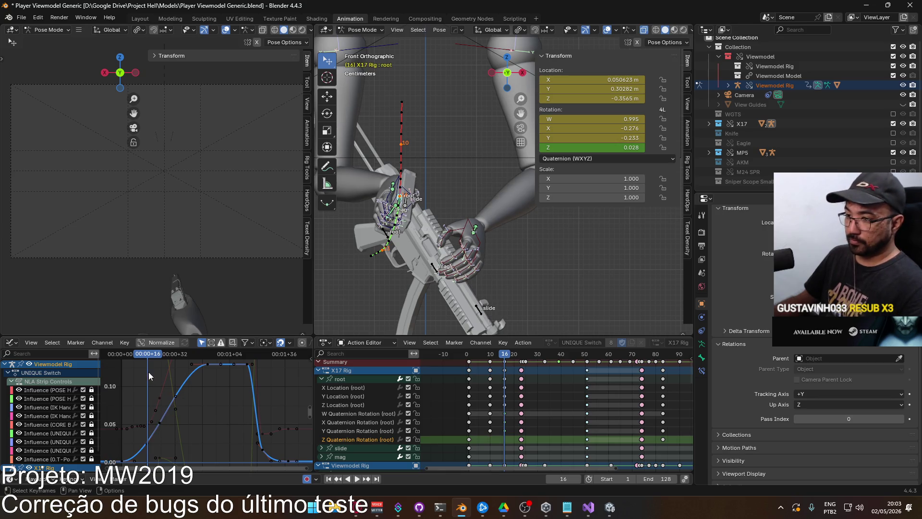
key(space)
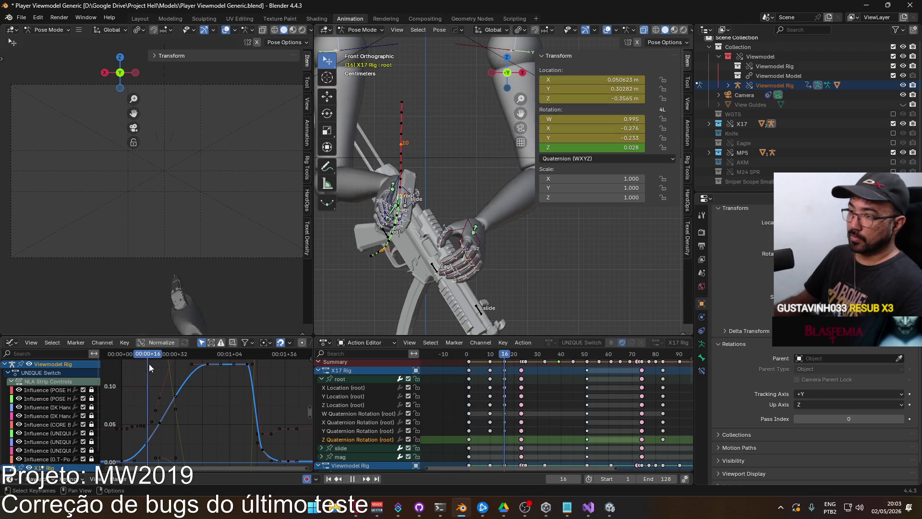
mouse_move(153, 364)
mouse_down()
mouse_move(122, 369)
mouse_move(134, 371)
mouse_up()
key(space)
Delete the root's Y Quaternion Rotation keys near frames 11 and 14
click(368, 430)
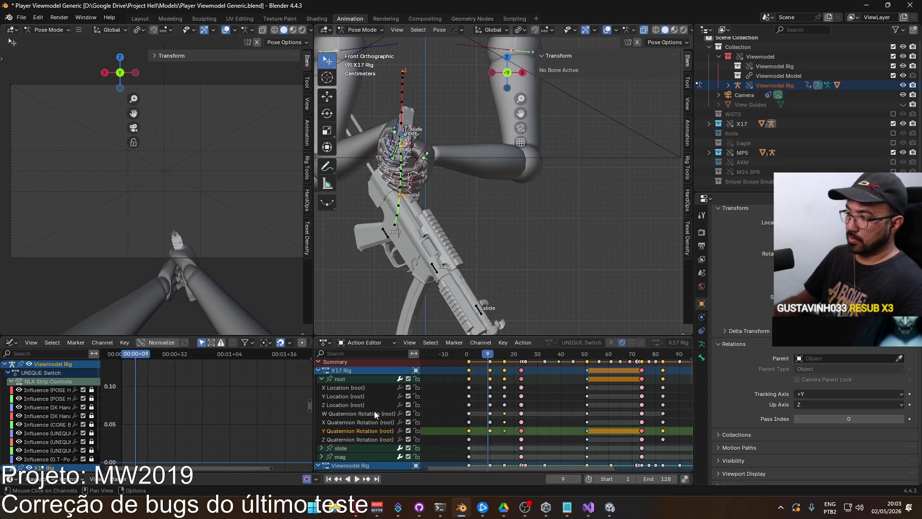
click(341, 379)
mouse_move(182, 423)
middle_down()
mouse_move(209, 440)
mouse_move(203, 423)
middle_up()
scroll(203, 422, down, 3)
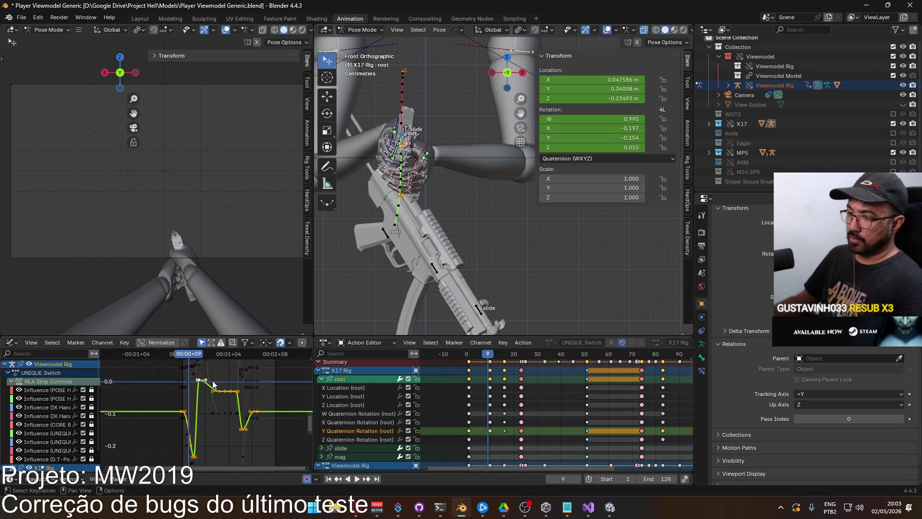
key(space)
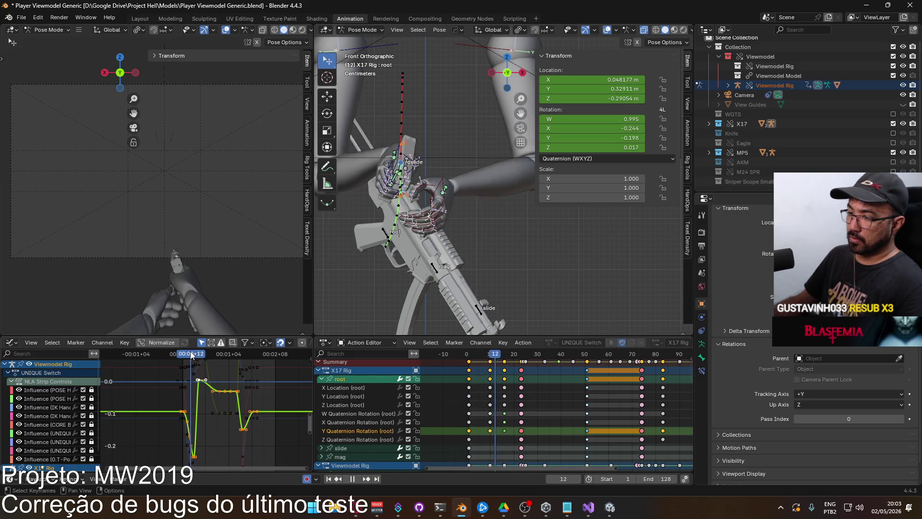
key(space)
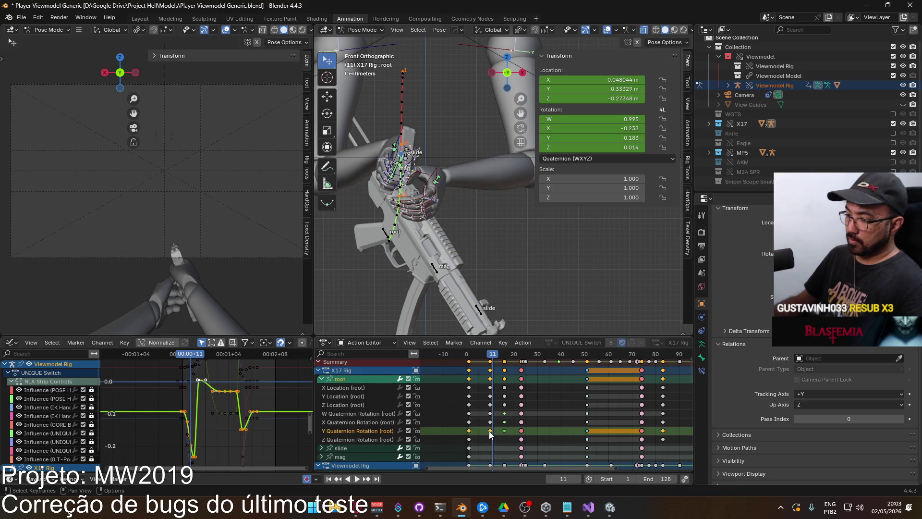
click(498, 434)
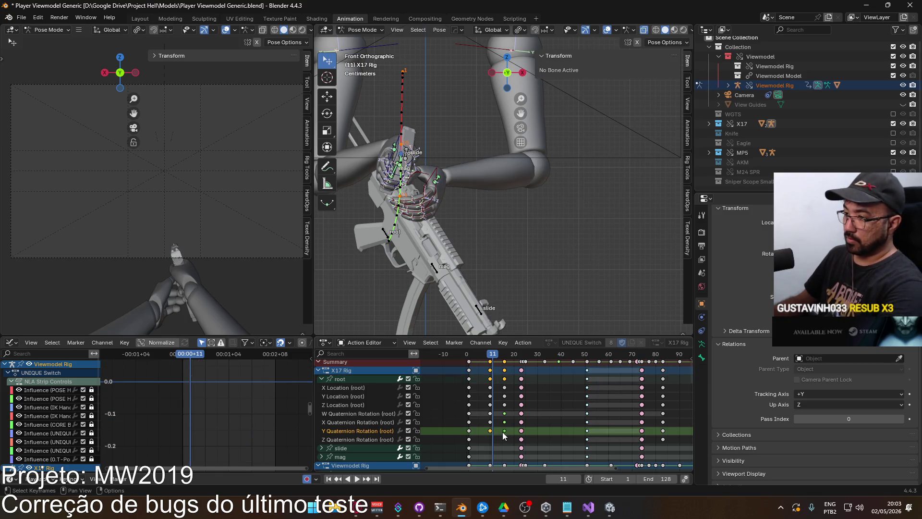
key(Delete)
Replay the switch, then show the X Quaternion Rotation curve and select its frame-16 key
drag(494, 356, 472, 359)
key(space)
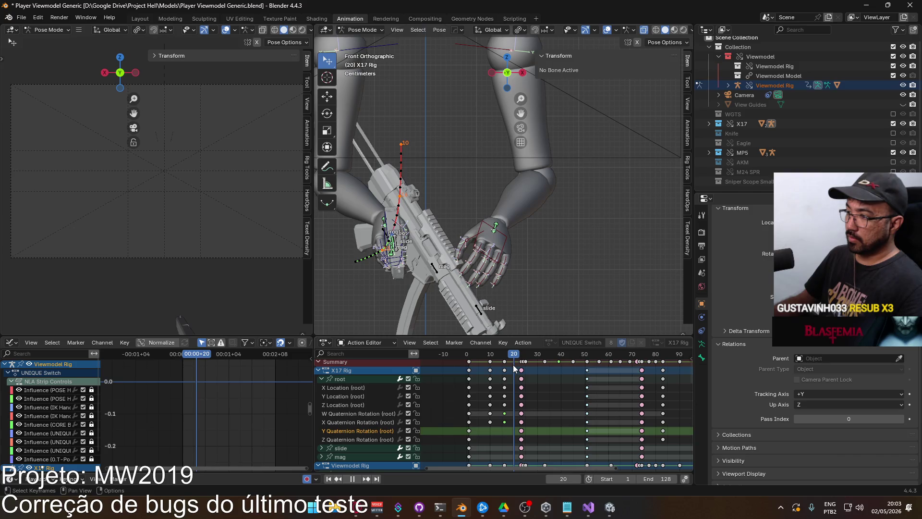
key(space)
click(358, 421)
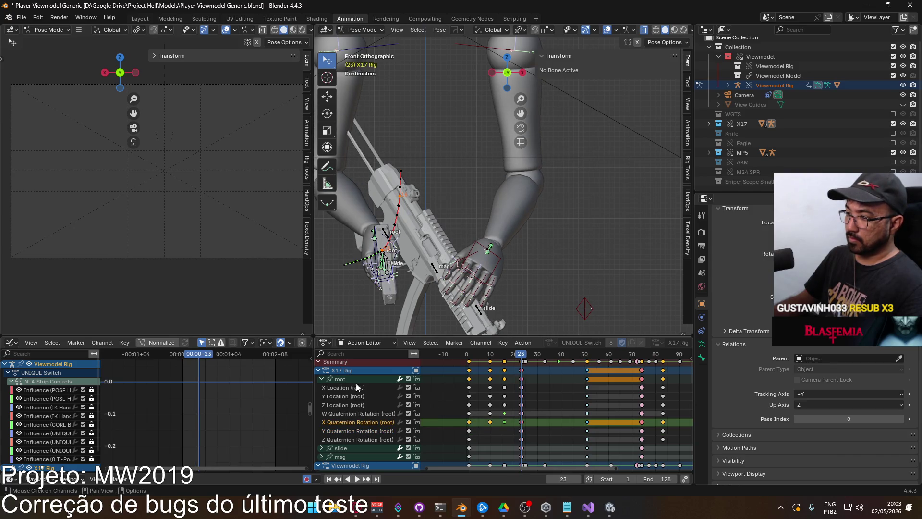
click(340, 378)
middle_drag(219, 417, 229, 357)
scroll(213, 406, up, 2)
click(199, 398)
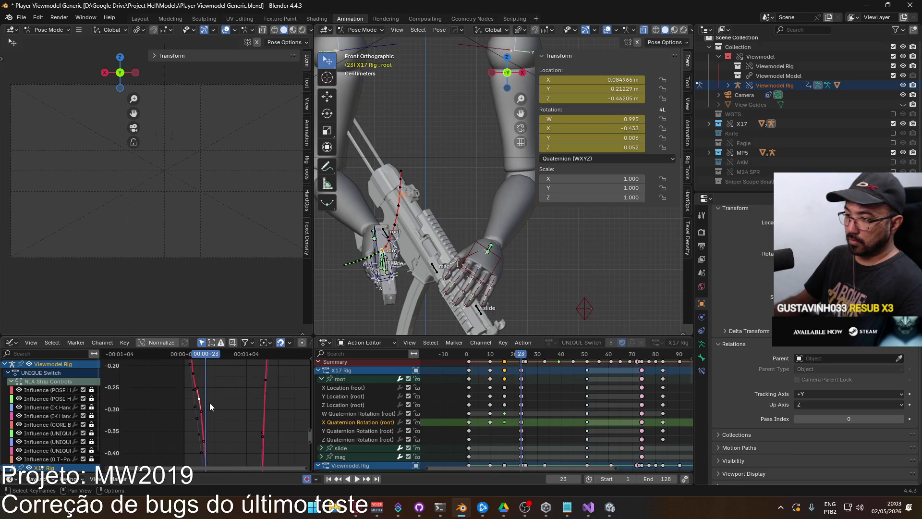
drag(523, 357, 504, 356)
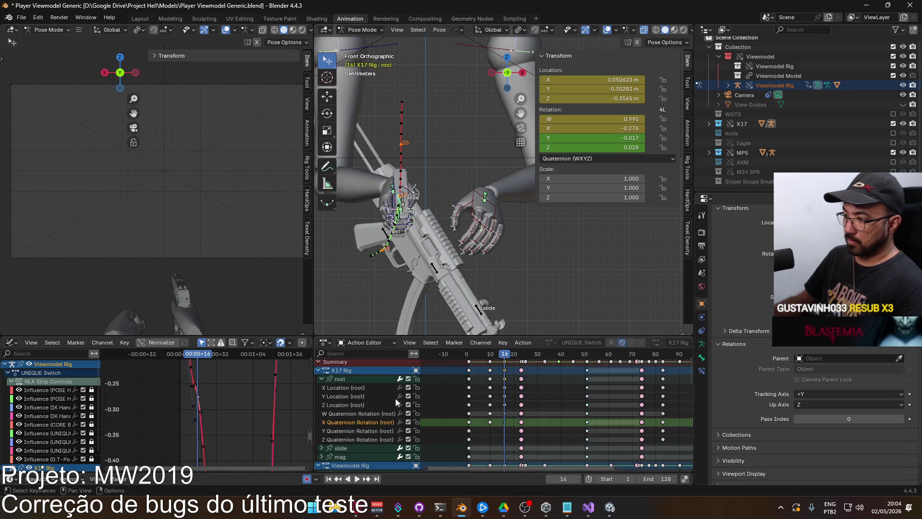
Delete the root's X Quaternion Rotation key at frame 10
click(504, 422)
click(500, 422)
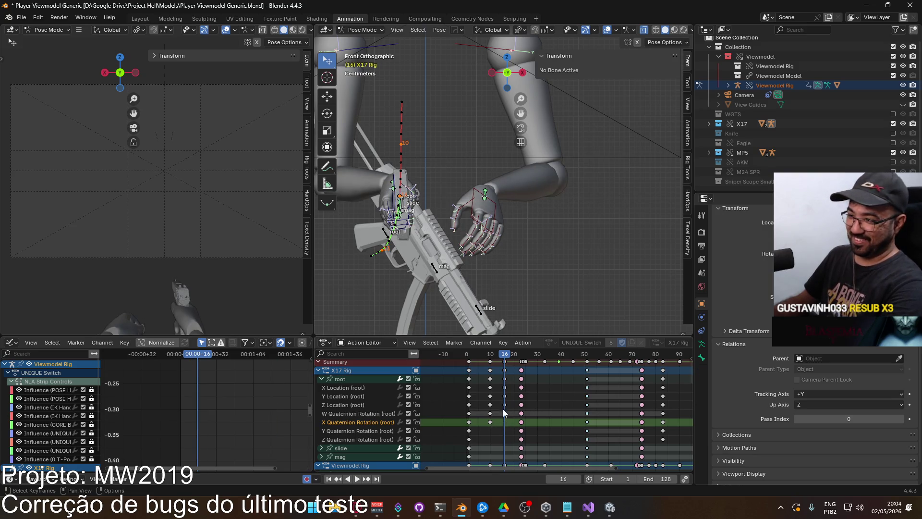
click(339, 379)
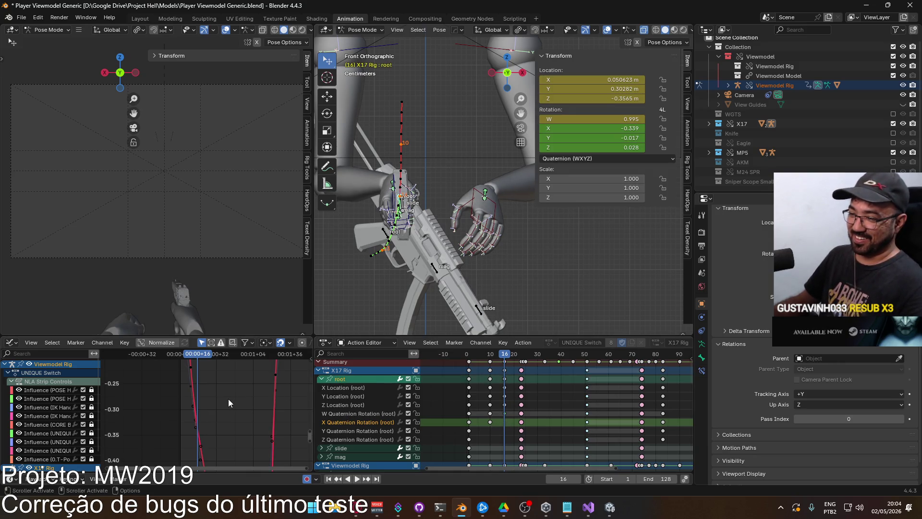
scroll(222, 404, down, 3)
scroll(223, 405, down, 2)
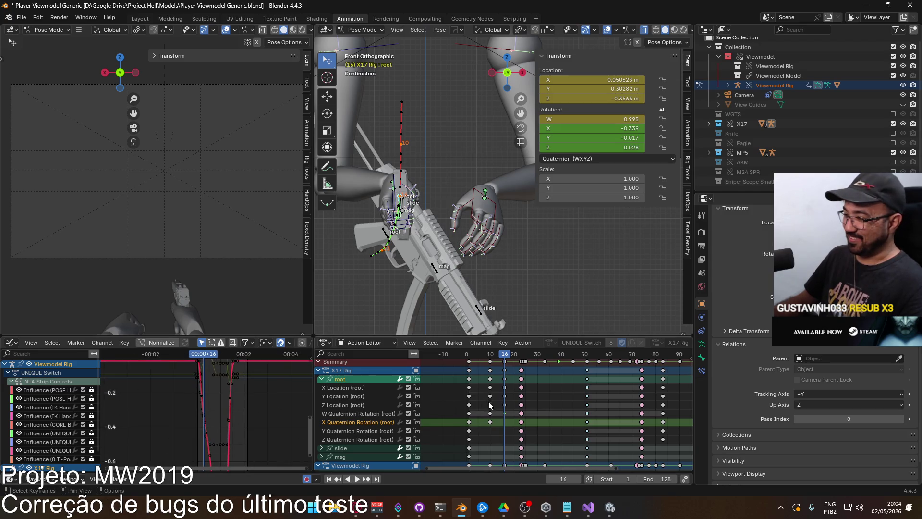
click(490, 422)
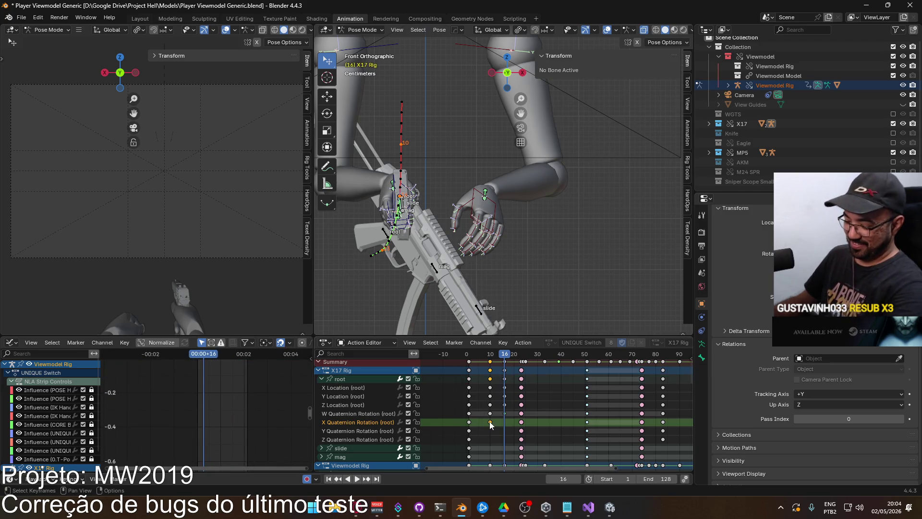
key(Delete)
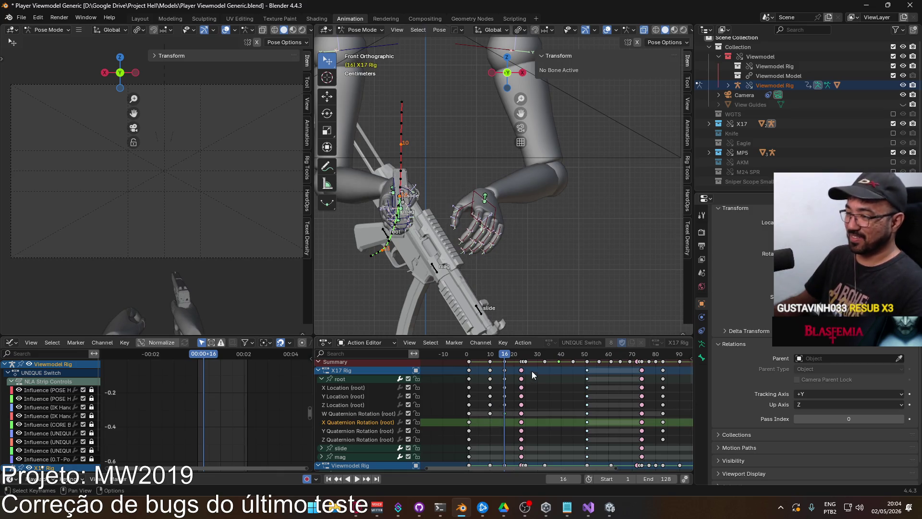
Go to frame 10 and make the X17 root bone active in the front view
mouse_move(503, 360)
mouse_down()
mouse_move(463, 358)
mouse_move(490, 359)
mouse_up()
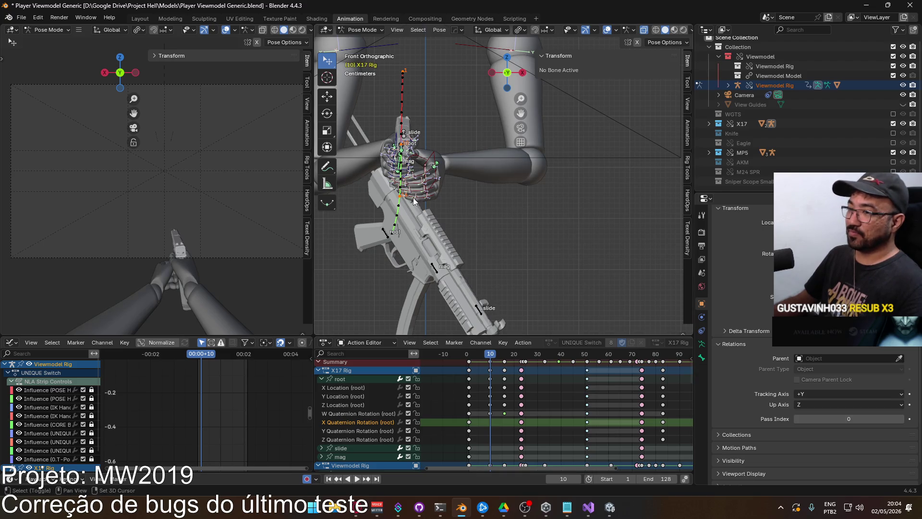
shift+middle_drag(425, 166, 432, 192)
click(412, 176)
click(411, 177)
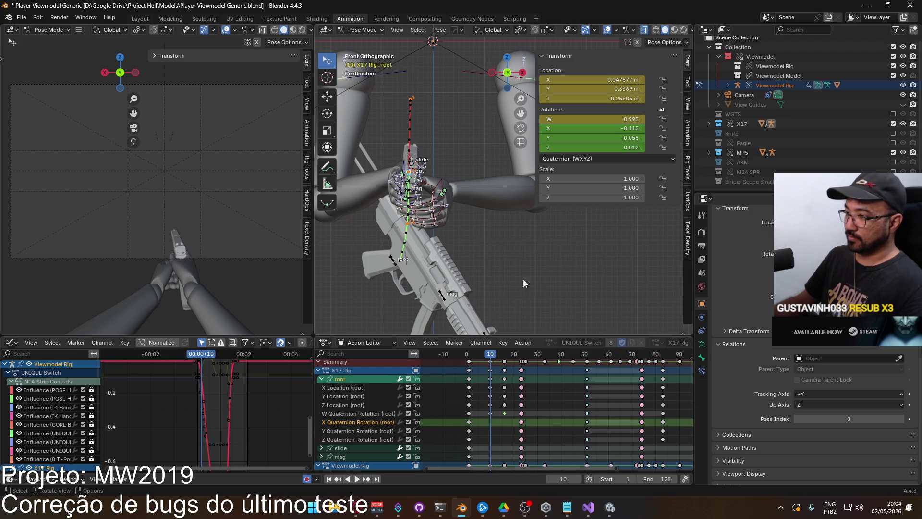
Tilt the X17 root on local X and confirm, keying W 0.970, X -0.248 at frame 10
key(r)
key(x)
key(x)
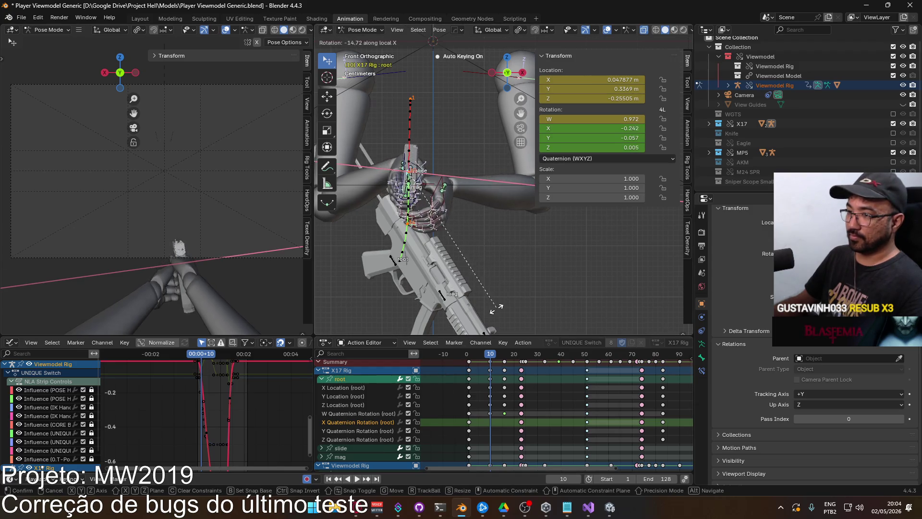
click(491, 331)
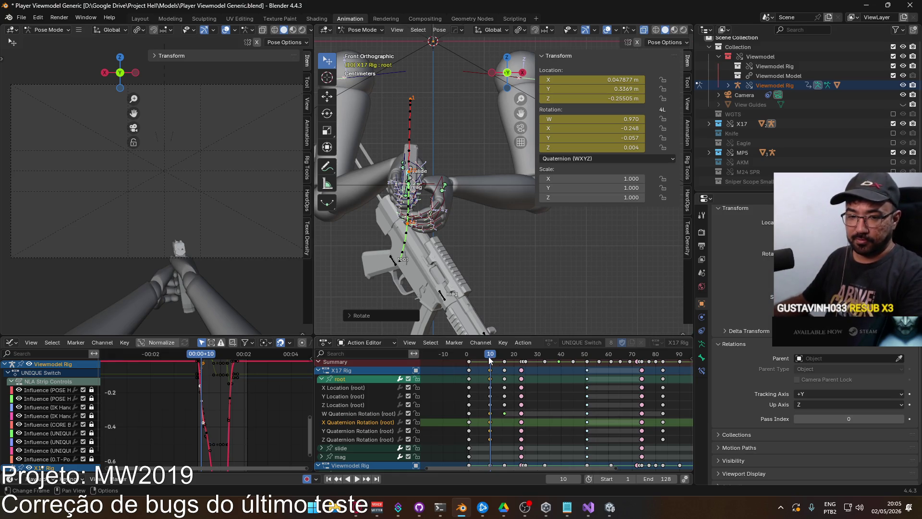
Play the switch and scrub through frames 16 and 25, settling on frame 23
key(space)
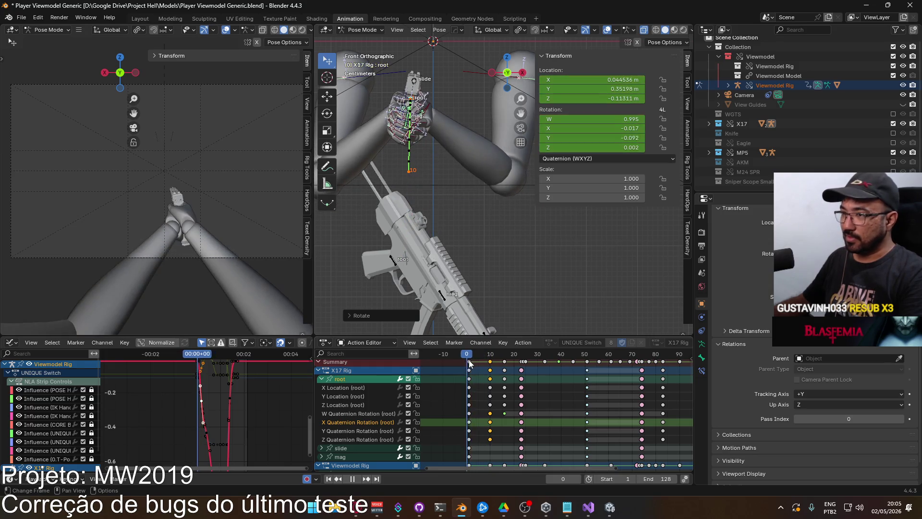
drag(490, 361, 504, 364)
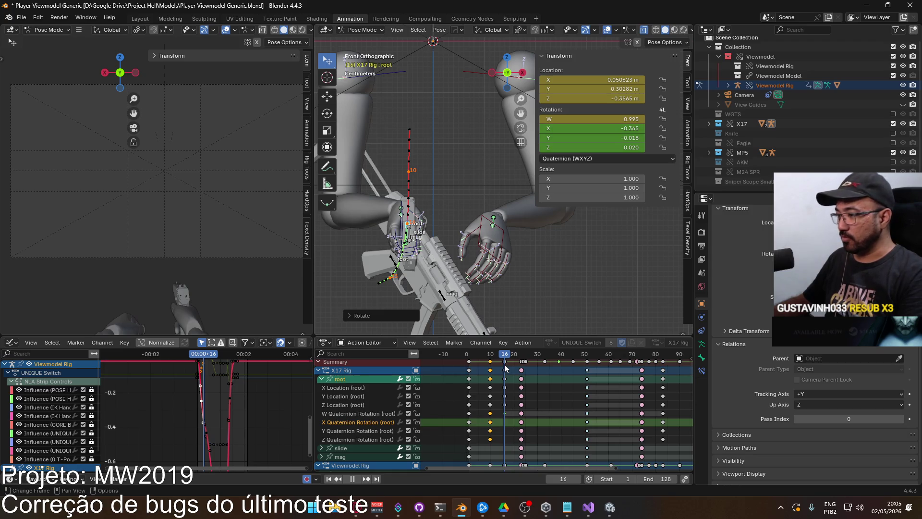
mouse_move(504, 364)
mouse_down()
mouse_move(557, 364)
mouse_move(521, 365)
mouse_up()
middle_drag(452, 250, 542, 312)
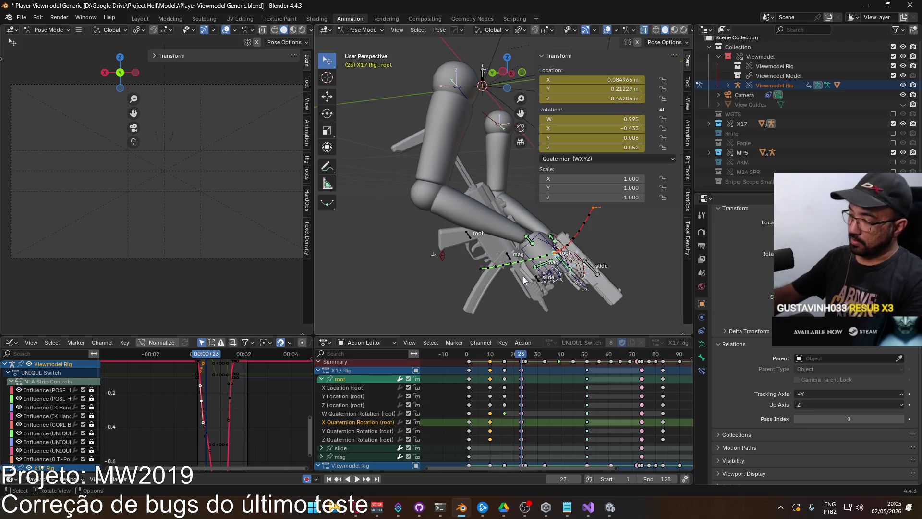
In right-side view, rotate the X17 root bone so the pistol sits in the hand
key(KP_3)
scroll(523, 276, up, 3)
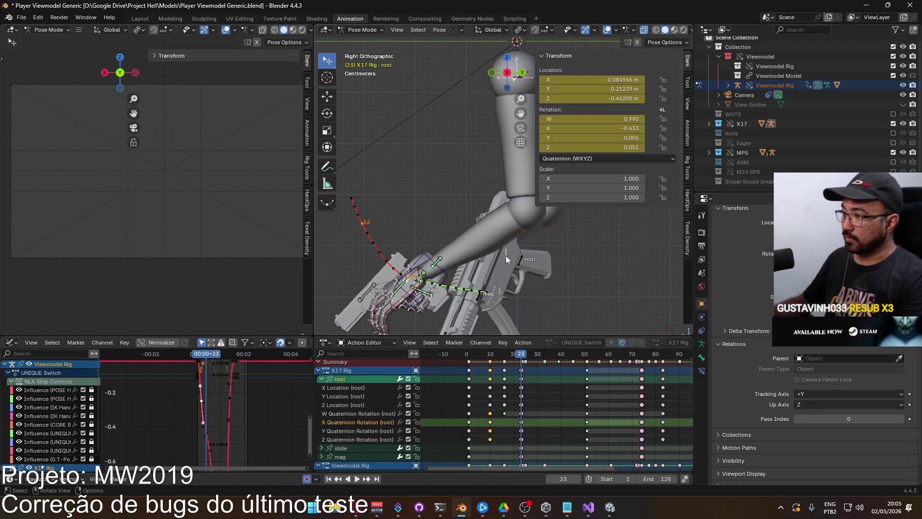
key(r)
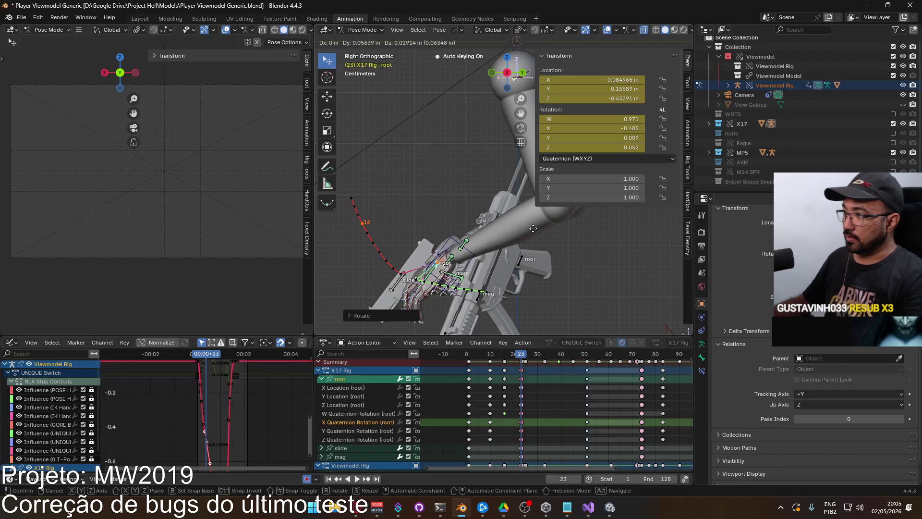
click(514, 224)
middle_drag(514, 223, 531, 232)
key(q)
mouse_move(516, 290)
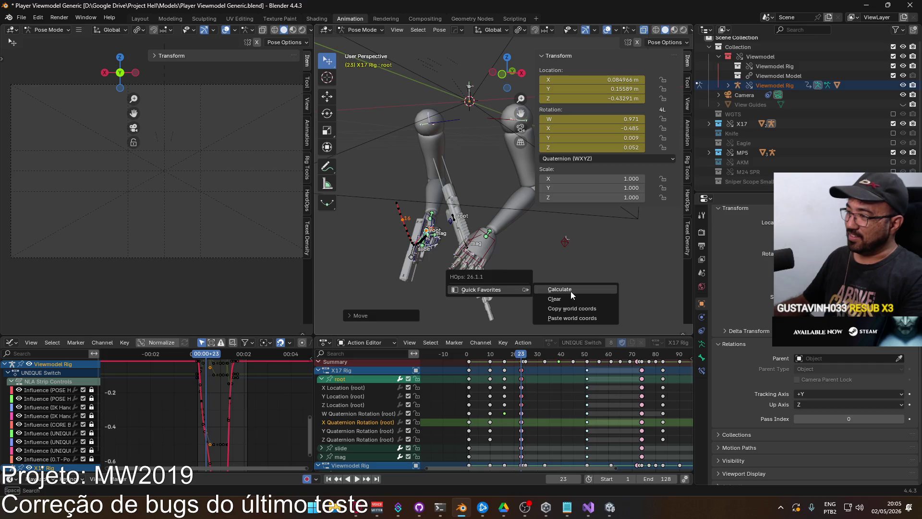
Calculate the X17 root's motion path and play the animation to check the fix
click(571, 291)
click(552, 331)
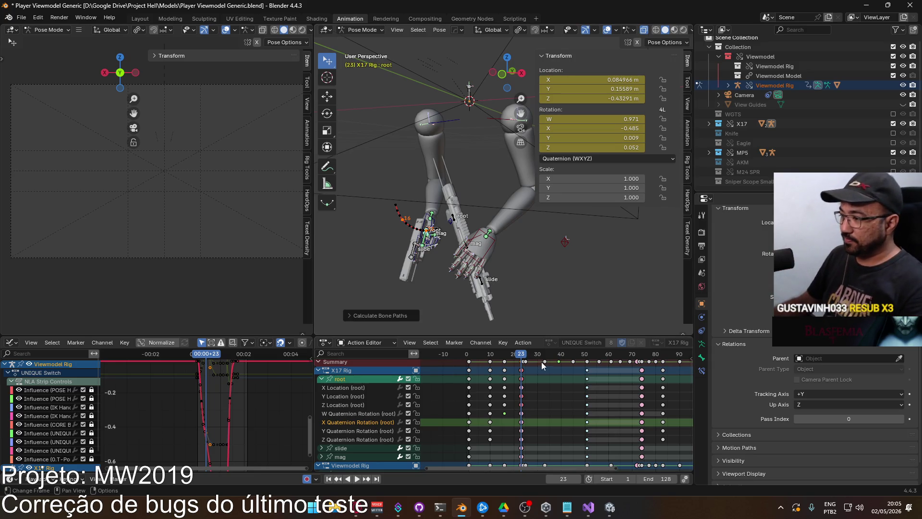
click(496, 354)
key(space)
In front view, move and rotate the HandIK.L control into a new pose
drag(496, 354, 522, 354)
mouse_move(480, 231)
middle_down()
mouse_move(517, 223)
mouse_move(469, 250)
mouse_move(446, 244)
middle_up()
key(KP_1)
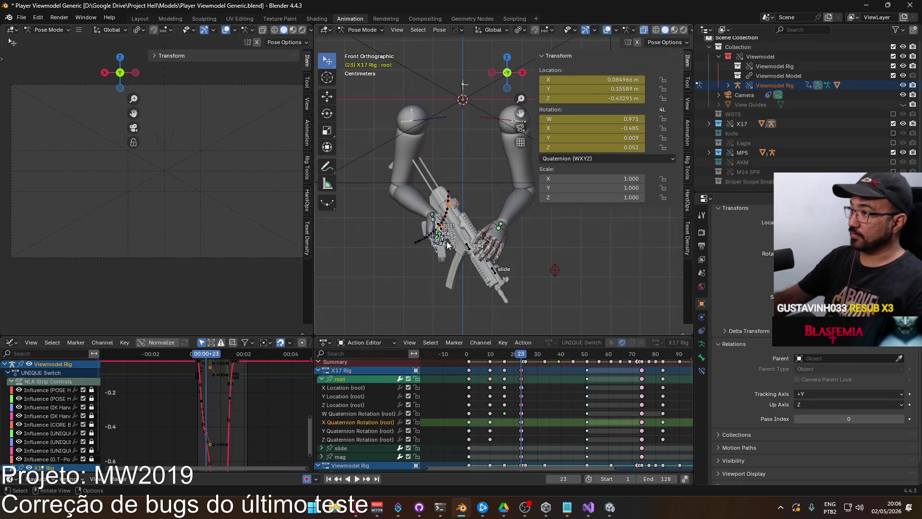
scroll(442, 239, up, 3)
scroll(463, 239, down, 2)
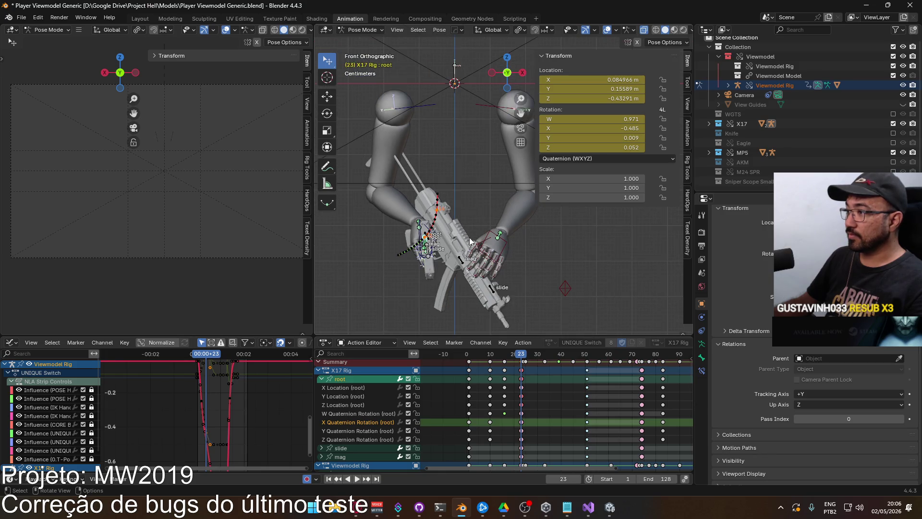
click(508, 243)
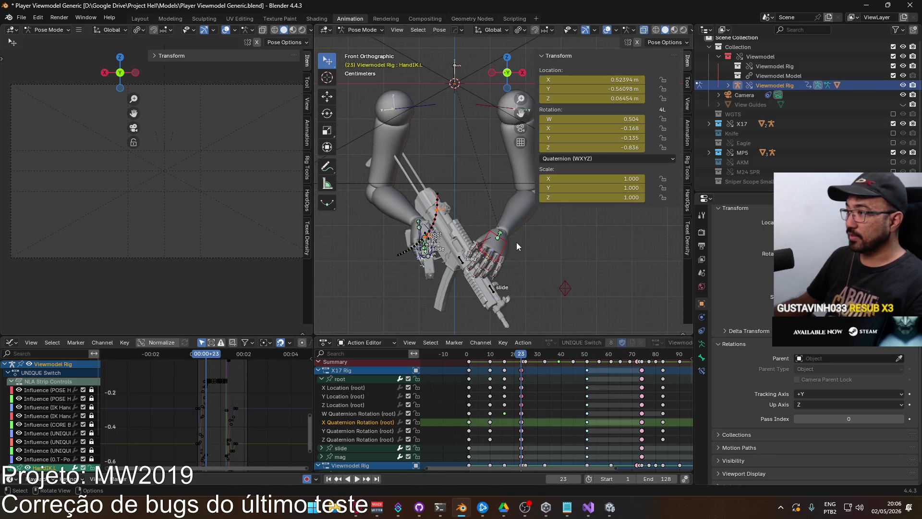
key(g)
click(518, 240)
key(r)
click(524, 242)
Expand the HandIK.L channels in the Action Editor and delete its frame-16 keyframes
drag(520, 353, 503, 351)
click(321, 379)
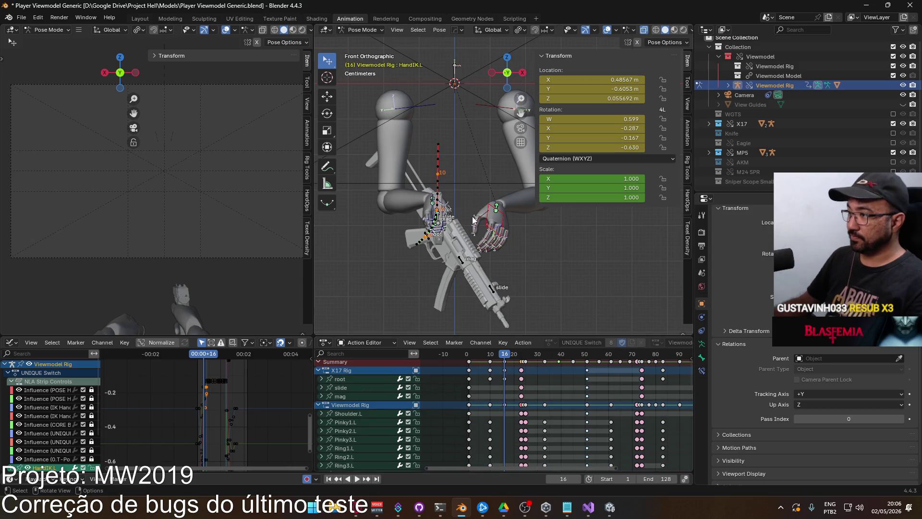
scroll(496, 411, down, 10)
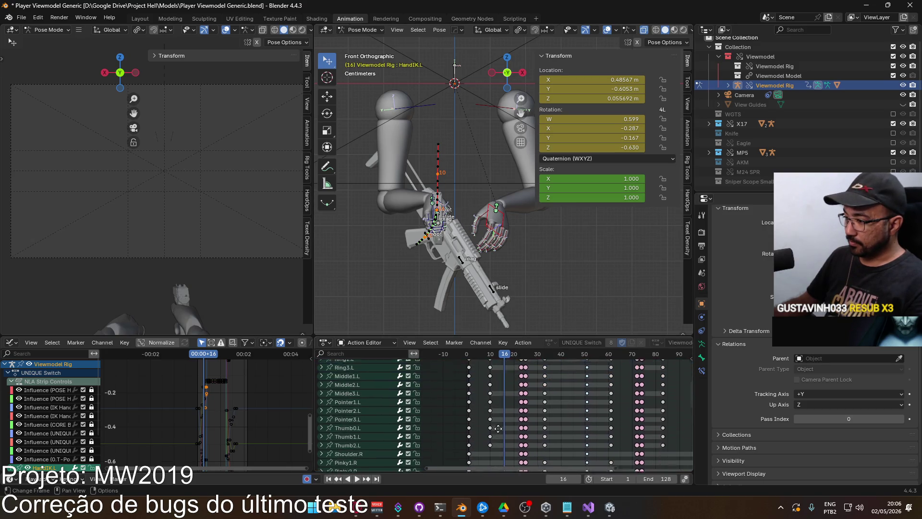
middle_drag(496, 412, 490, 376)
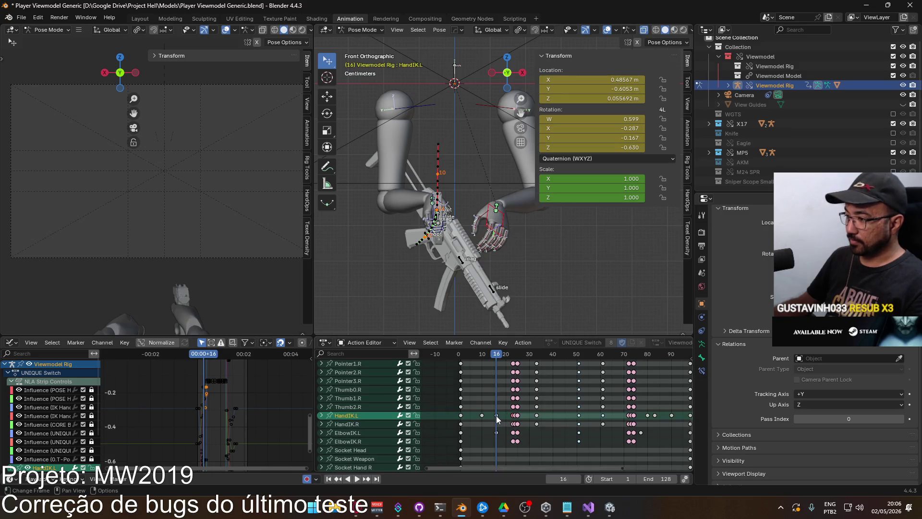
click(321, 415)
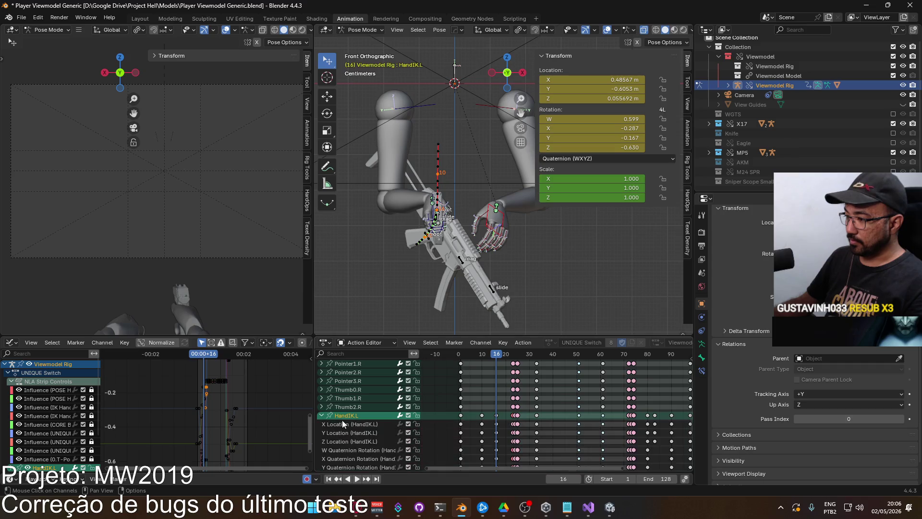
scroll(480, 422, down, 3)
drag(485, 433, 473, 371)
key(Delete)
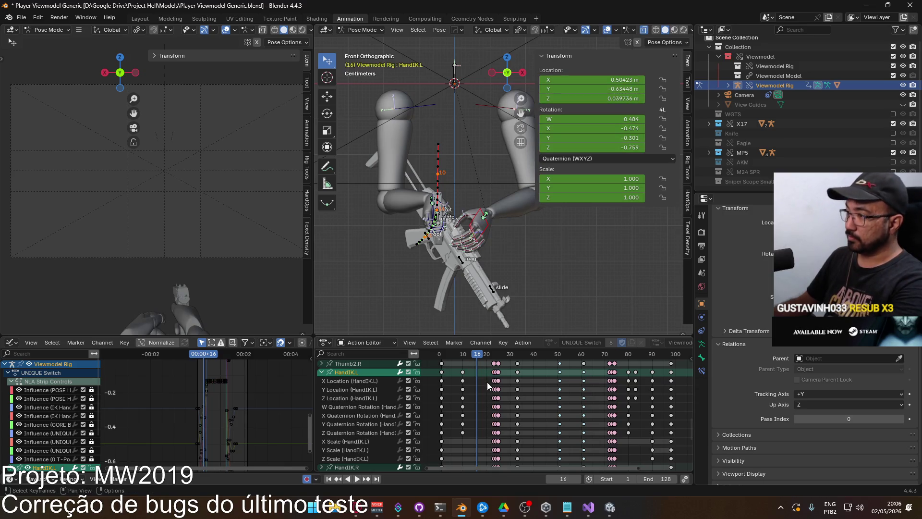
Play back the animation, then delete all HandIK.L scale keyframes
key(space)
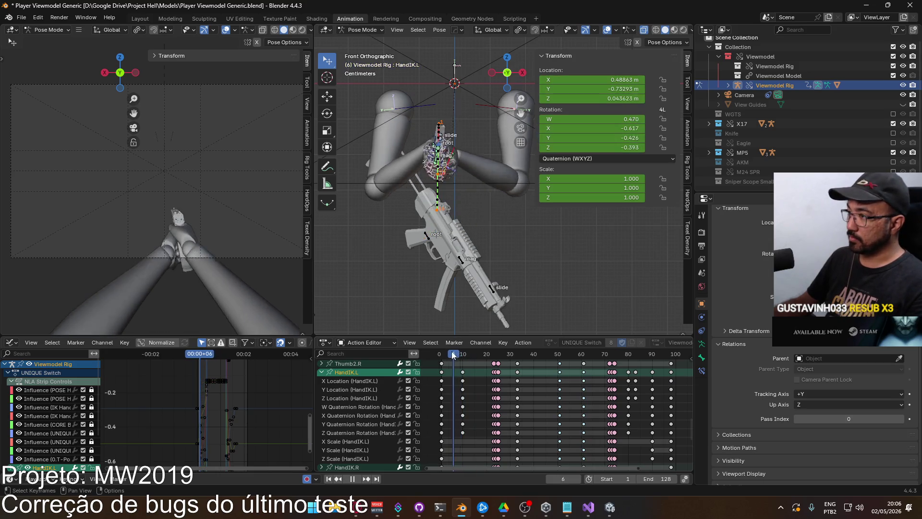
click(466, 357)
mouse_move(466, 357)
mouse_down()
mouse_move(500, 364)
mouse_move(441, 362)
mouse_up()
key(space)
scroll(494, 427, down, 2)
mouse_move(495, 427)
middle_down()
mouse_move(423, 376)
mouse_move(483, 386)
middle_up()
drag(620, 406, 385, 425)
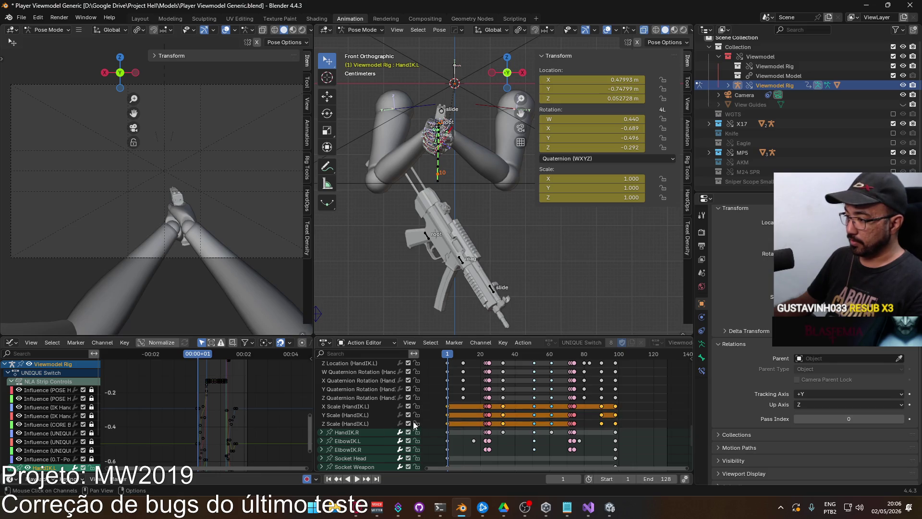
key(Delete)
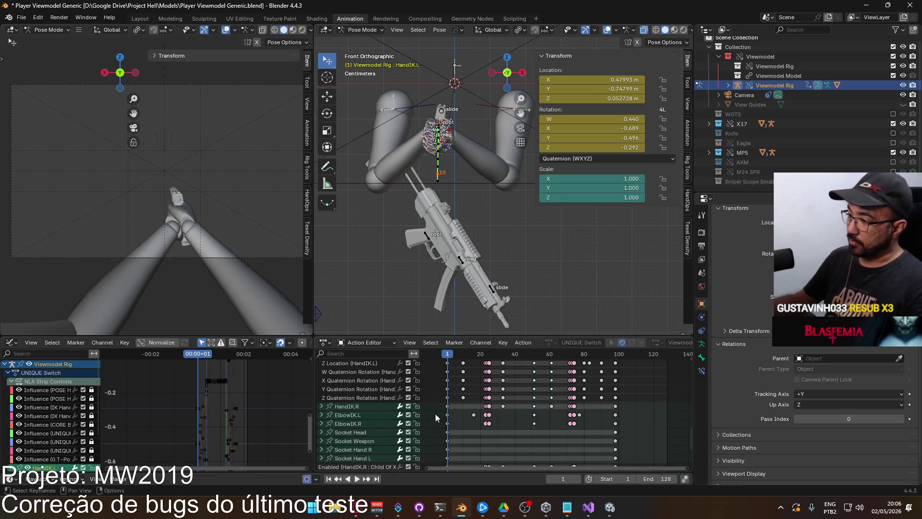
Select the HandIK.L channel, replay to frame 25, and select the X17 rig's root bone
middle_drag(477, 419, 493, 473)
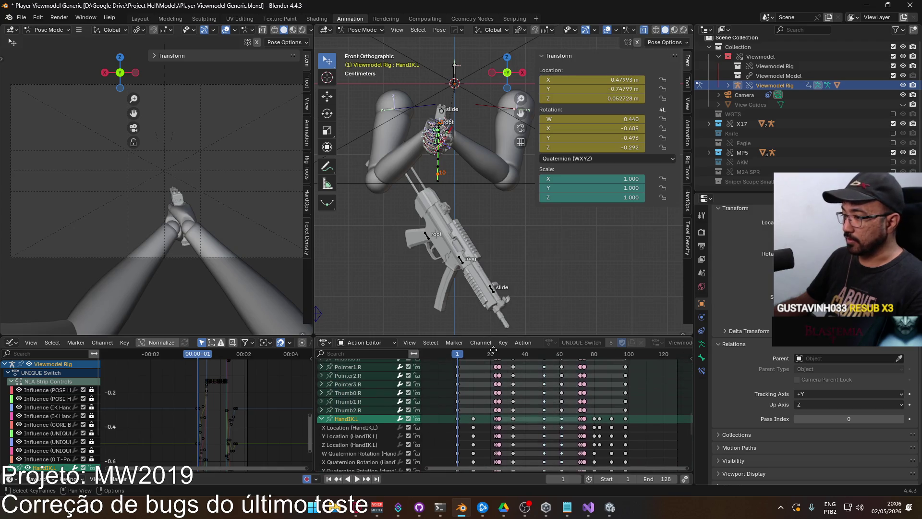
mouse_move(447, 368)
middle_down()
mouse_move(448, 440)
mouse_move(446, 352)
mouse_move(447, 422)
middle_up()
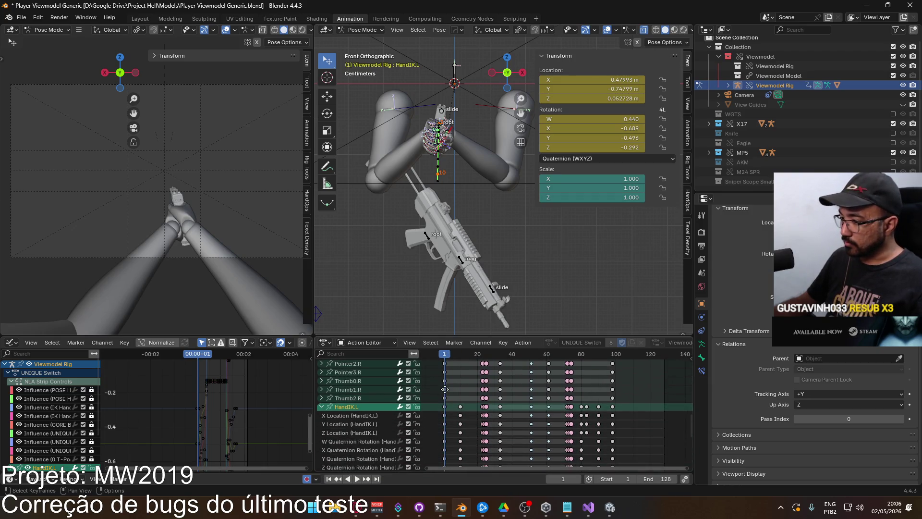
click(339, 406)
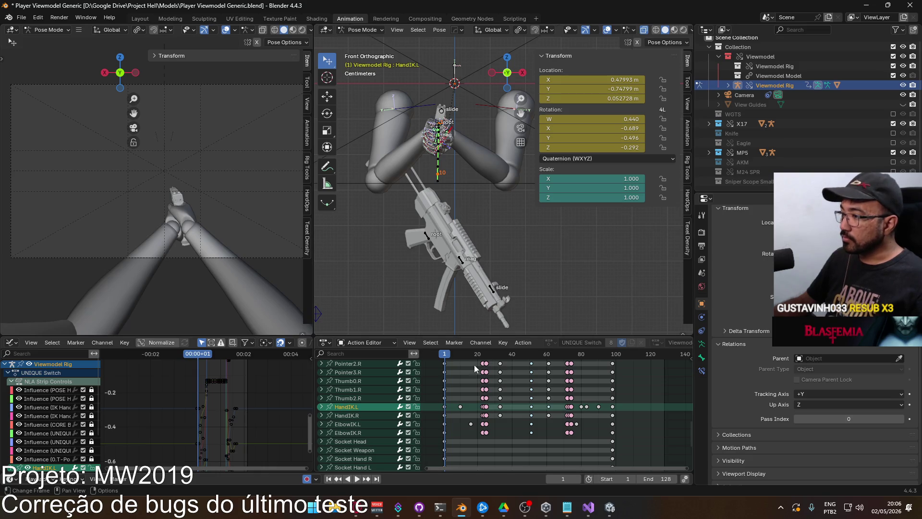
key(space)
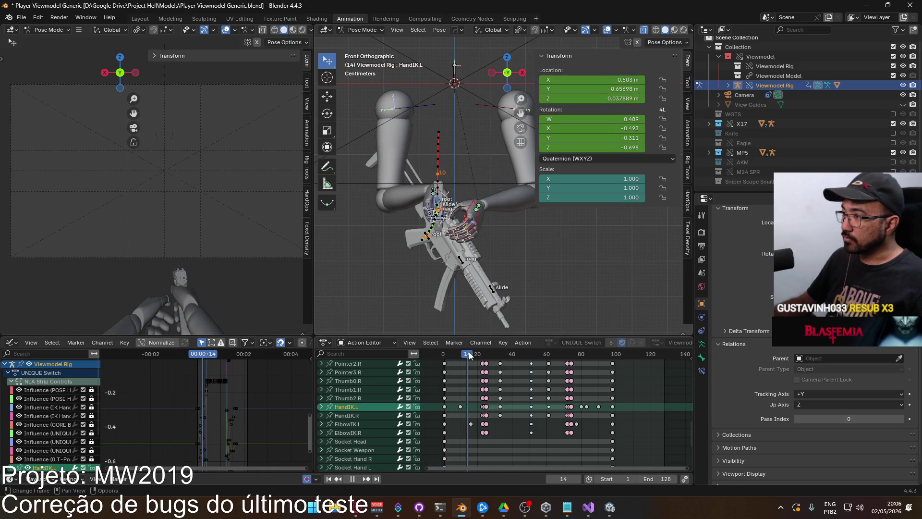
drag(472, 354, 484, 353)
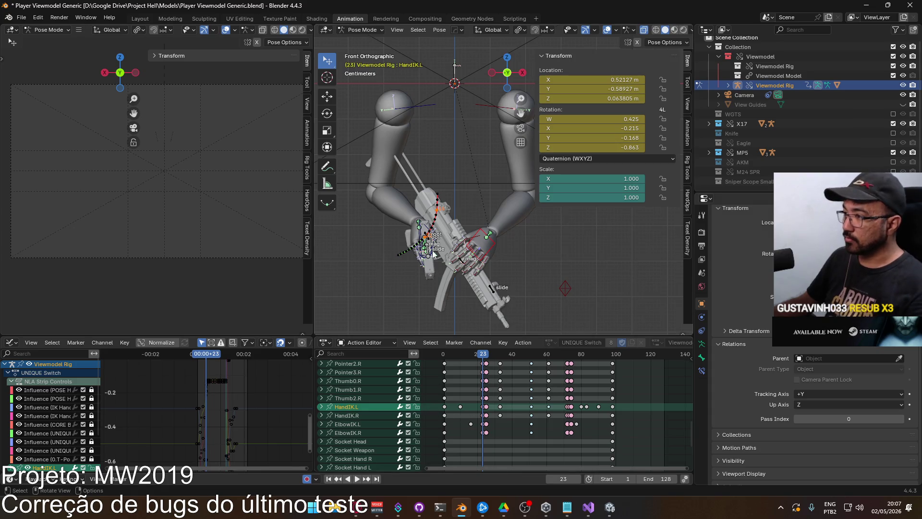
scroll(422, 247, up, 2)
mouse_move(422, 247)
middle_down()
mouse_move(434, 244)
mouse_move(435, 278)
mouse_move(447, 237)
middle_up()
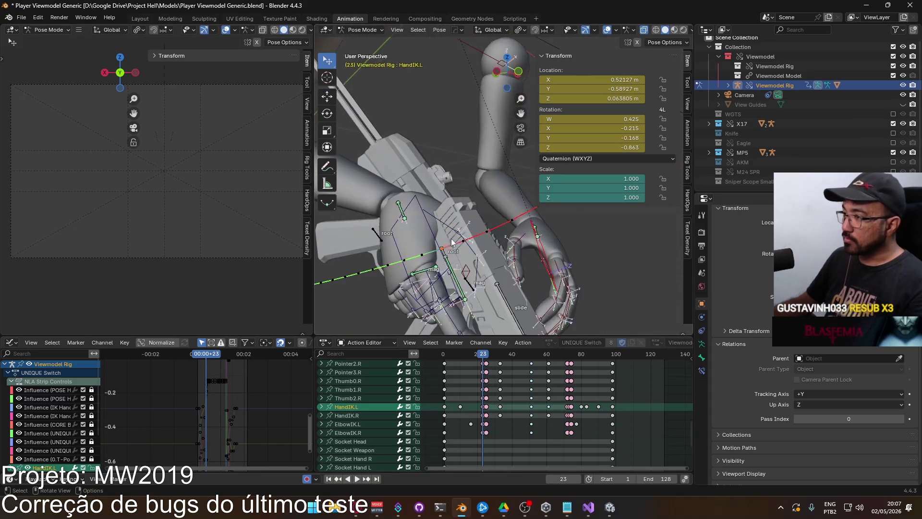
click(442, 252)
click(444, 251)
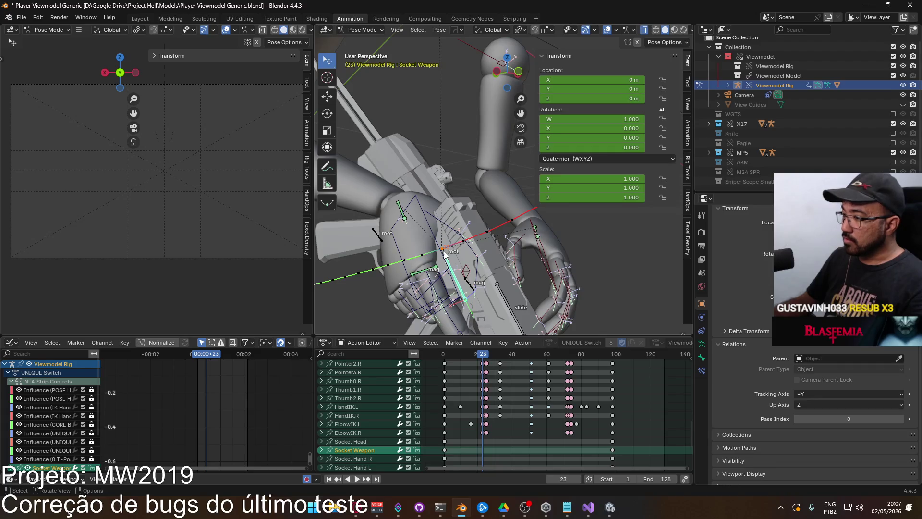
Deselect all keys and bones and play back the animation
scroll(453, 419, up, 2)
middle_drag(409, 412, 408, 460)
scroll(408, 460, up, 5)
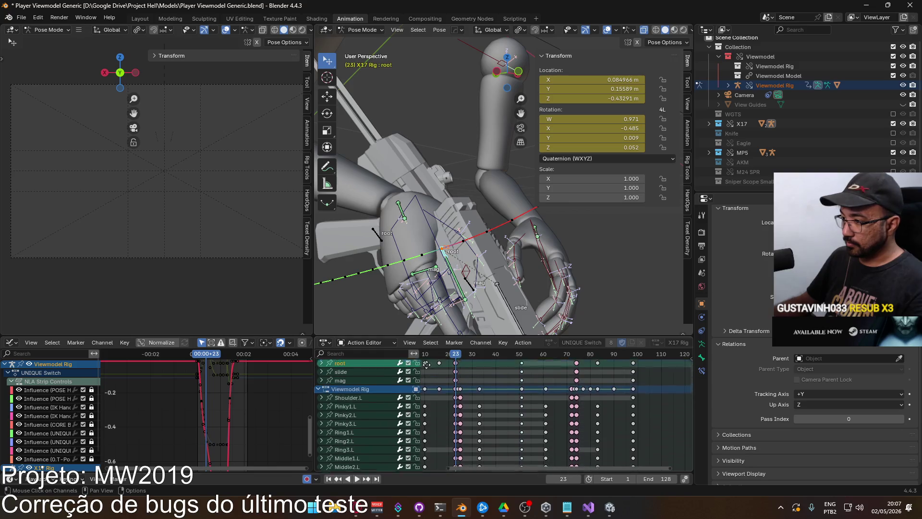
scroll(454, 376, up, 1)
middle_drag(454, 379, 478, 381)
click(479, 383)
key(space)
key(space)
scroll(535, 224, down, 5)
middle_drag(534, 225, 515, 229)
Paste the X17 root's copied frame-23 keys at frame 51
key(ctrl+v)
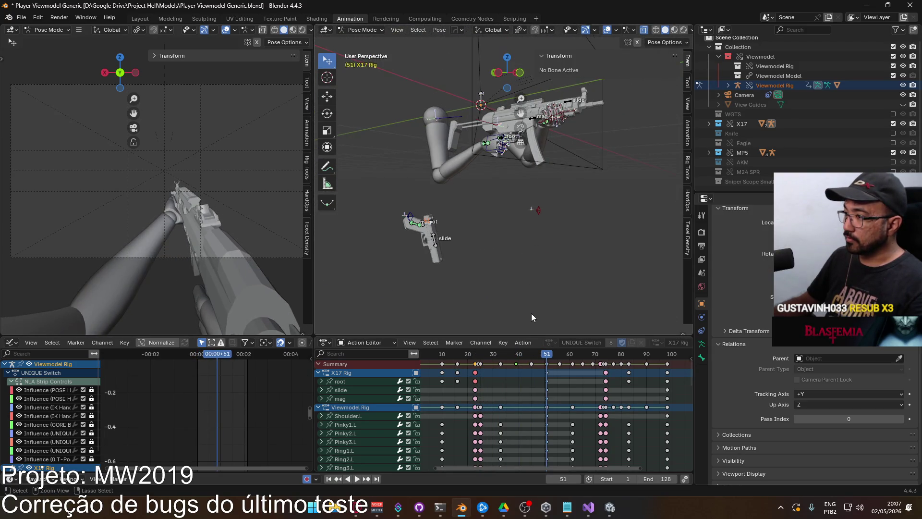
click(362, 382)
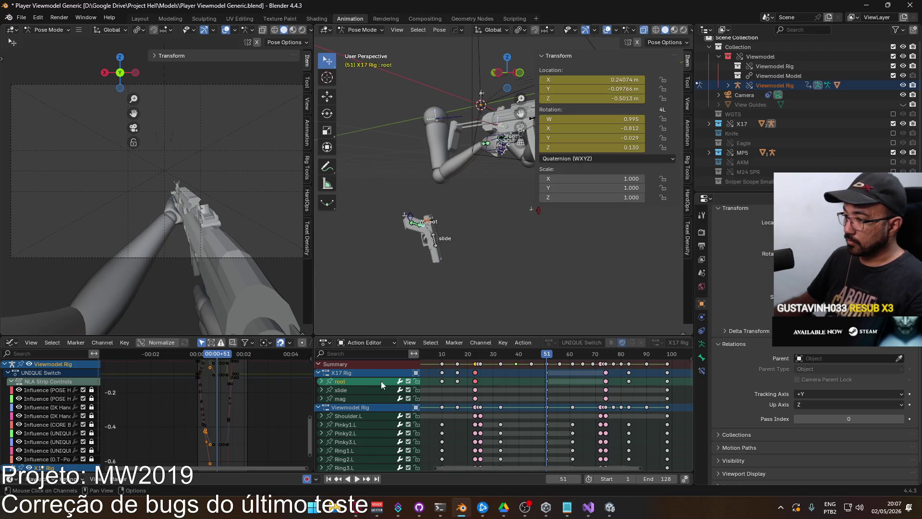
mouse_move(545, 353)
mouse_down()
mouse_move(473, 354)
mouse_move(546, 354)
mouse_up()
key(ctrl+v)
Paste the X17 root keys again at frame 74, then return to frame 18
middle_drag(571, 375, 514, 373)
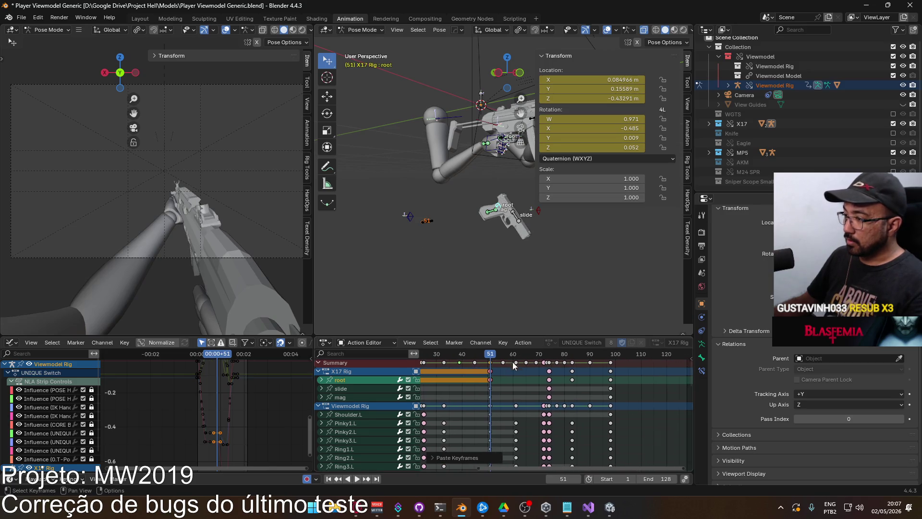
click(549, 355)
key(ctrl+v)
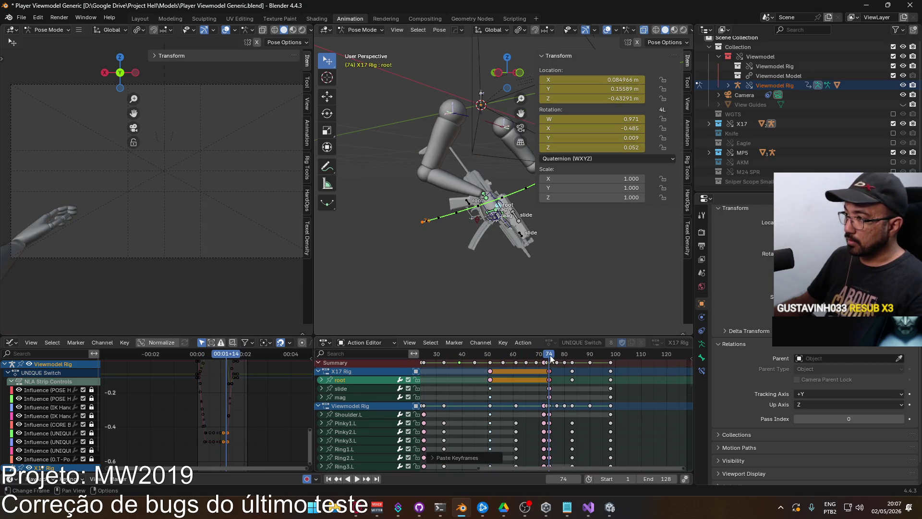
key(g)
key(Escape)
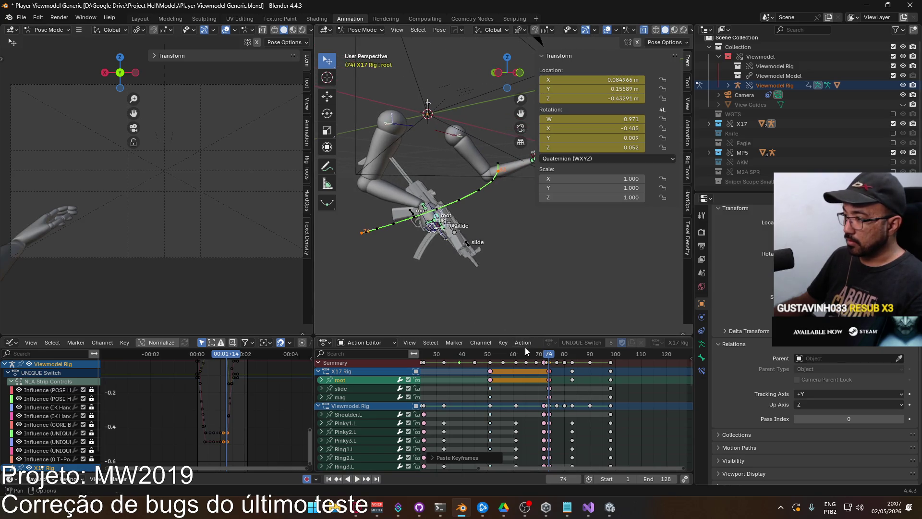
scroll(523, 382, down, 2)
middle_drag(528, 386, 518, 392)
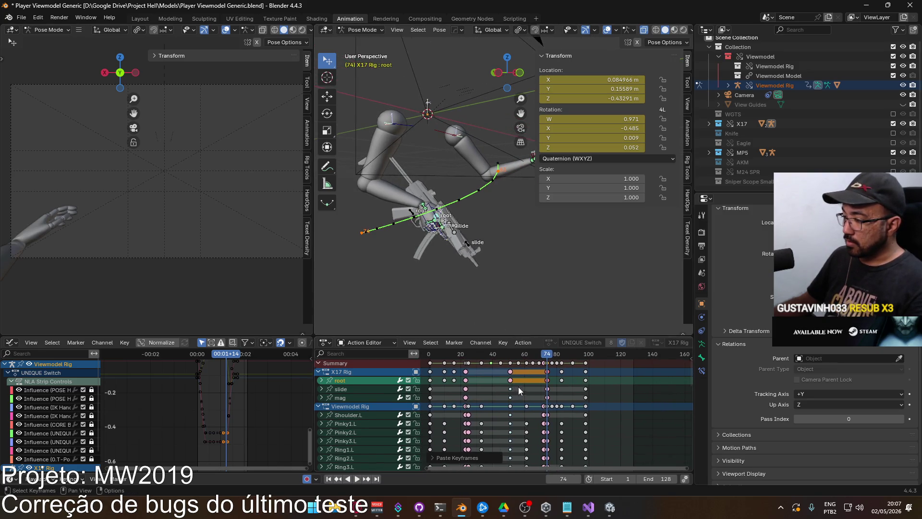
mouse_move(553, 360)
mouse_down()
mouse_move(457, 352)
mouse_move(461, 345)
mouse_move(441, 342)
mouse_move(456, 345)
mouse_up()
middle_drag(442, 245, 479, 246)
Move the X17 root bone at frame 16 in front view, checking it from the side
scroll(478, 246, up, 3)
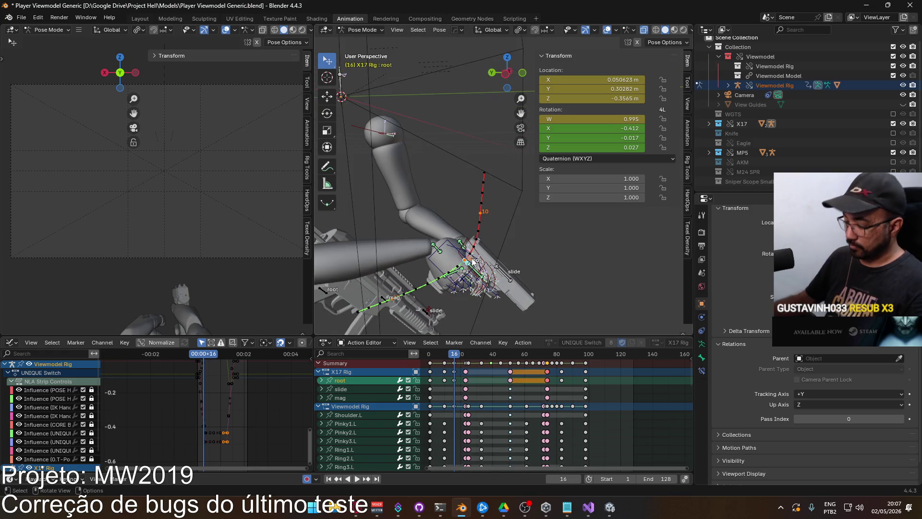
key(KP_1)
scroll(474, 236, up, 3)
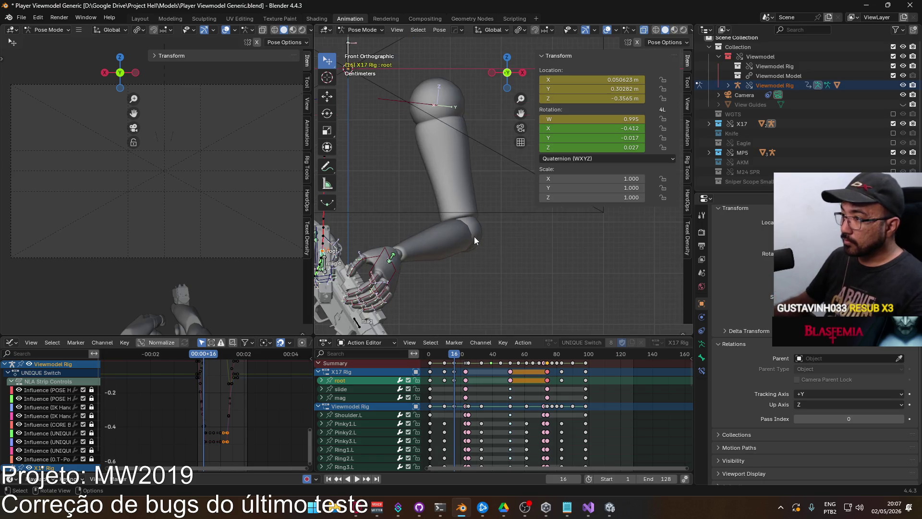
mouse_move(469, 370)
middle_down()
mouse_move(477, 355)
mouse_move(522, 353)
middle_up()
scroll(439, 286, up, 2)
shift+middle_drag(439, 286, 464, 203)
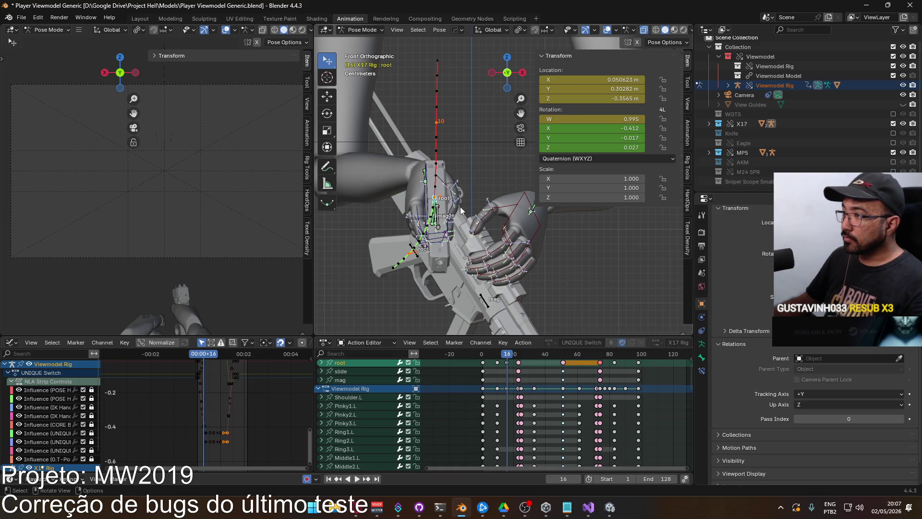
key(g)
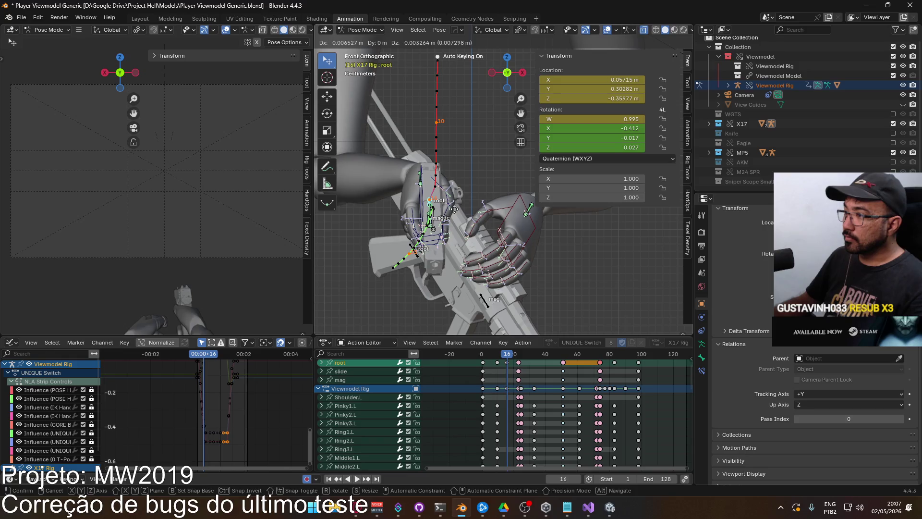
click(453, 209)
key(KP_3)
scroll(447, 211, up, 2)
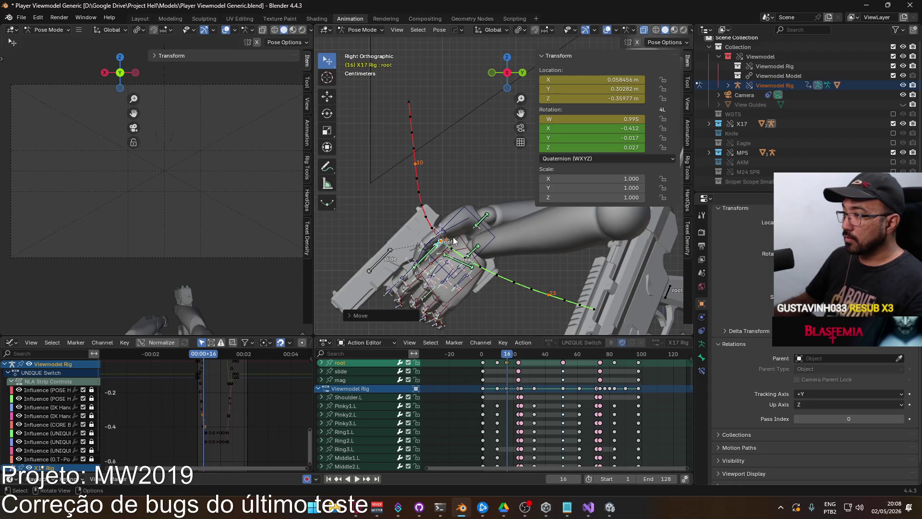
key(g)
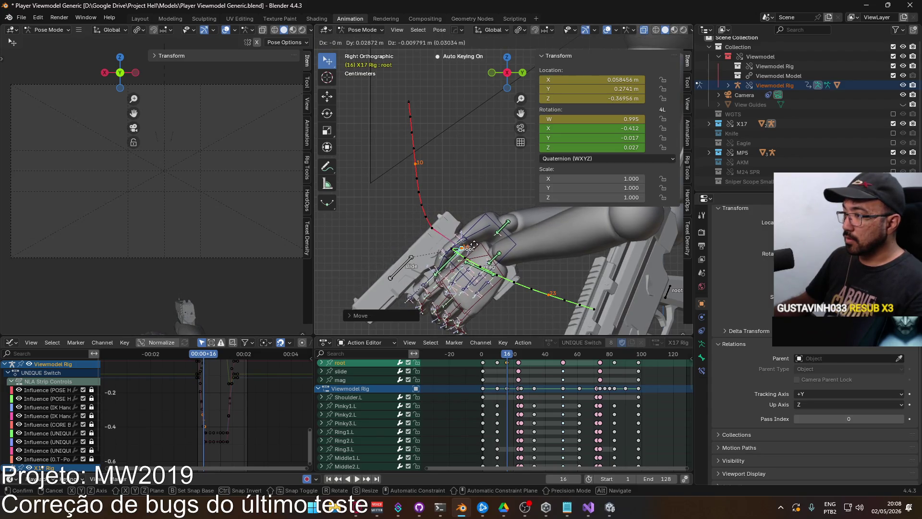
right_click(473, 244)
Clear and recalculate the bone motion paths, then scrub the timeline to check the movement
key(q)
click(546, 247)
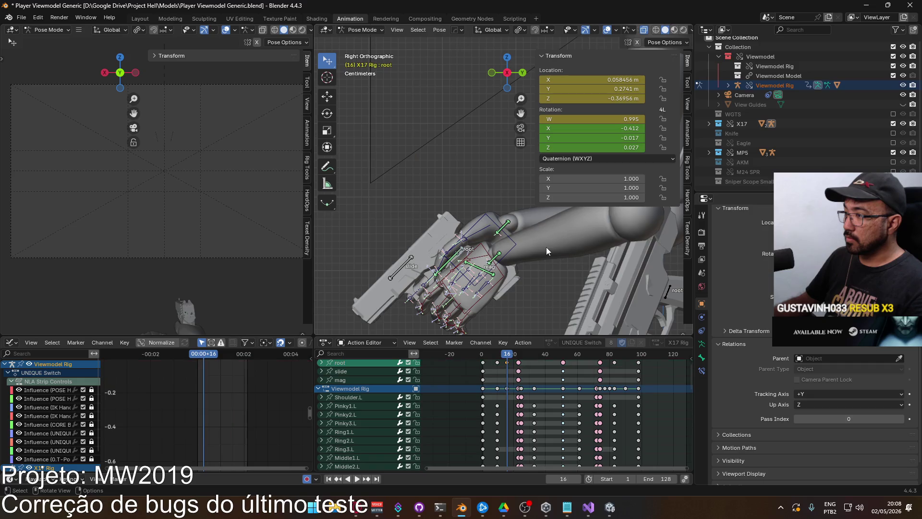
key(q)
mouse_move(513, 242)
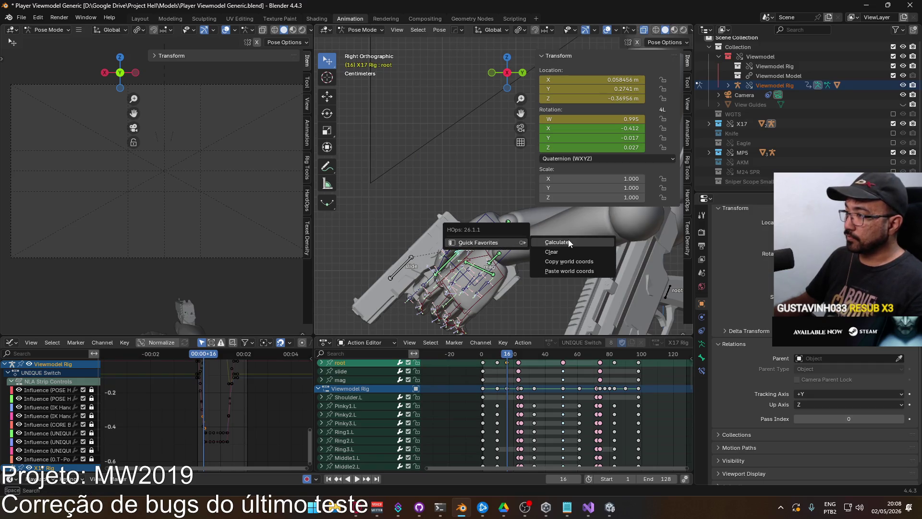
click(568, 242)
click(559, 283)
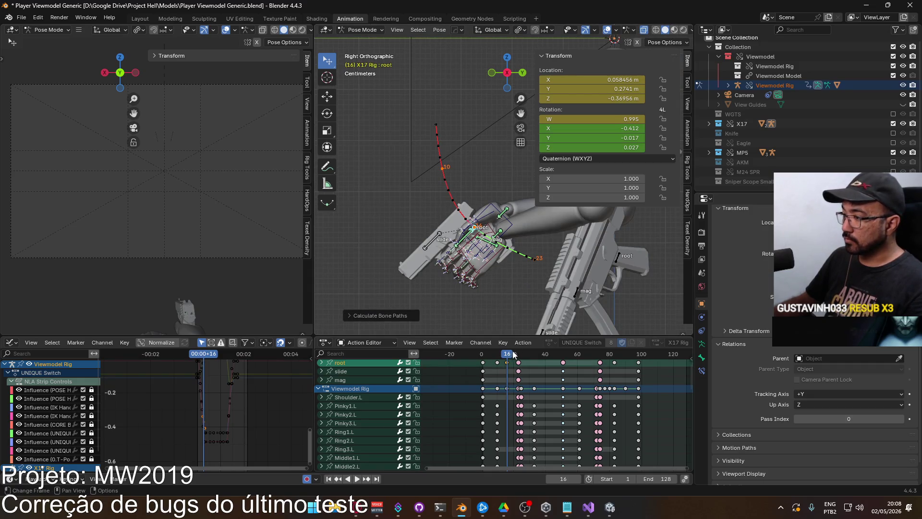
mouse_move(508, 362)
mouse_down()
mouse_move(485, 356)
mouse_move(600, 339)
mouse_move(489, 333)
mouse_move(562, 332)
mouse_move(521, 331)
mouse_up()
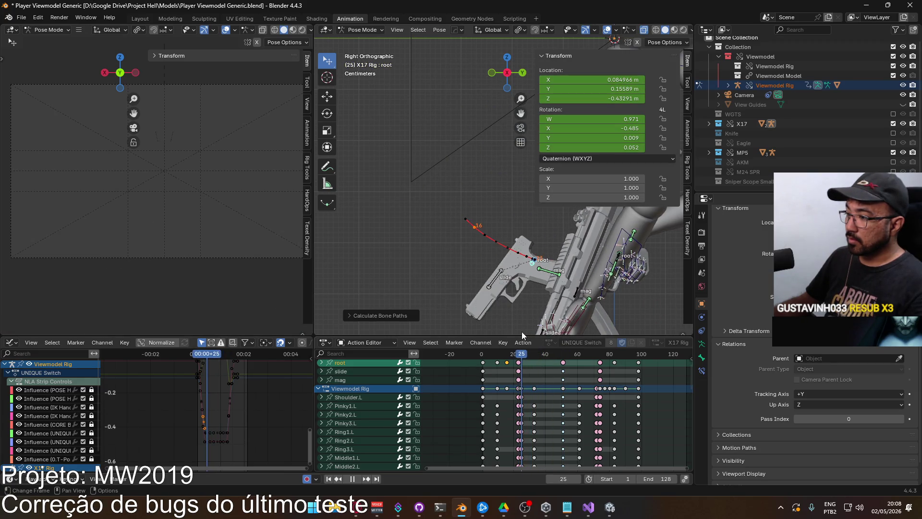
mouse_move(498, 227)
middle_down()
mouse_move(427, 229)
mouse_move(513, 229)
middle_up()
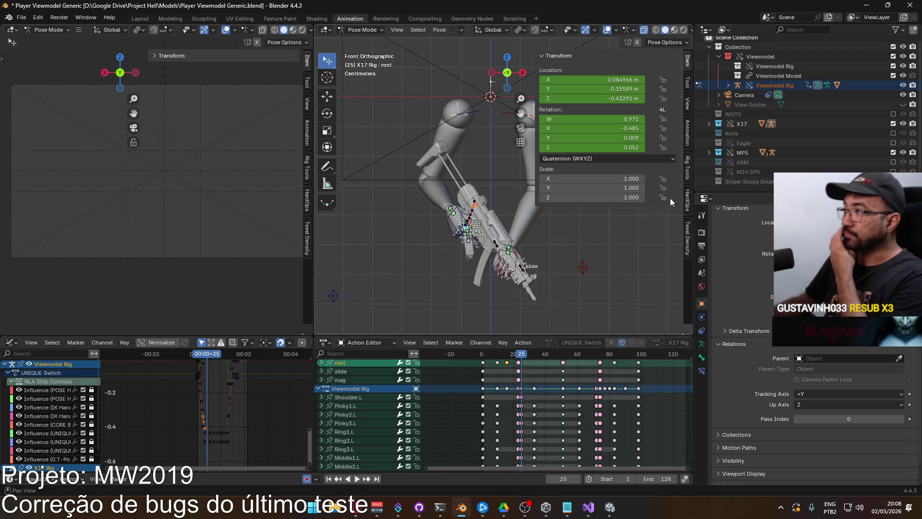
click(322, 389)
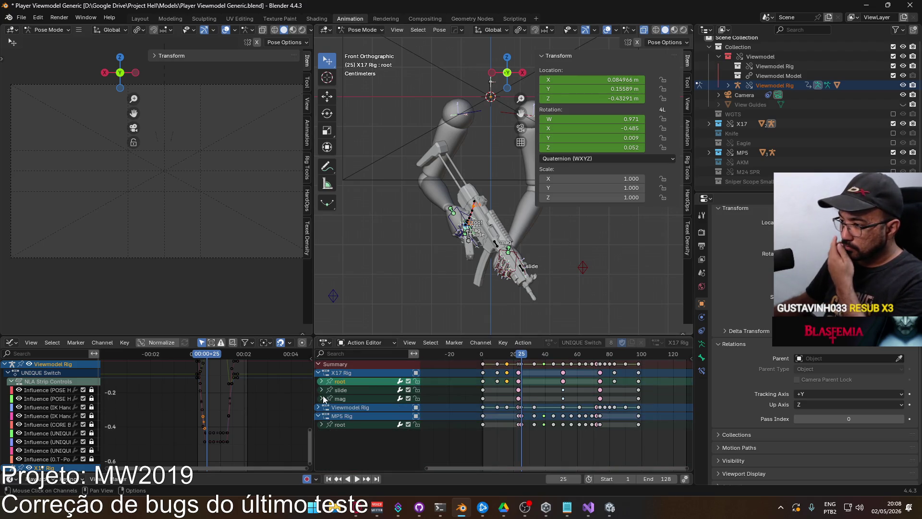
In Object Mode select the Viewmodel, MP5 and X17 rigs, then return to Pose Mode
click(358, 423)
scroll(487, 257, up, 2)
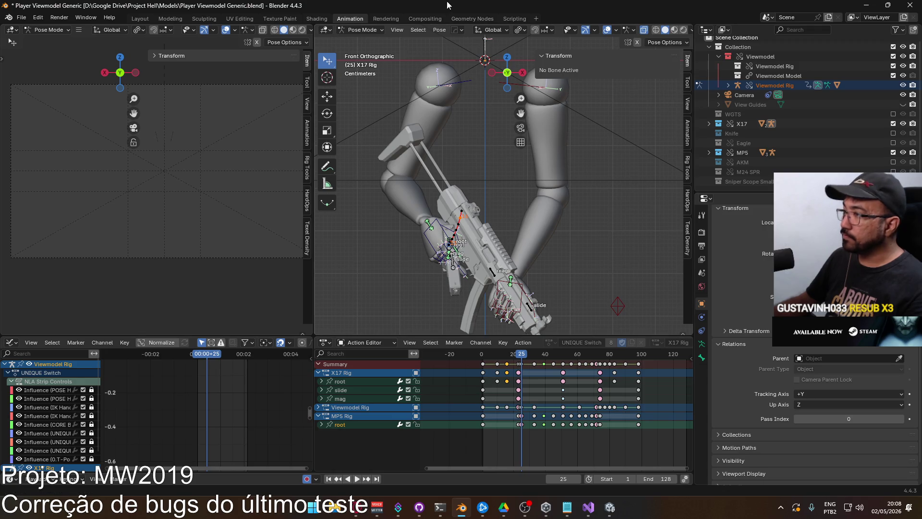
click(363, 30)
click(360, 42)
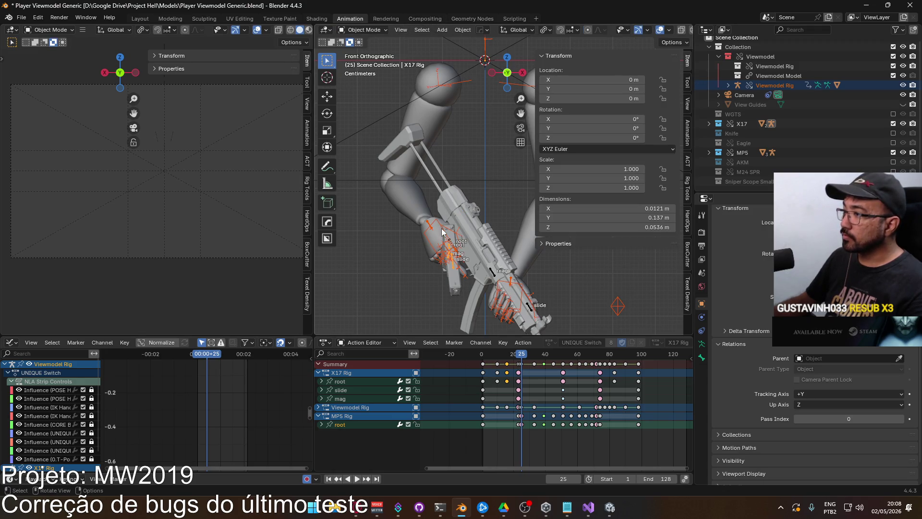
click(451, 240)
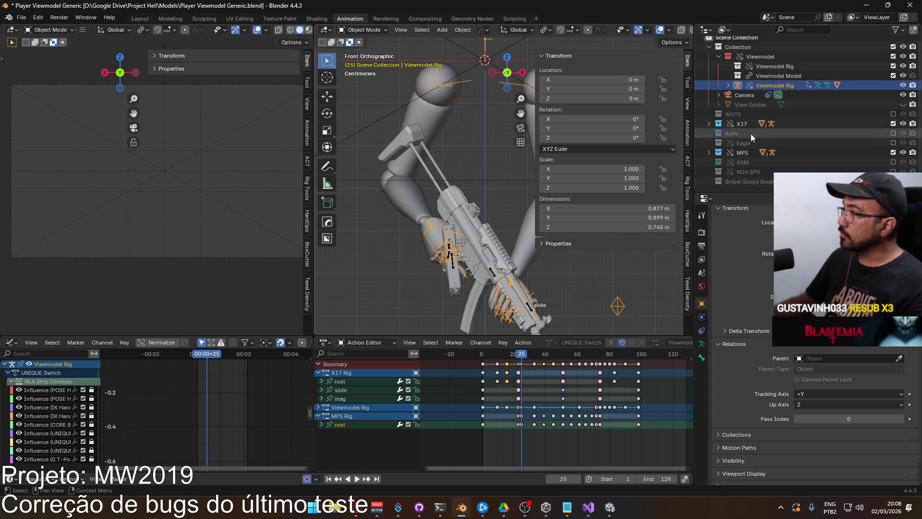
click(544, 282)
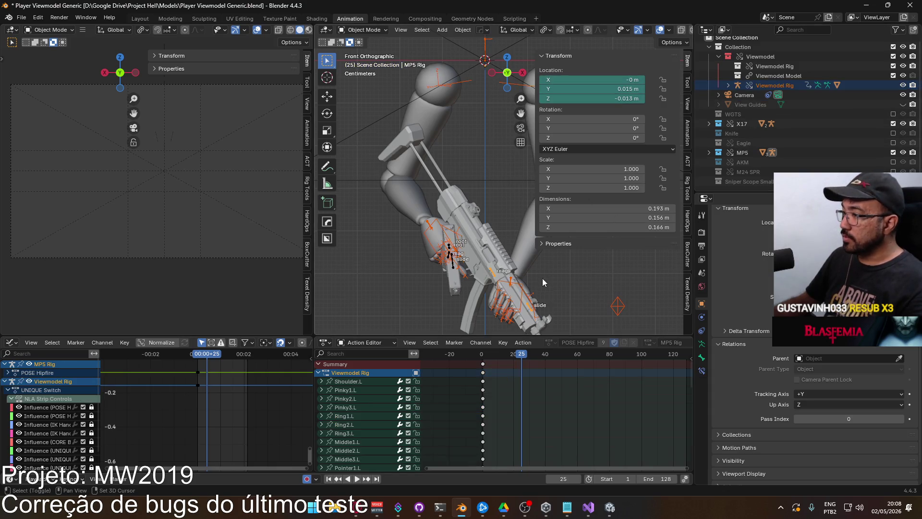
shift+click(453, 263)
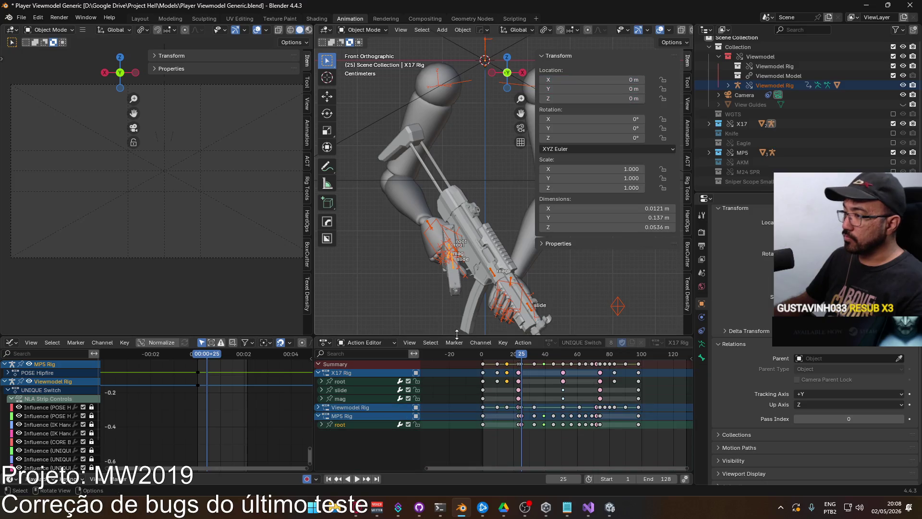
click(362, 30)
click(377, 62)
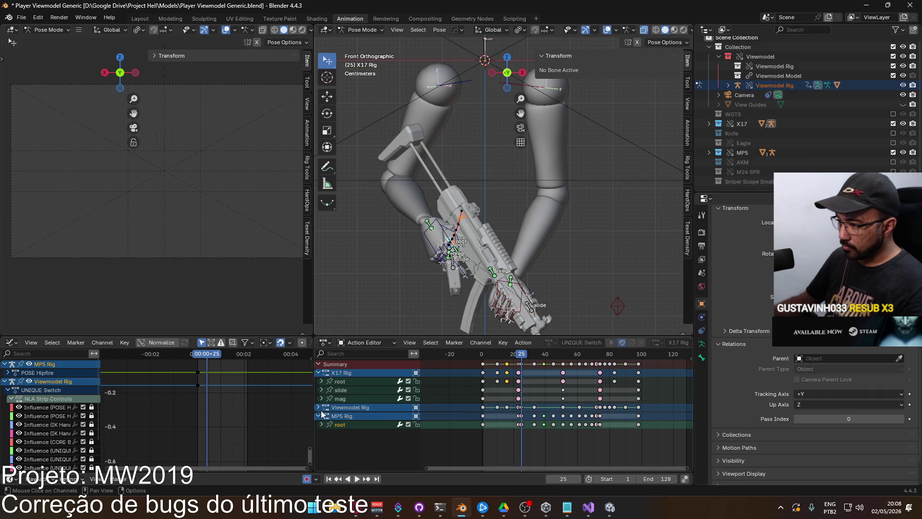
Move the gun and hand bones, shift them along Z, and play back the switch
key(g)
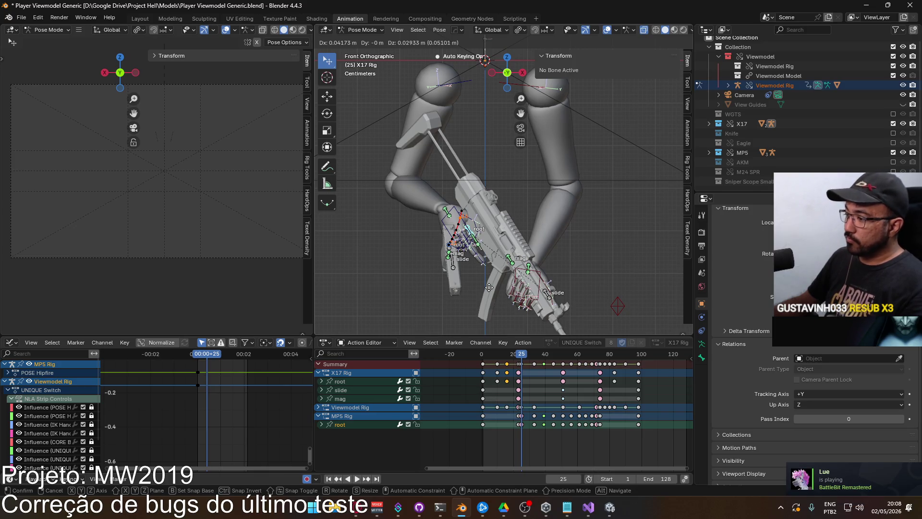
click(488, 287)
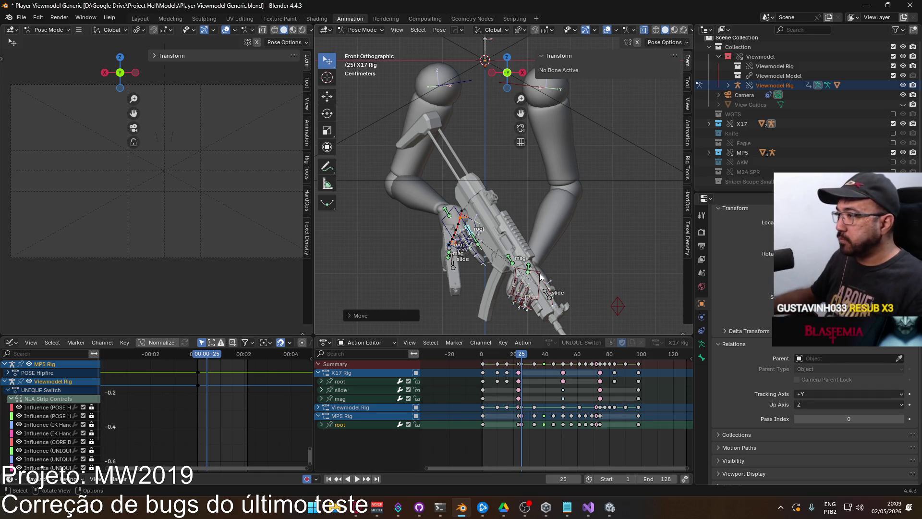
key(g)
key(z)
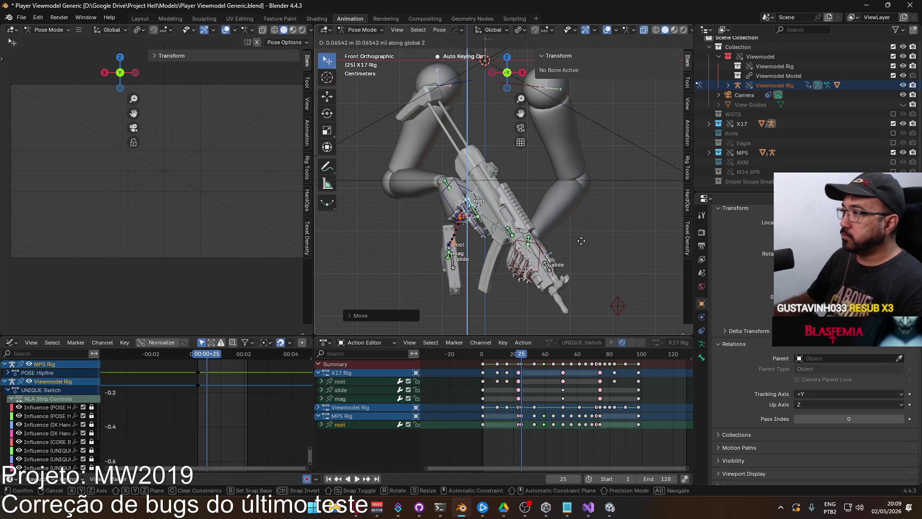
click(577, 246)
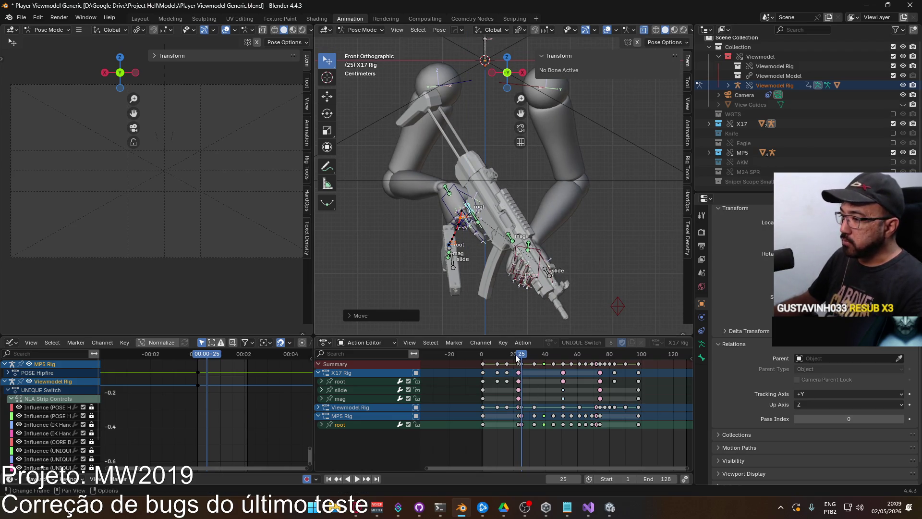
key(space)
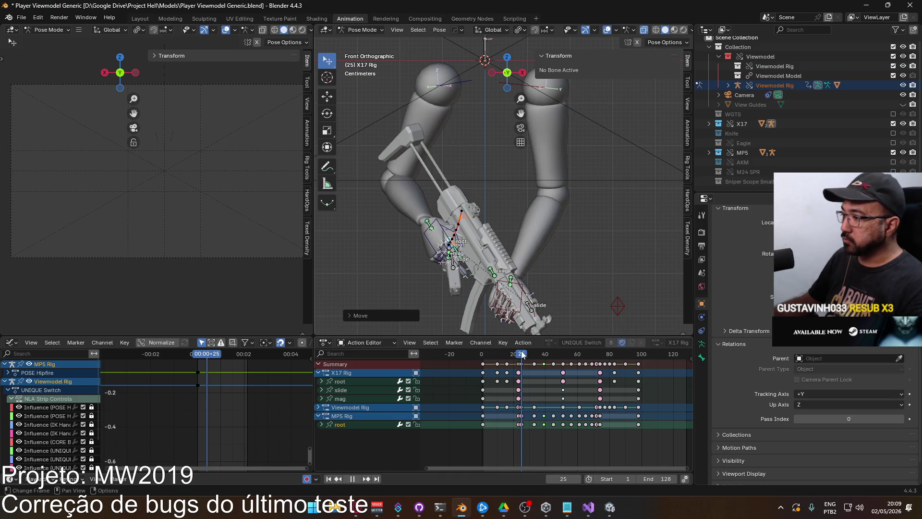
key(Escape)
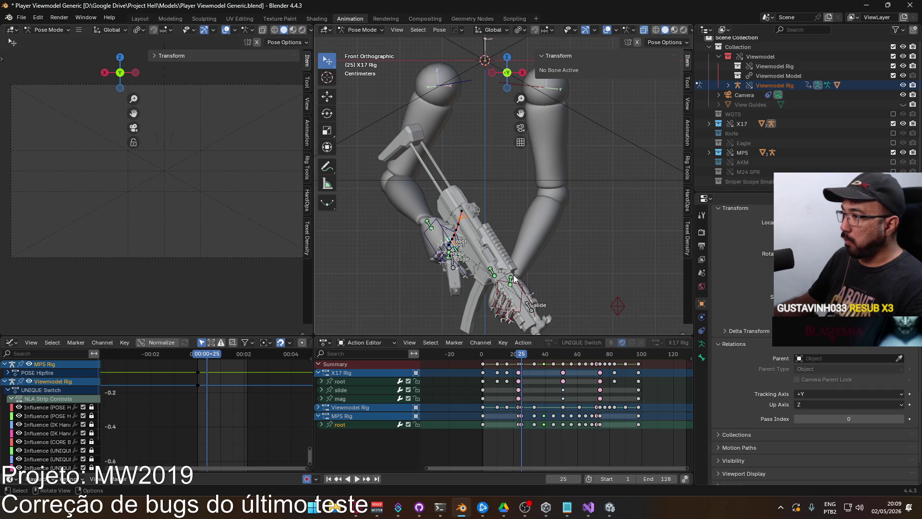
key(space)
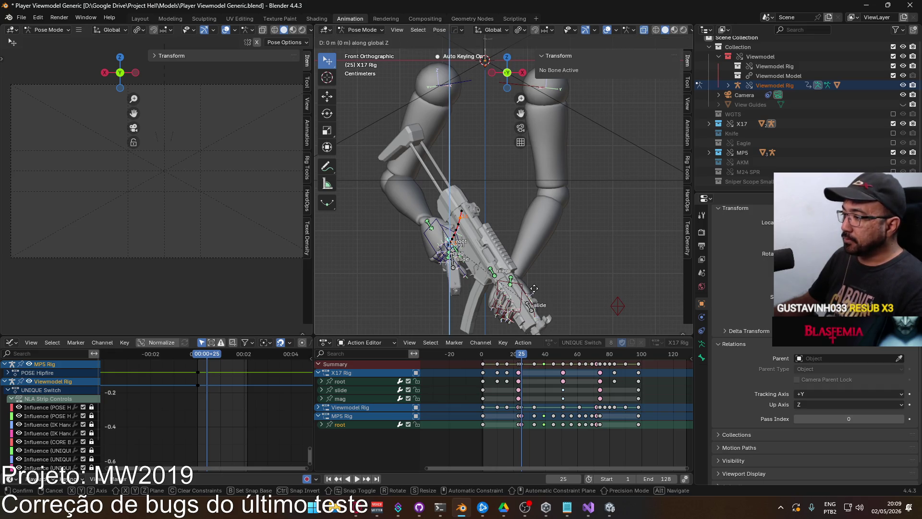
key(Escape)
key(space)
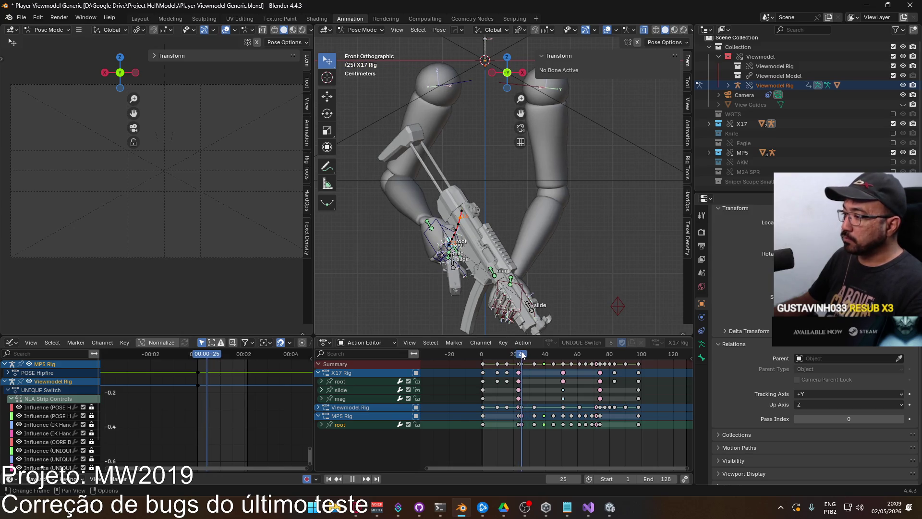
key(space)
Readjust the bones vertically at frame 25 and replay the animation to review the fix
key(g)
key(z)
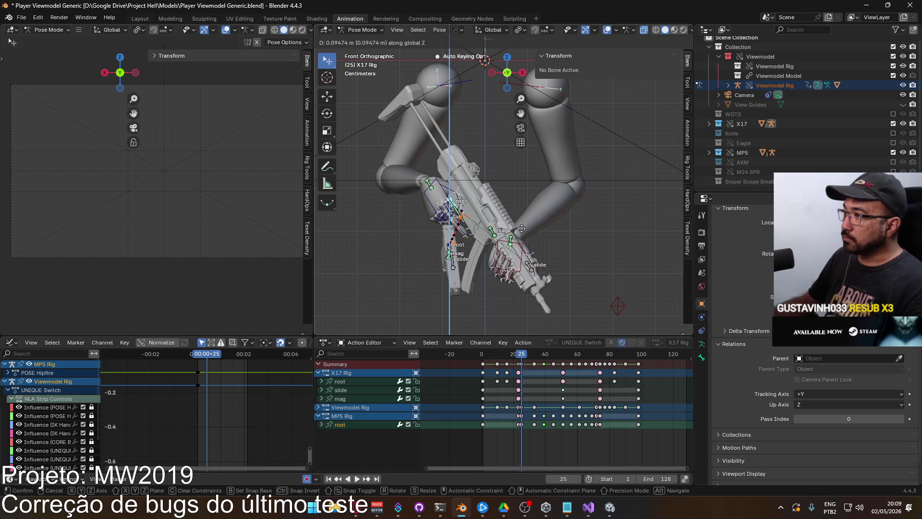
click(523, 218)
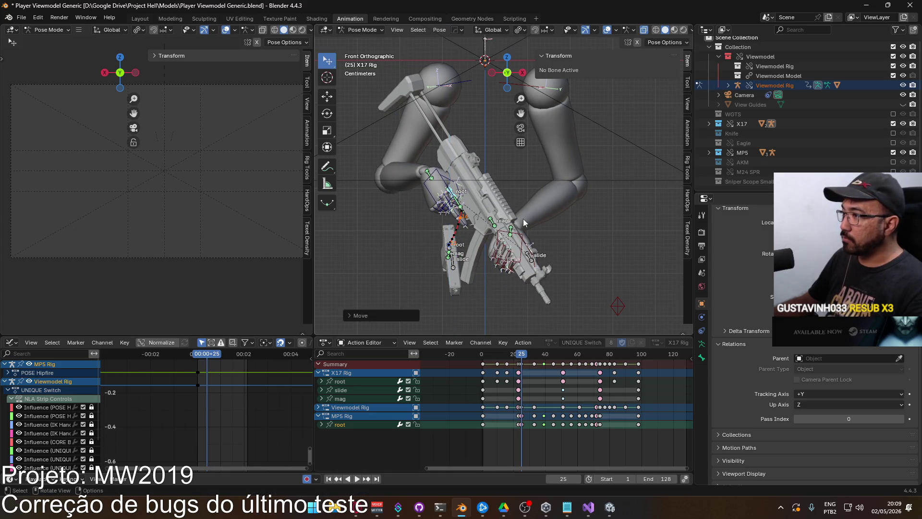
key(space)
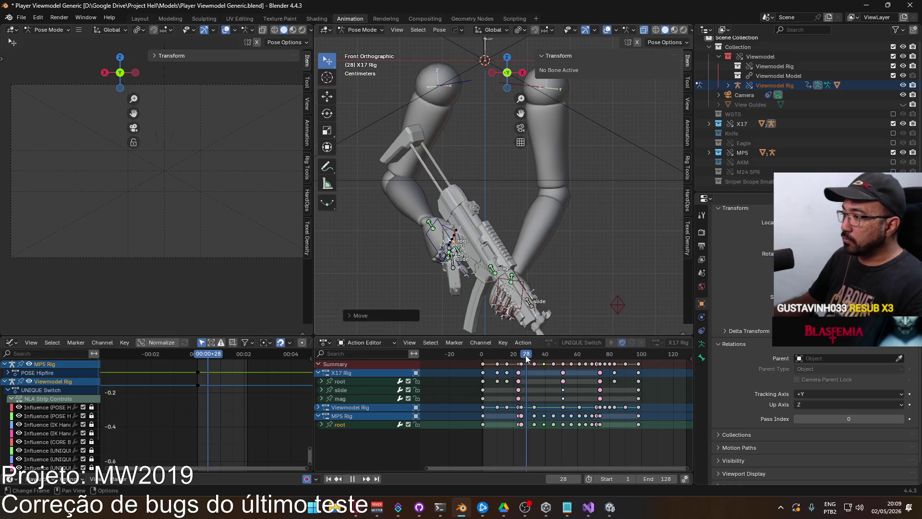
key(Escape)
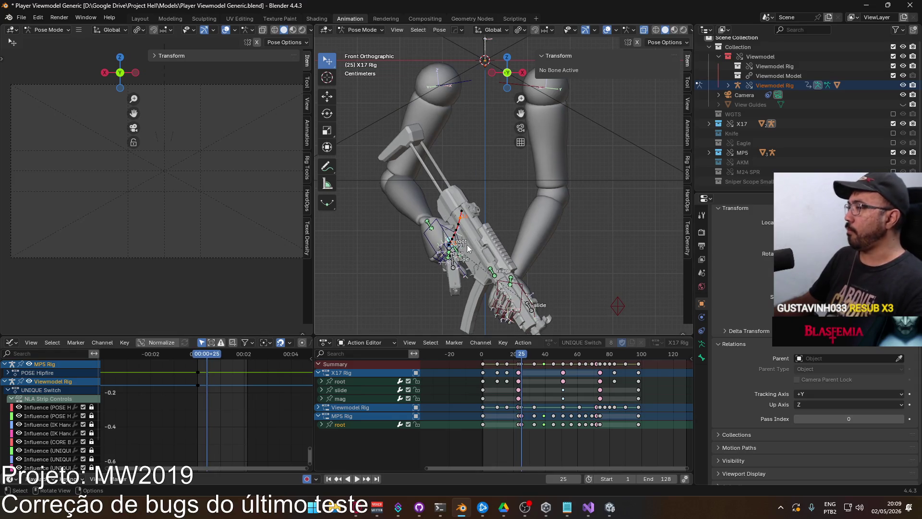
scroll(454, 263, up, 3)
mouse_move(455, 266)
middle_down()
mouse_move(463, 272)
mouse_move(482, 223)
mouse_move(501, 235)
middle_up()
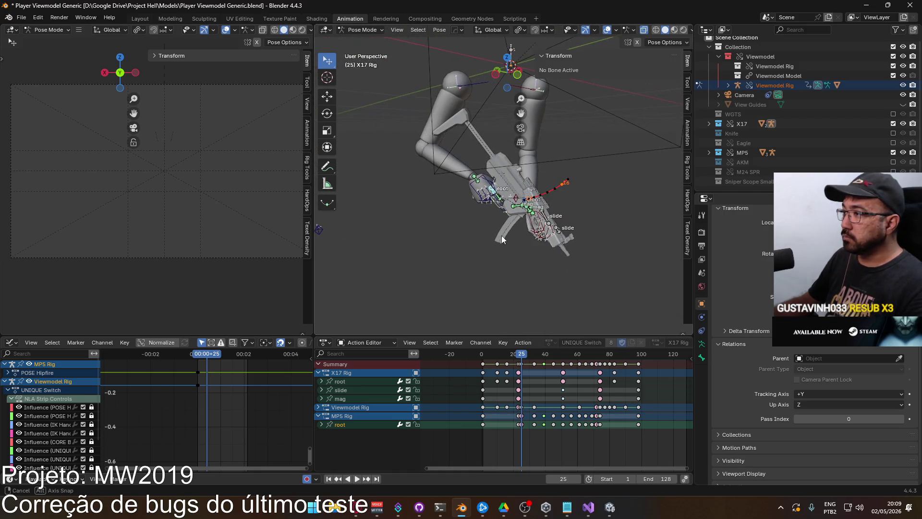
Select the X17 and MP5 rigs and enter Pose Mode with Ctrl+Tab
scroll(501, 235, up, 5)
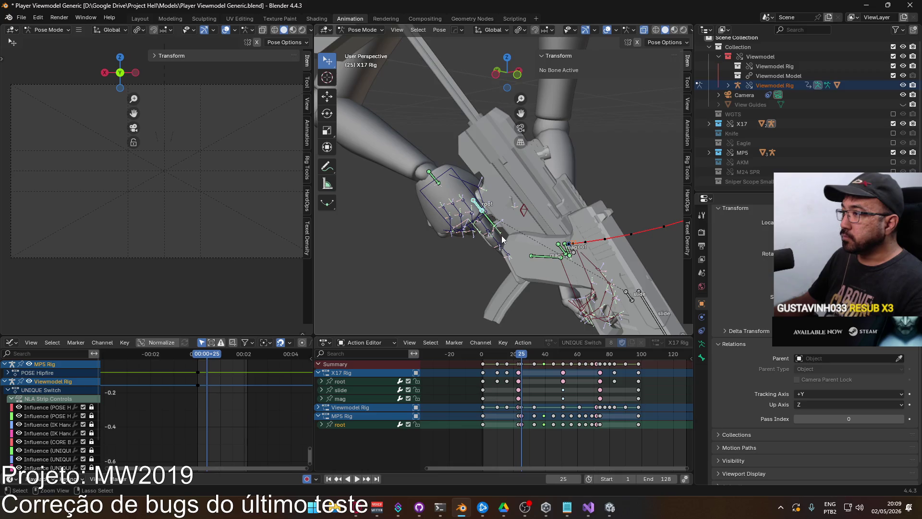
key(ctrl+Tab)
scroll(502, 239, down, 3)
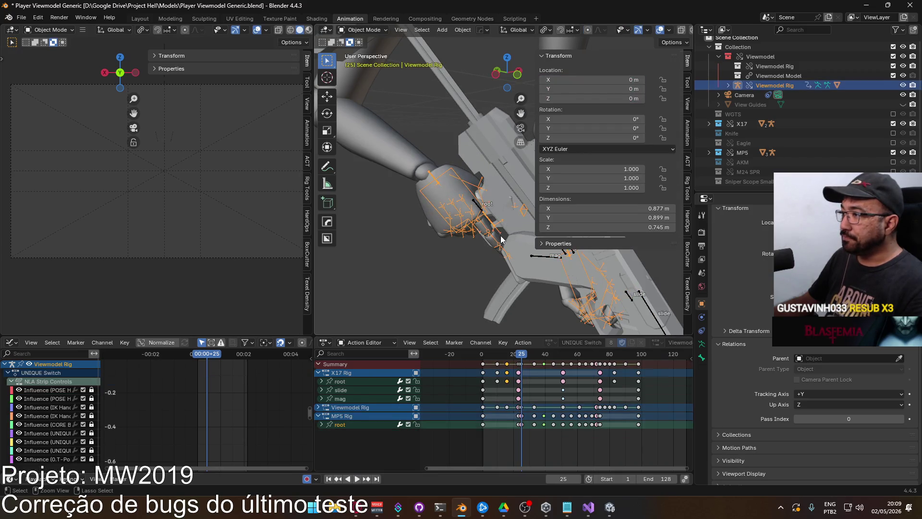
middle_drag(476, 212, 448, 220)
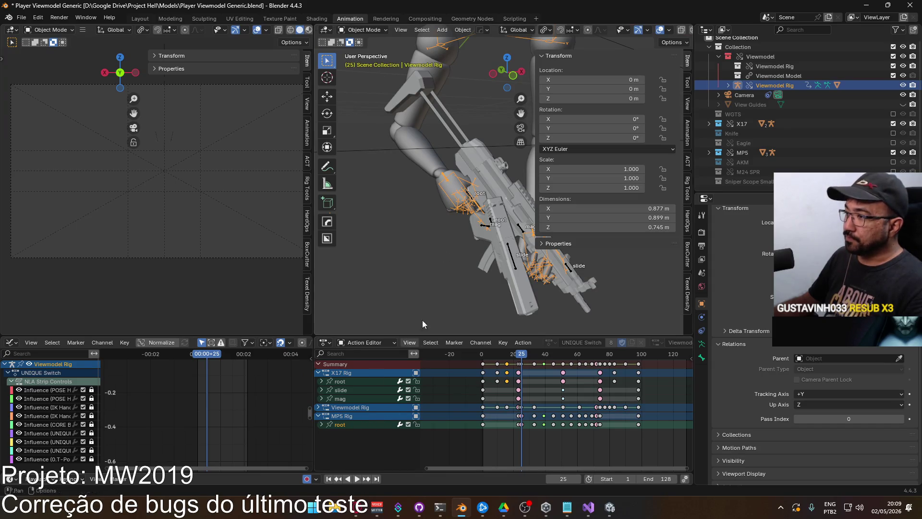
click(435, 143)
click(454, 158)
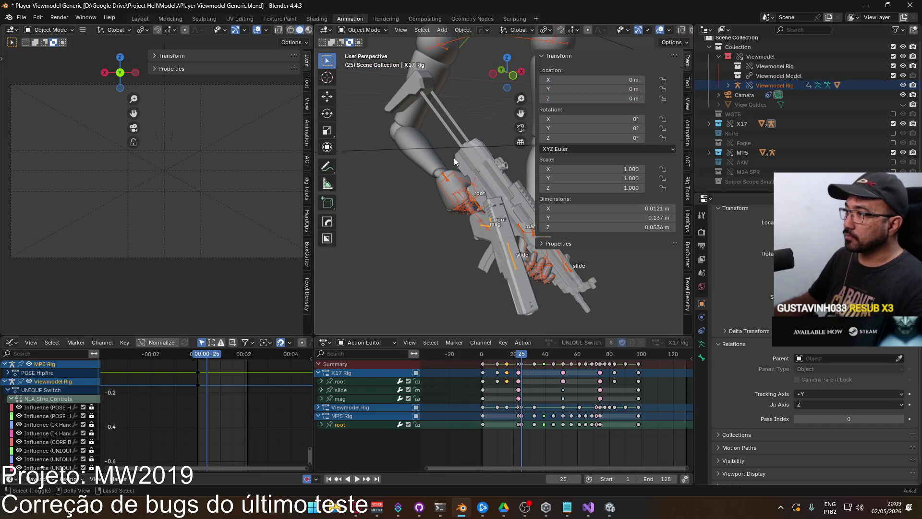
key(ctrl+Tab)
Select the X17 root bone, switch to the MP5 root bone, and collapse the Viewmodel Rig group
key(z)
click(465, 187)
mouse_move(480, 202)
middle_down()
mouse_move(552, 237)
mouse_move(578, 217)
middle_up()
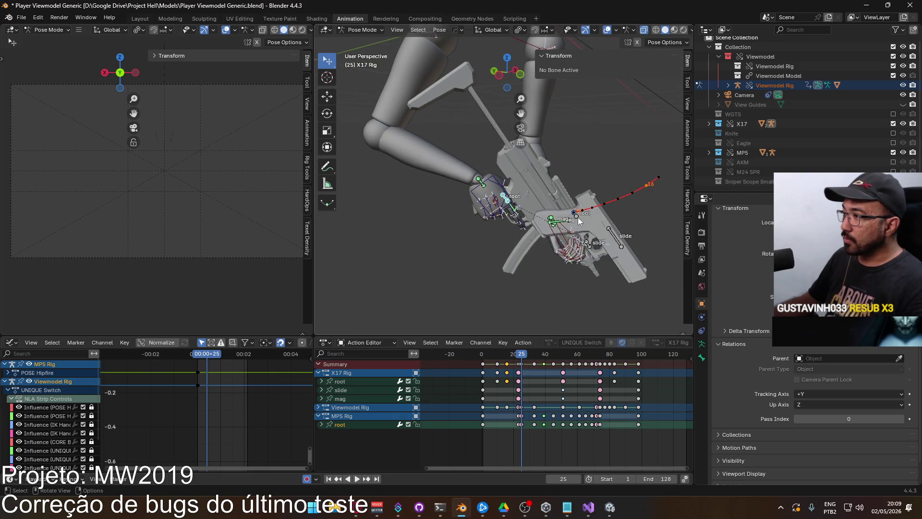
click(576, 217)
middle_drag(470, 198, 458, 224)
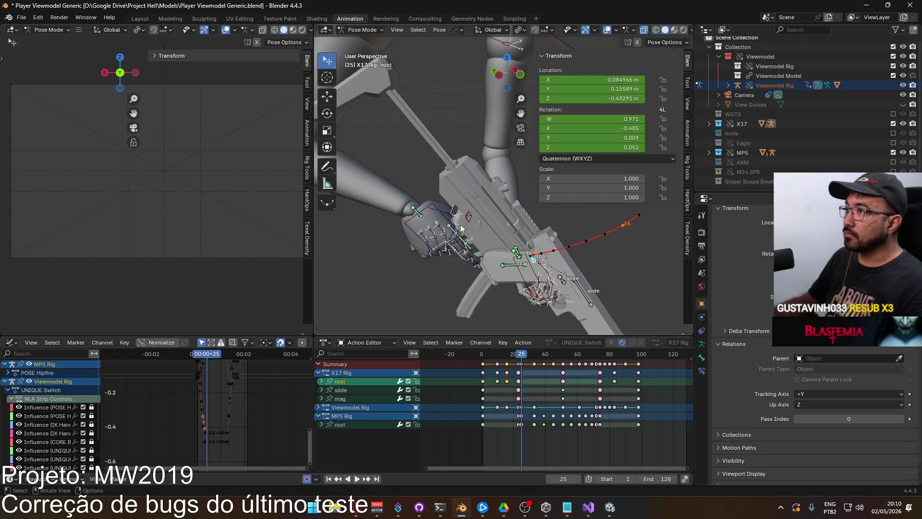
click(452, 230)
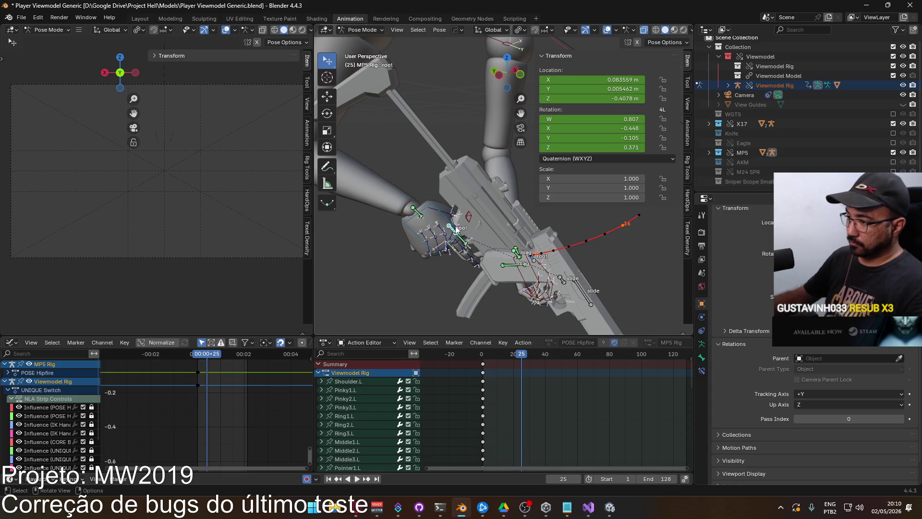
click(318, 373)
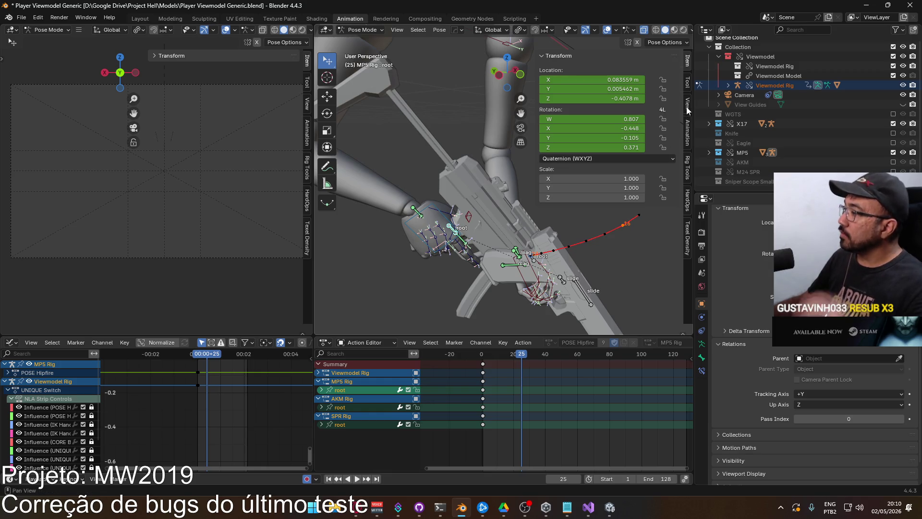
Activate the UNIQUE Switch layer in the sidebar Animation tab, then view the rig in front orthographic
click(688, 131)
scroll(661, 269, down, 10)
scroll(634, 249, down, 3)
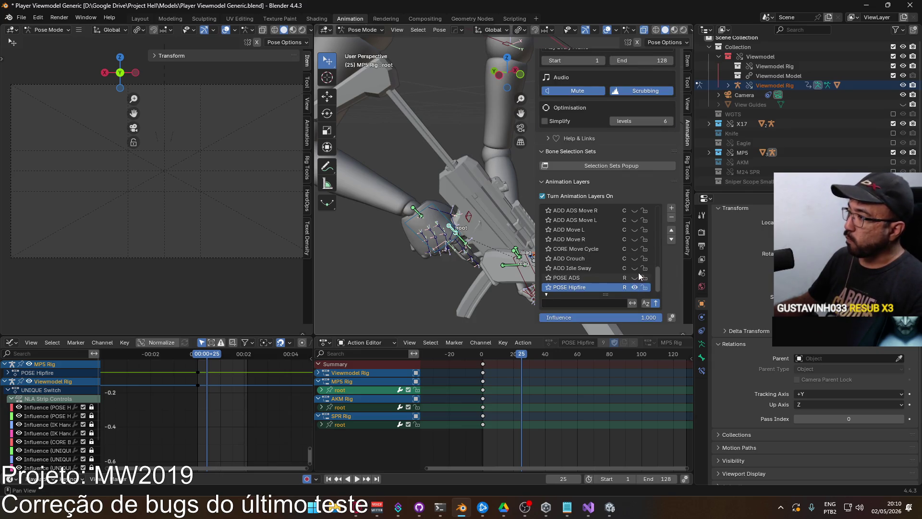
scroll(640, 269, up, 10)
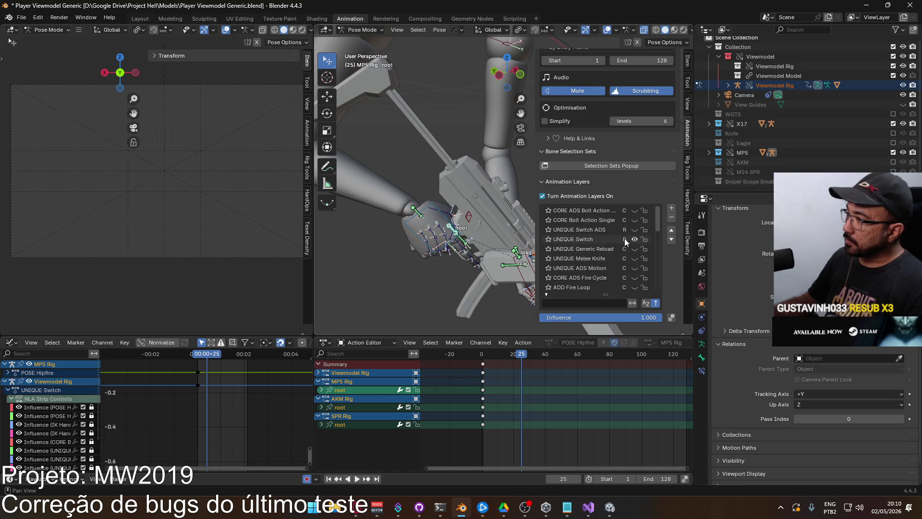
click(596, 238)
middle_drag(414, 281, 453, 238)
key(KP_5)
key(KP_1)
scroll(450, 230, up, 3)
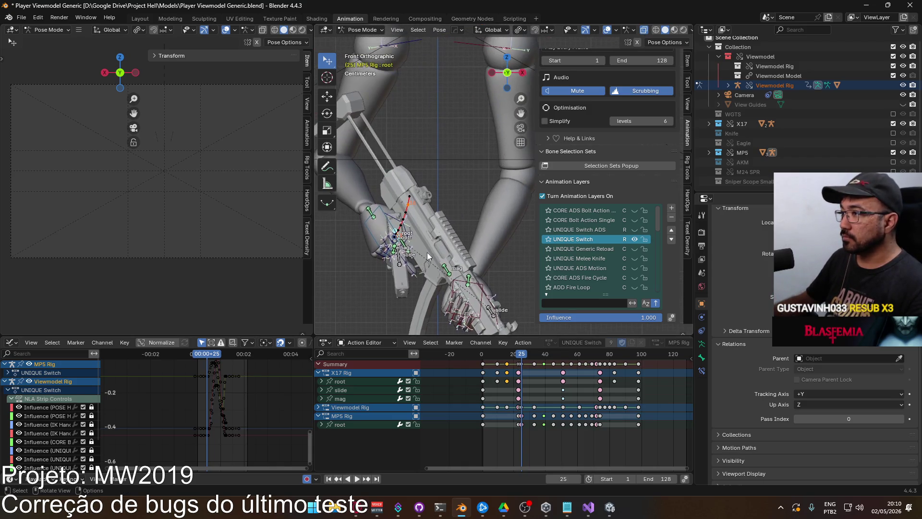
Move the MP5 root bone to a new position in the viewport
scroll(428, 256, down, 2)
key(g)
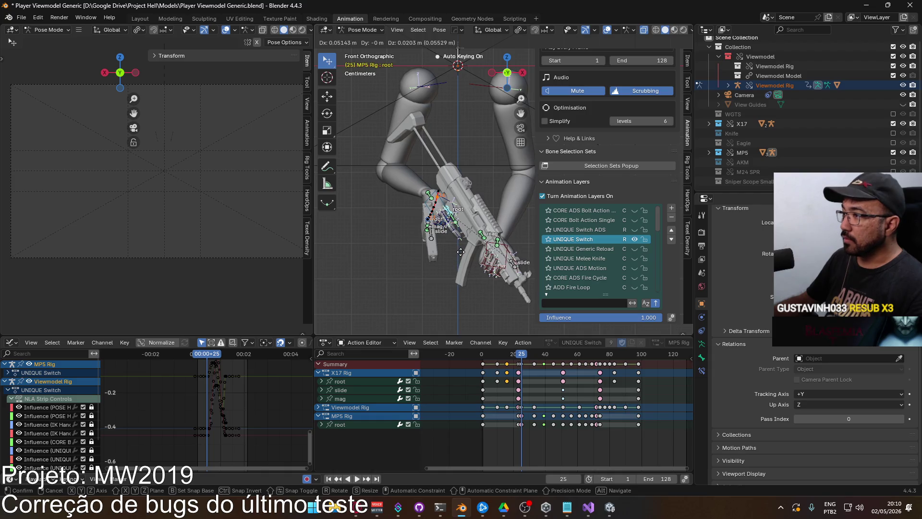
click(459, 252)
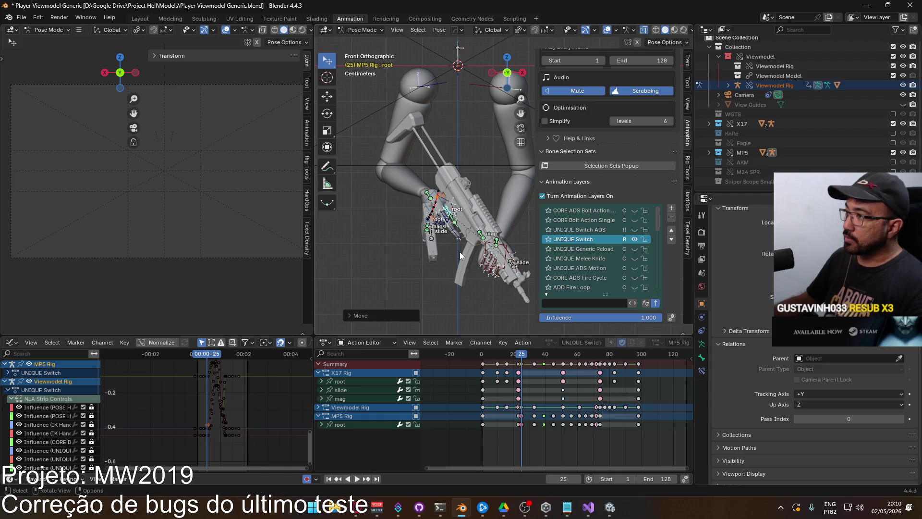
key(g)
click(459, 230)
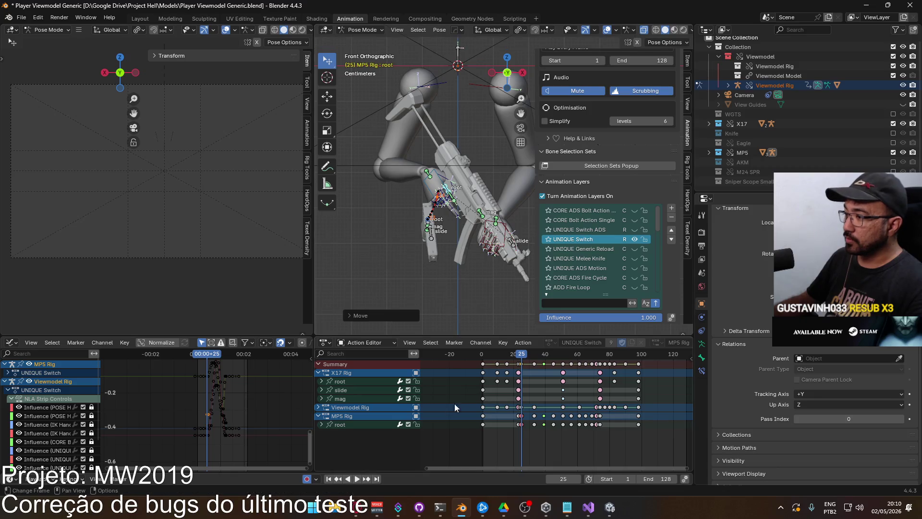
Copy the MP5 root keyframe and paste it at frame 23
scroll(520, 416, up, 3)
scroll(520, 417, up, 2)
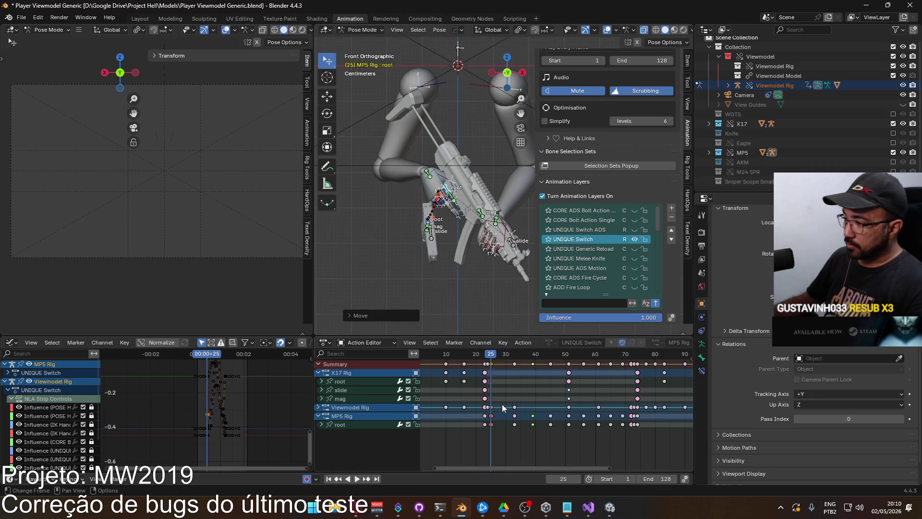
scroll(486, 427, up, 1)
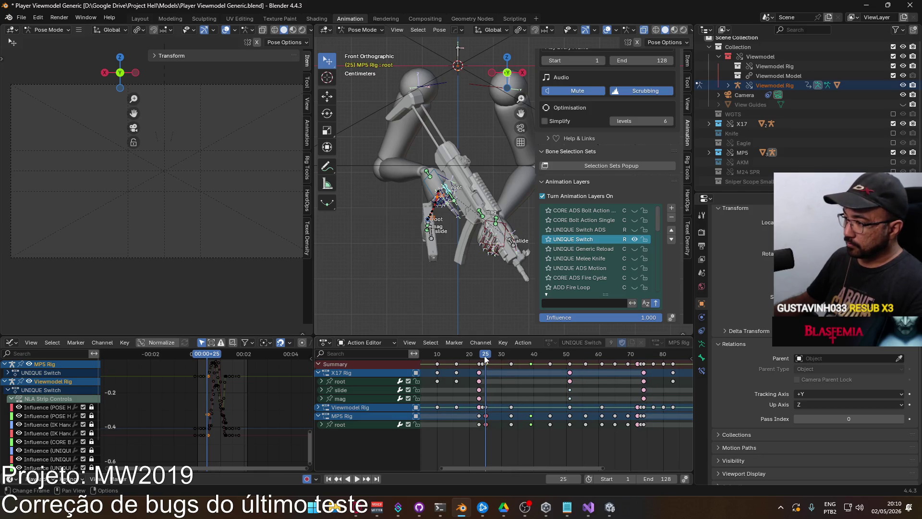
drag(484, 355, 477, 356)
key(ctrl+z)
key(ctrl+z)
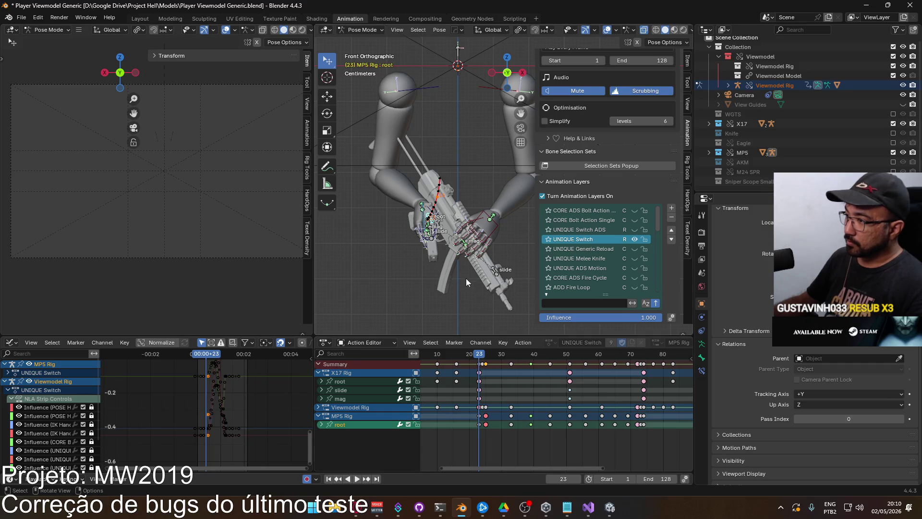
key(Up)
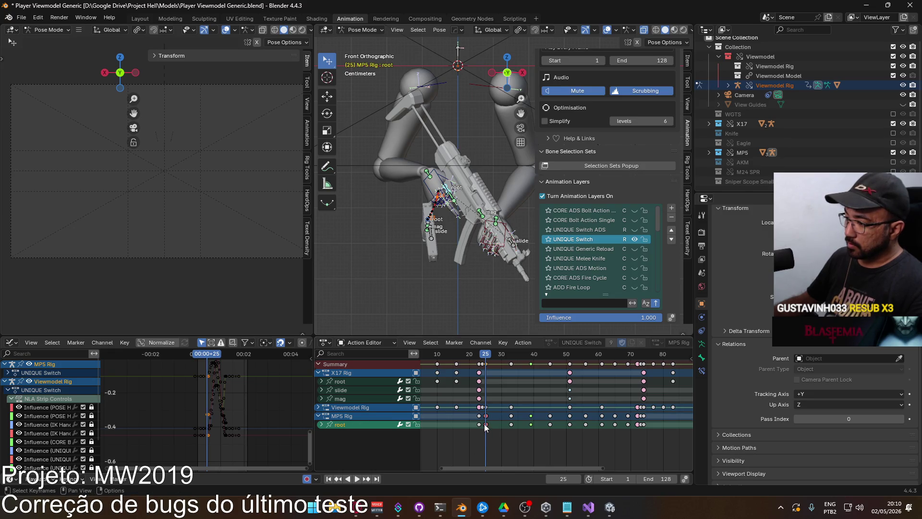
click(479, 355)
key(ctrl+v)
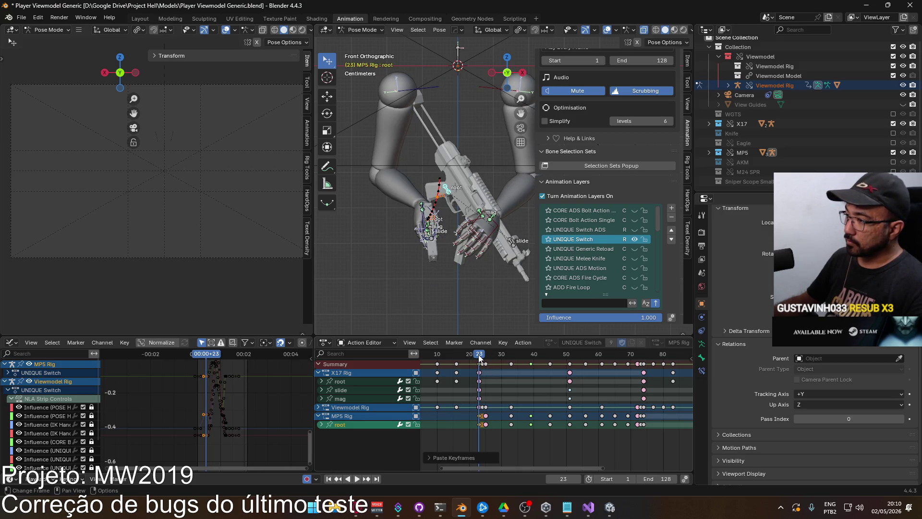
Play the animation from the start and select the early MP5 root keyframes
key(Home)
key(shift+Left)
key(space)
mouse_move(459, 355)
mouse_down()
mouse_move(523, 350)
mouse_move(513, 352)
mouse_up()
scroll(492, 425, up, 3)
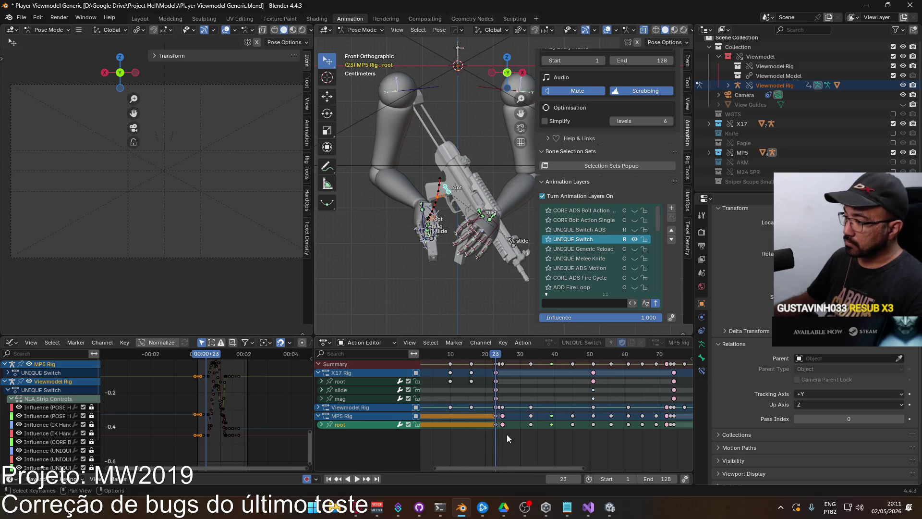
Paste the copied MP5 root keyframes near frame 24 and review frames 30 to 39
key(ctrl+v)
drag(491, 355, 513, 355)
drag(525, 358, 526, 359)
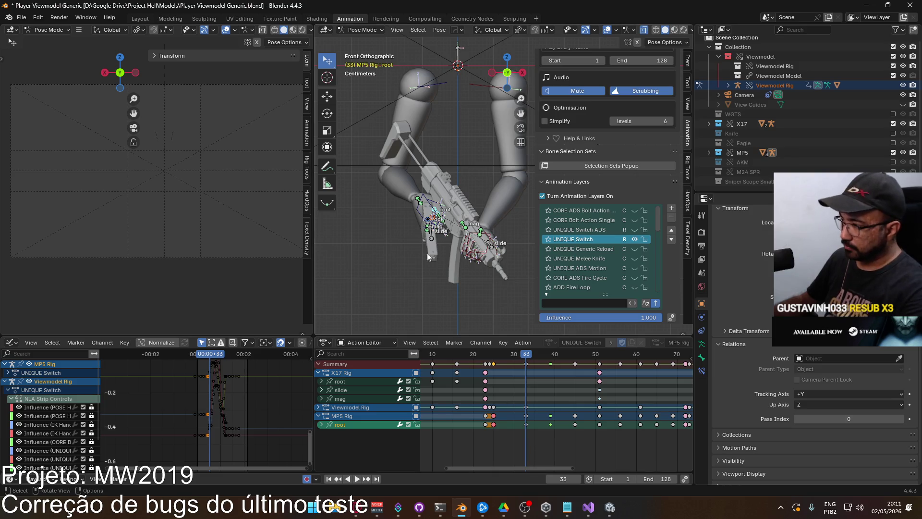
middle_drag(552, 397, 513, 384)
mouse_move(491, 351)
mouse_down()
mouse_move(510, 354)
mouse_move(487, 354)
mouse_up()
Delete the stray MP5 root keys near frames 22 and 33, then play back the switch
key(Delete)
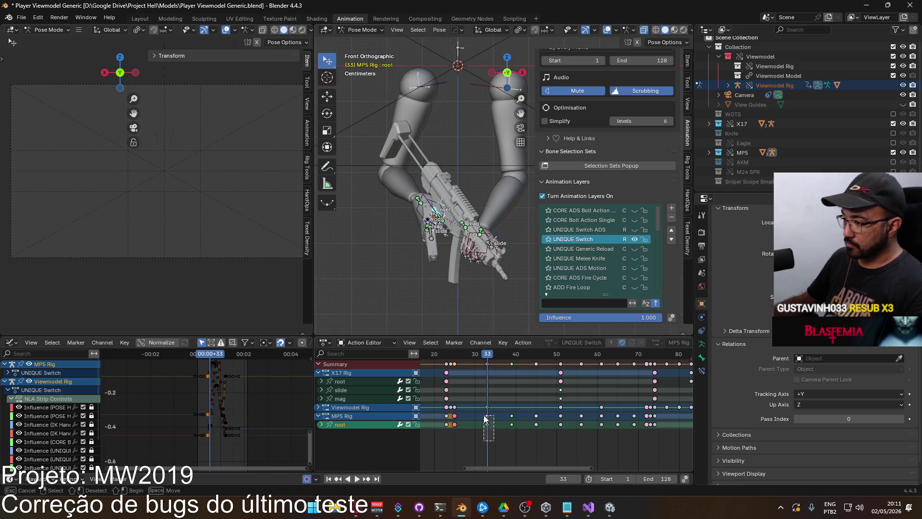
key(Delete)
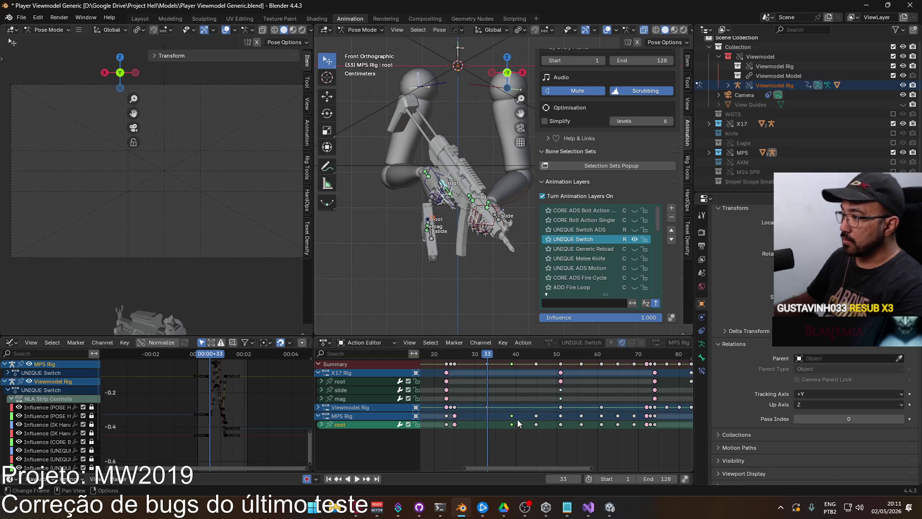
key(space)
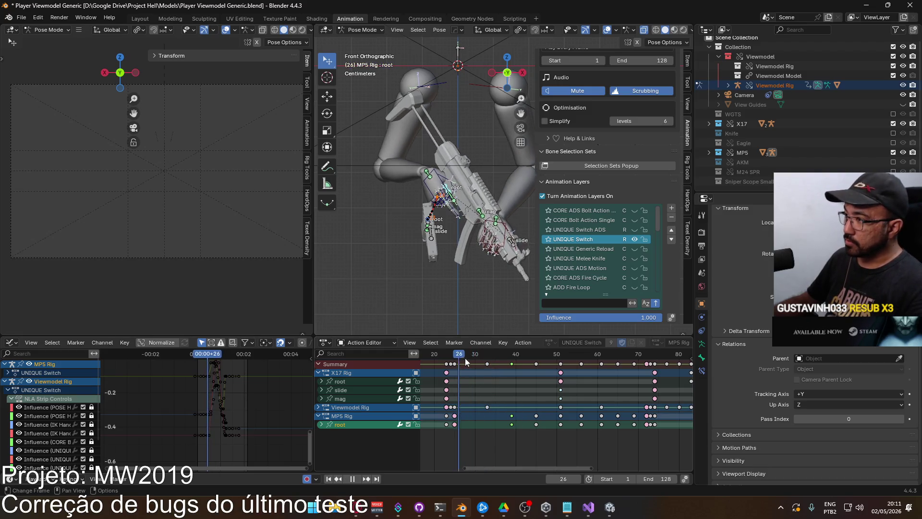
mouse_move(497, 356)
mouse_down()
mouse_move(556, 352)
mouse_move(557, 341)
mouse_up()
Stop playback and review frames 45 to 56, where the X17 is raised
key(space)
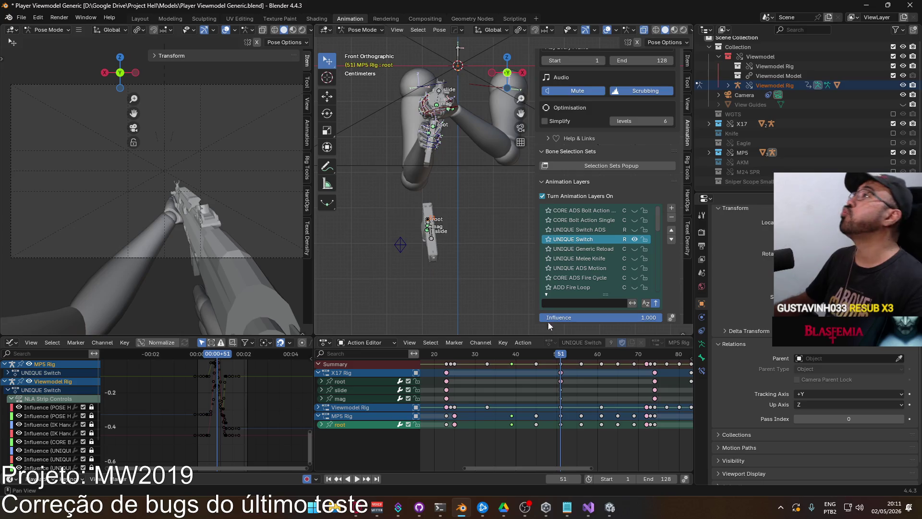
mouse_move(559, 354)
mouse_down()
mouse_move(514, 357)
mouse_move(581, 348)
mouse_up()
middle_drag(582, 400, 573, 400)
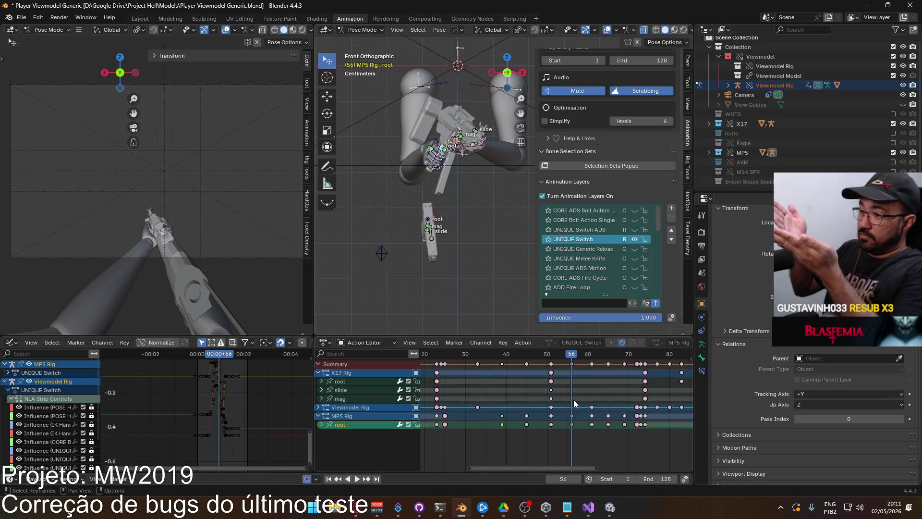
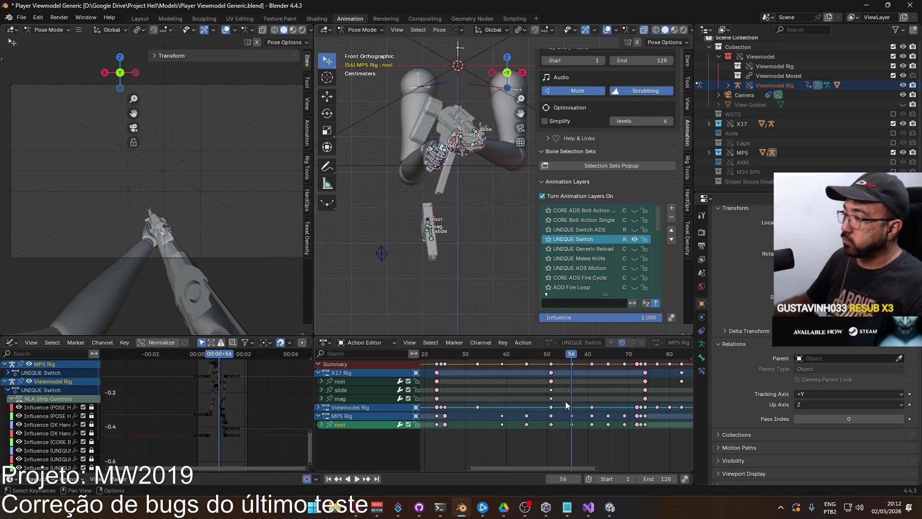
Copy the MP5 Rig root key from frame 23 and paste it at frame 72
mouse_move(576, 356)
mouse_down()
mouse_move(569, 349)
mouse_move(637, 356)
mouse_up()
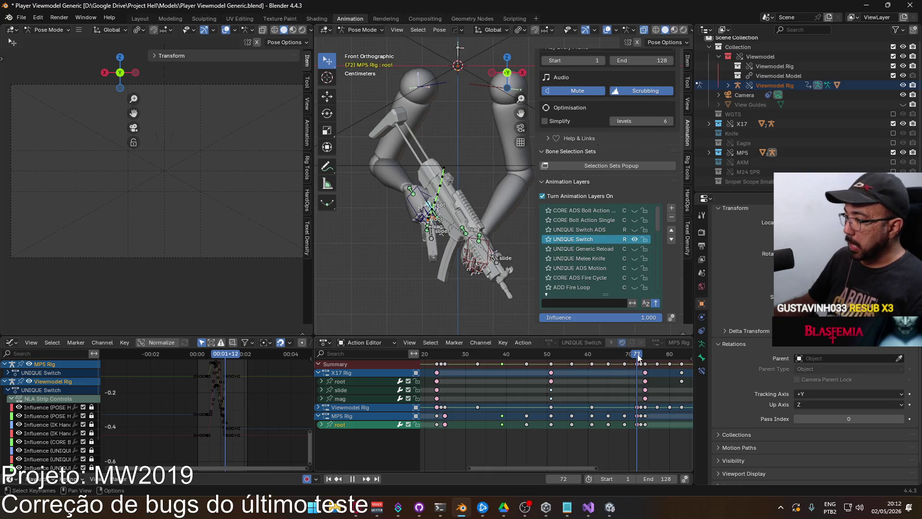
click(438, 367)
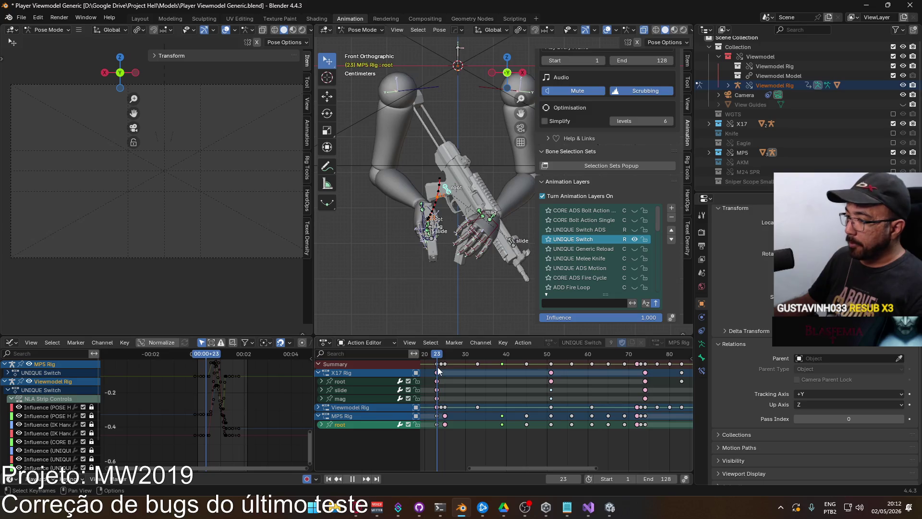
key(space)
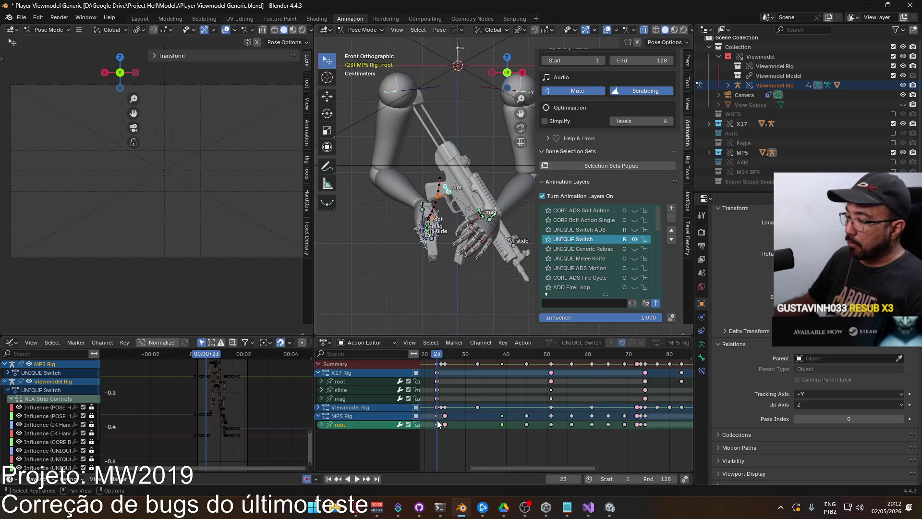
click(436, 424)
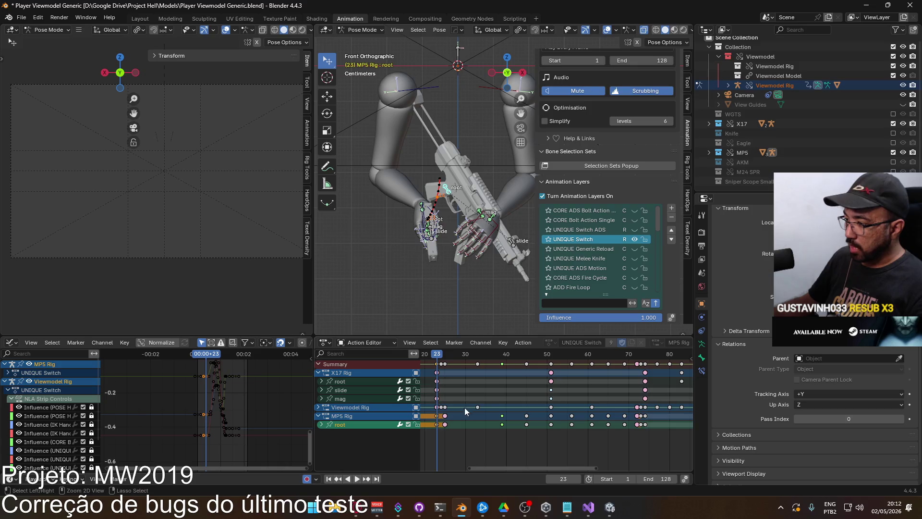
click(637, 356)
key(ctrl+v)
Scrub and play frames 60–110 to check the pasted key, stopping near frame 51
drag(637, 355, 644, 355)
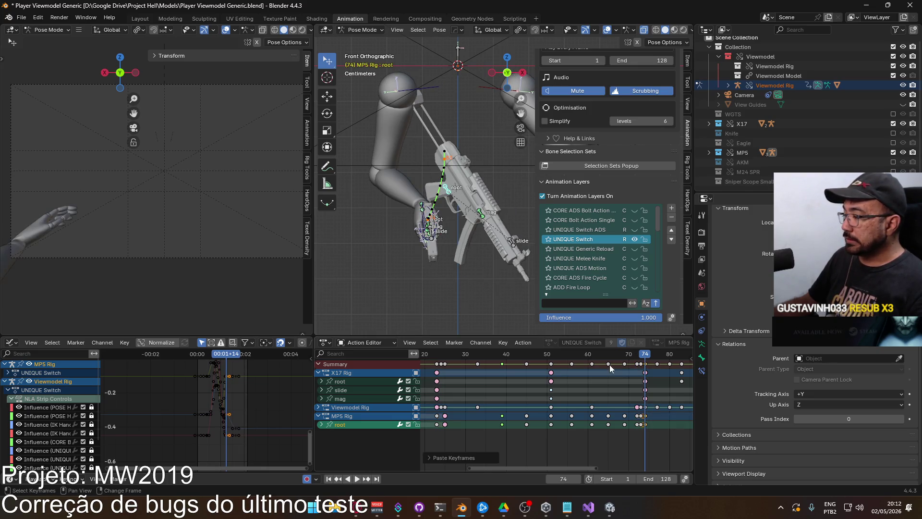
middle_drag(635, 394, 510, 393)
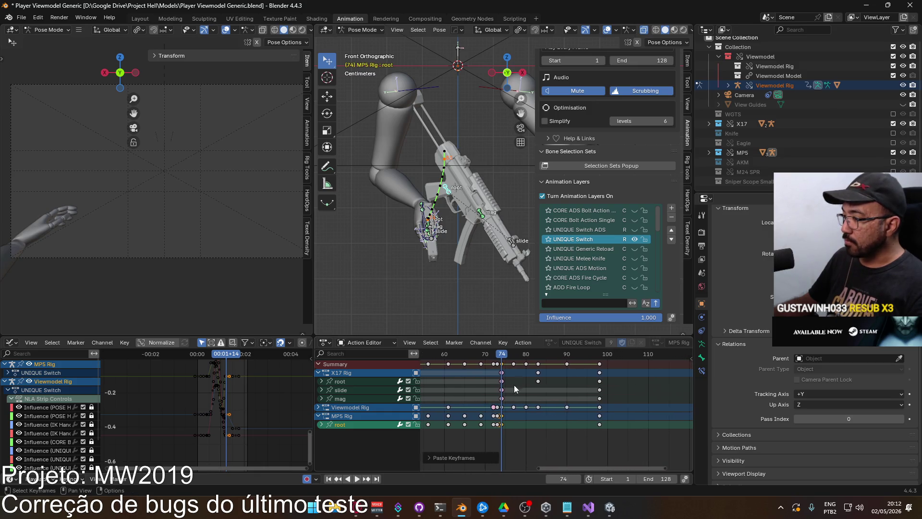
drag(504, 358, 602, 354)
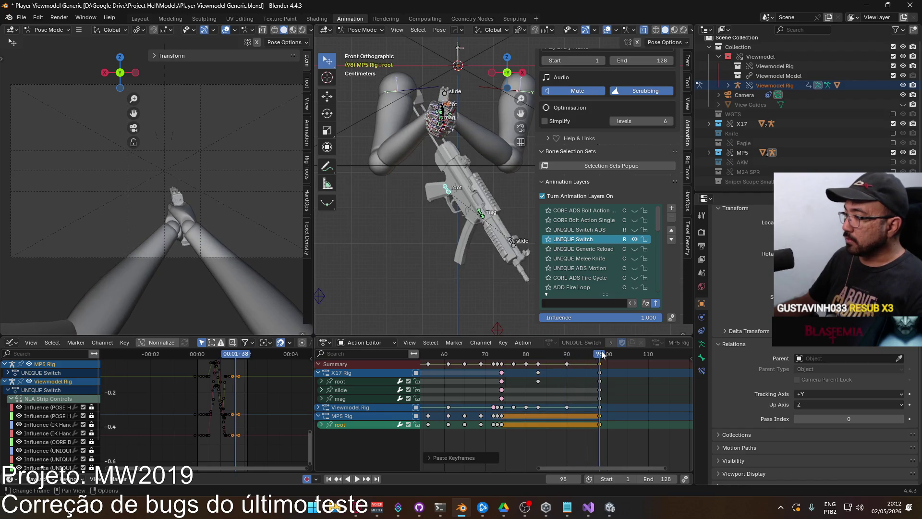
key(ctrl+shift+space)
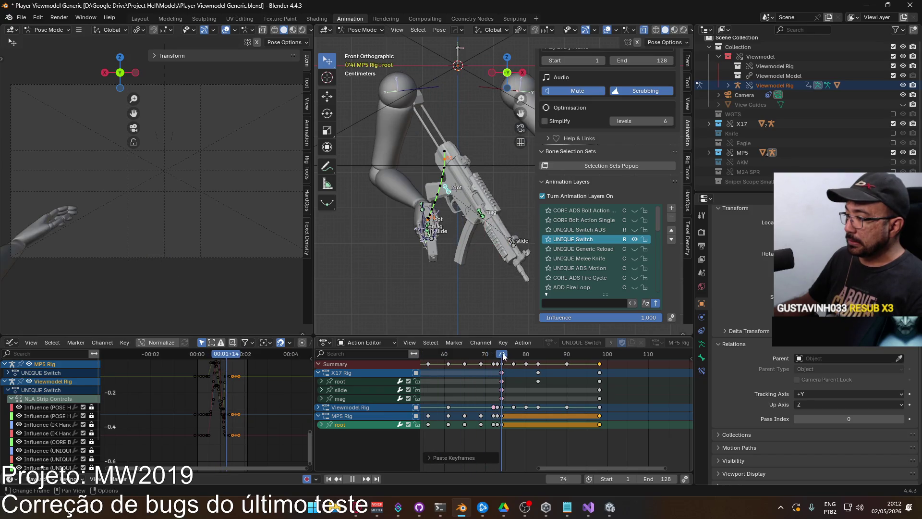
key(space)
key(Home)
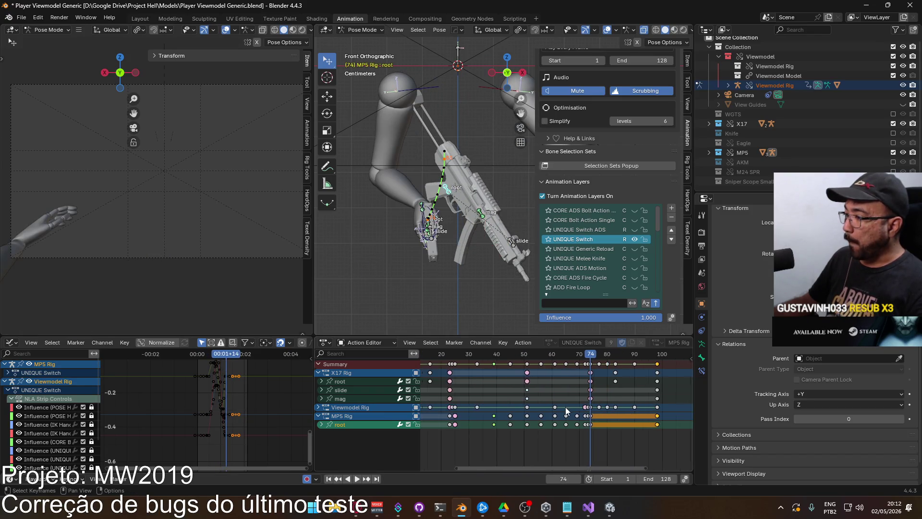
mouse_move(579, 353)
mouse_down()
mouse_move(424, 346)
mouse_move(578, 341)
mouse_move(434, 334)
mouse_move(532, 330)
mouse_up()
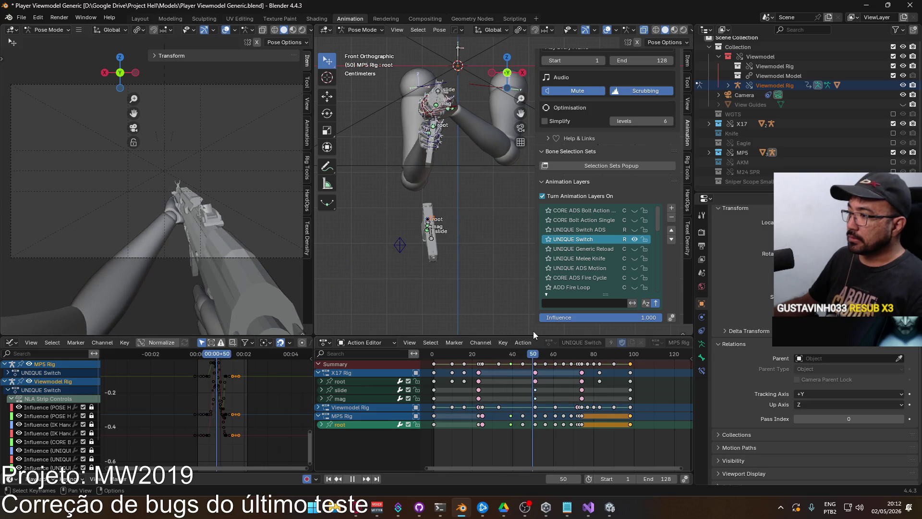
key(space)
Select the Socket Weapon bone and expand the Viewmodel Rig channels in the Action Editor
mouse_move(448, 201)
middle_down()
mouse_move(464, 220)
mouse_move(400, 212)
mouse_move(480, 234)
mouse_move(483, 255)
middle_up()
scroll(480, 249, up, 3)
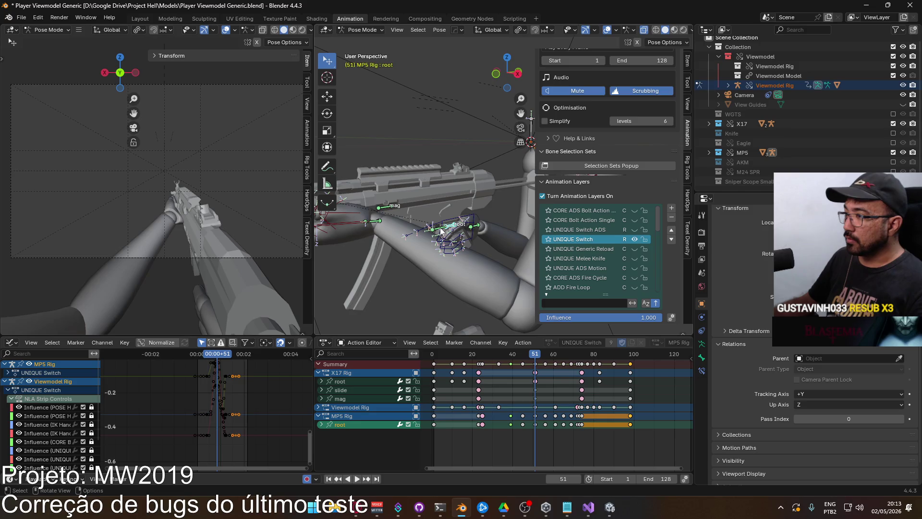
click(440, 229)
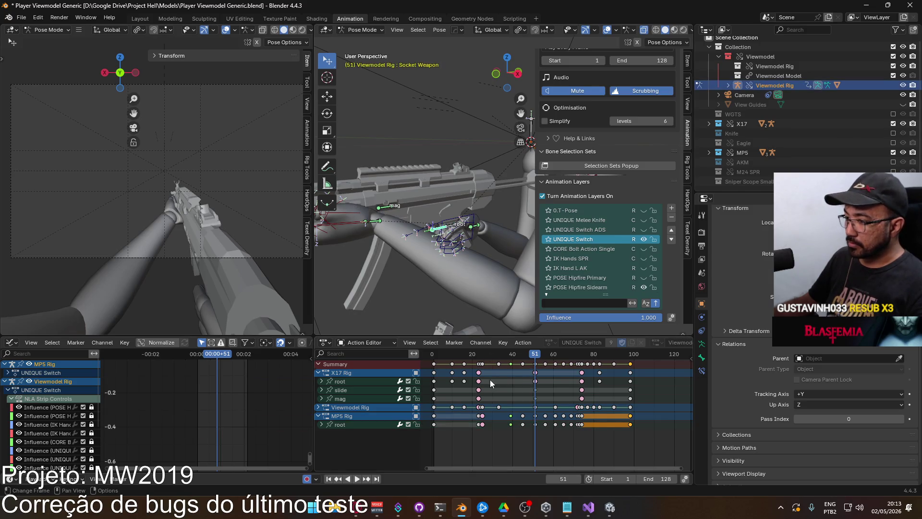
click(319, 407)
scroll(476, 447, down, 10)
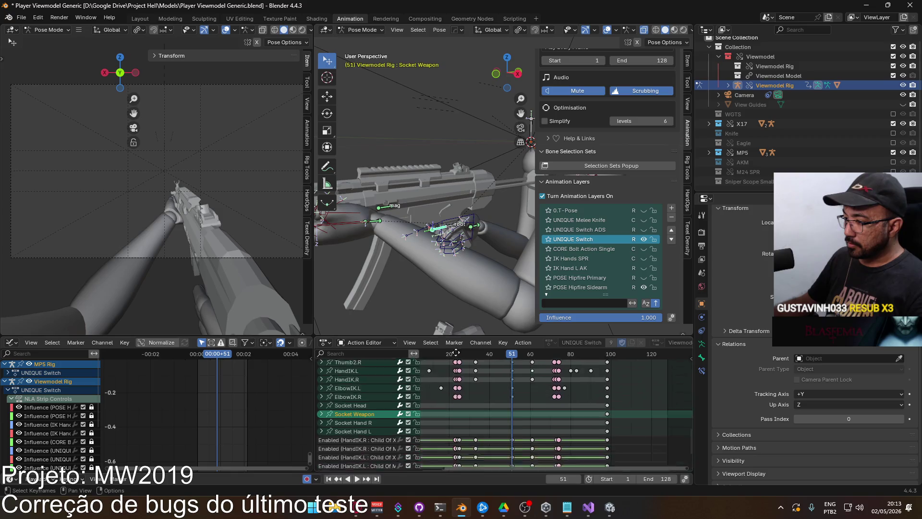
scroll(515, 427, up, 2)
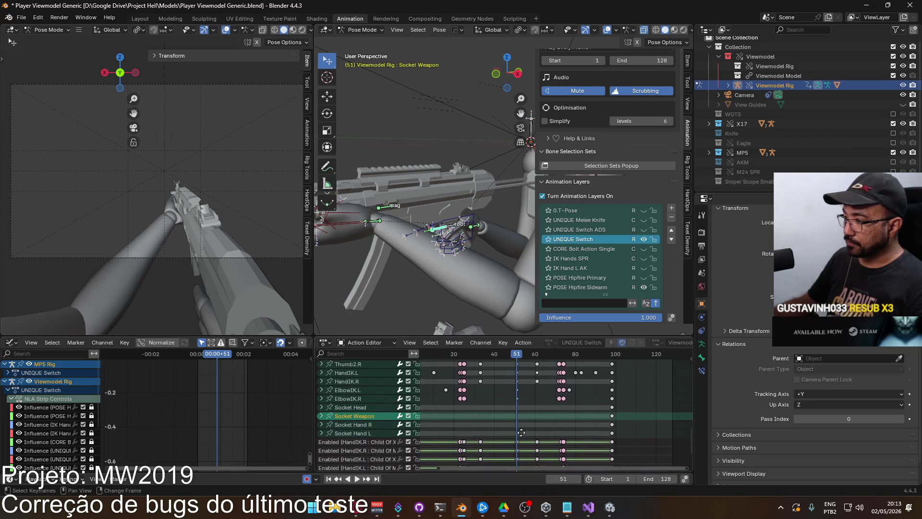
Scrub around frames 23–24, then show the bone's Copy Sidearm Rig constraint set to Replace
drag(519, 355, 471, 369)
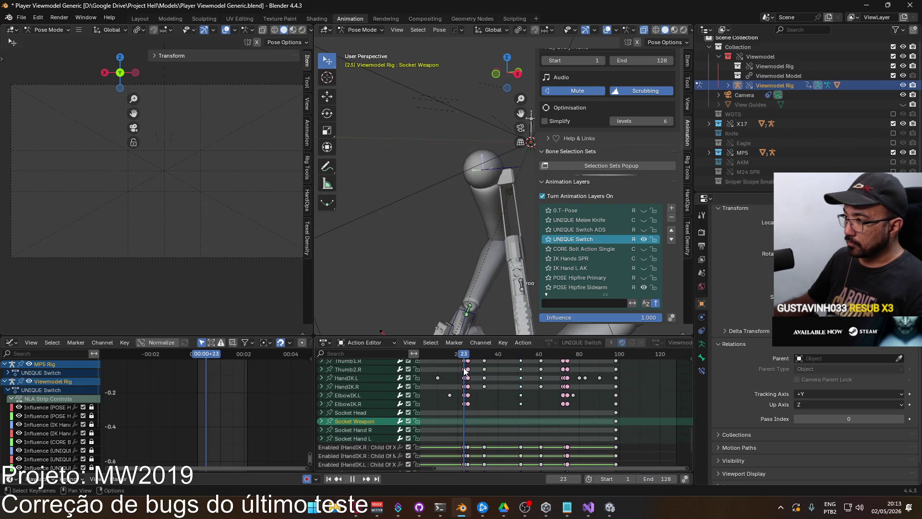
key(Escape)
mouse_move(422, 209)
middle_down()
mouse_move(402, 168)
mouse_move(420, 195)
middle_up()
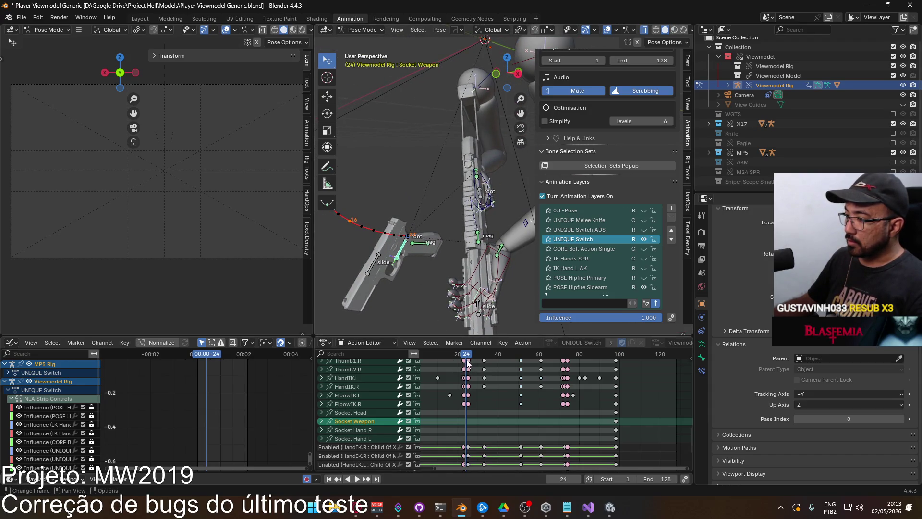
key(shift+ctrl+space)
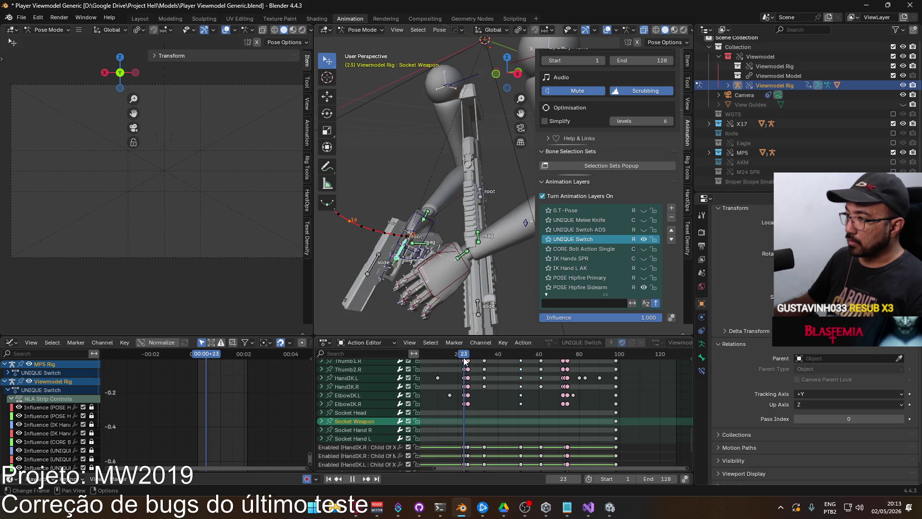
drag(465, 361, 466, 361)
key(space)
click(701, 370)
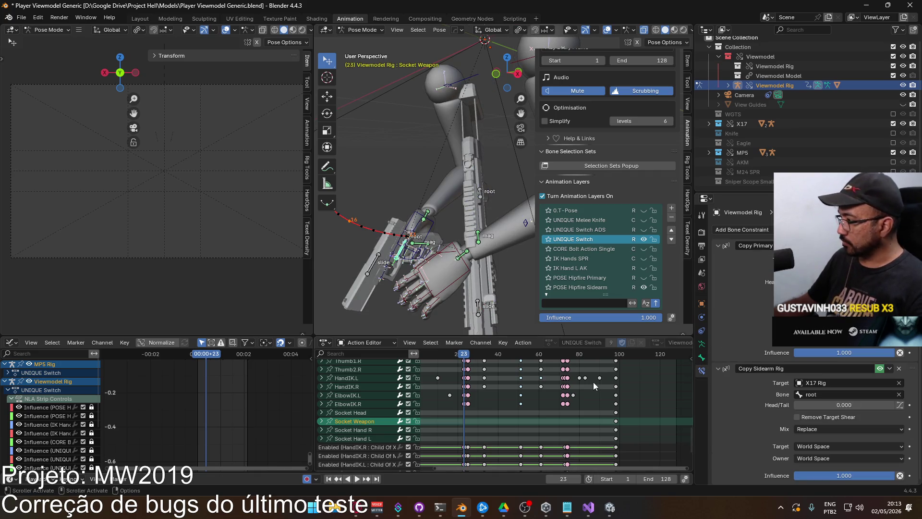
Play and pause the switch, scrubbing from frame 42 to 65 to watch the Socket Weapon handoff
key(space)
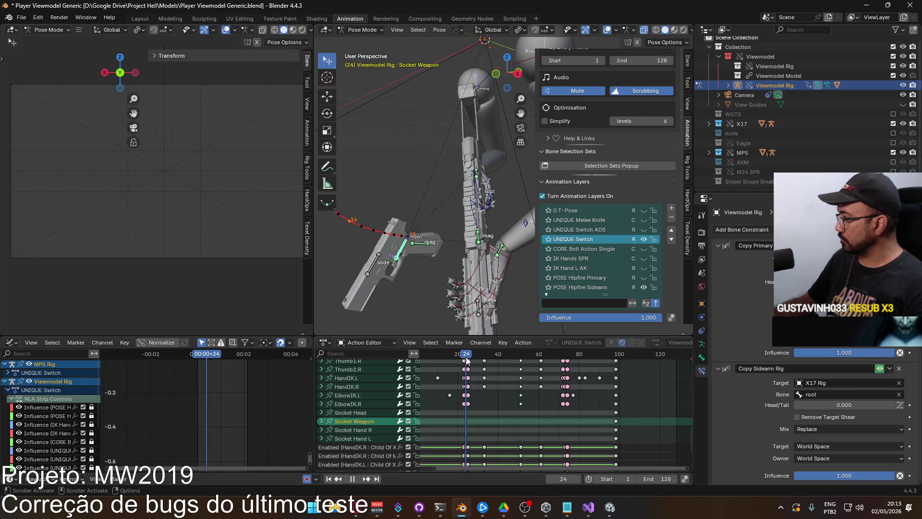
key(space)
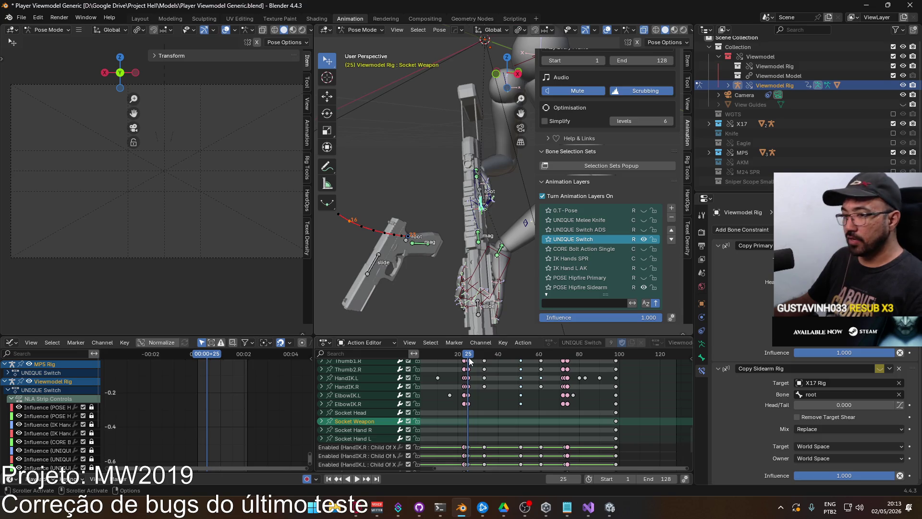
key(space)
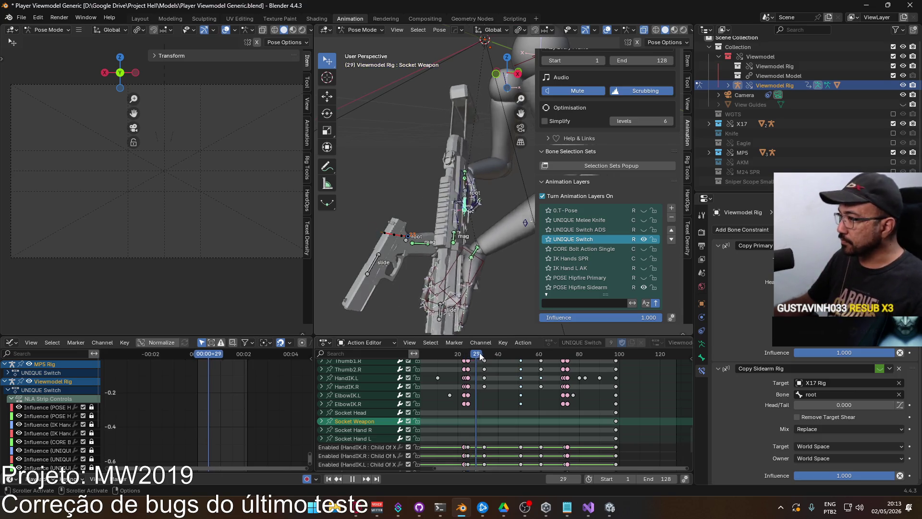
drag(503, 354, 567, 345)
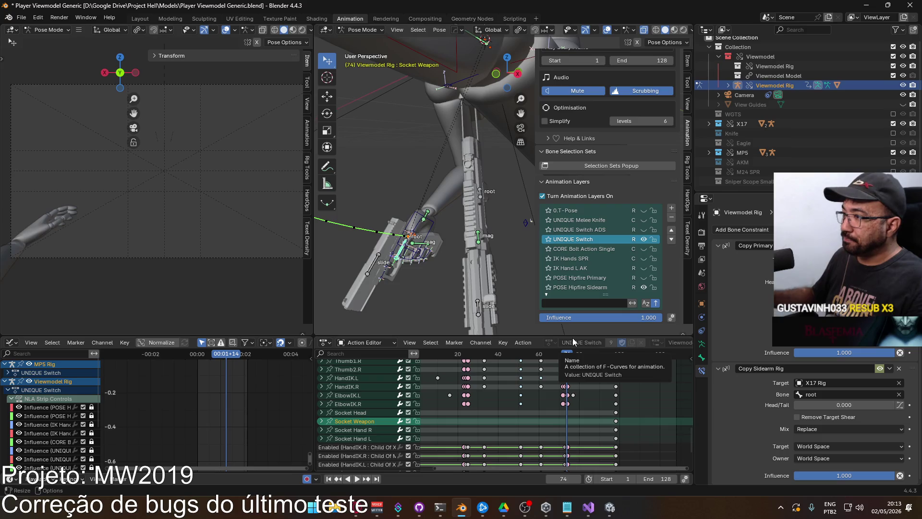
scroll(424, 208, down, 5)
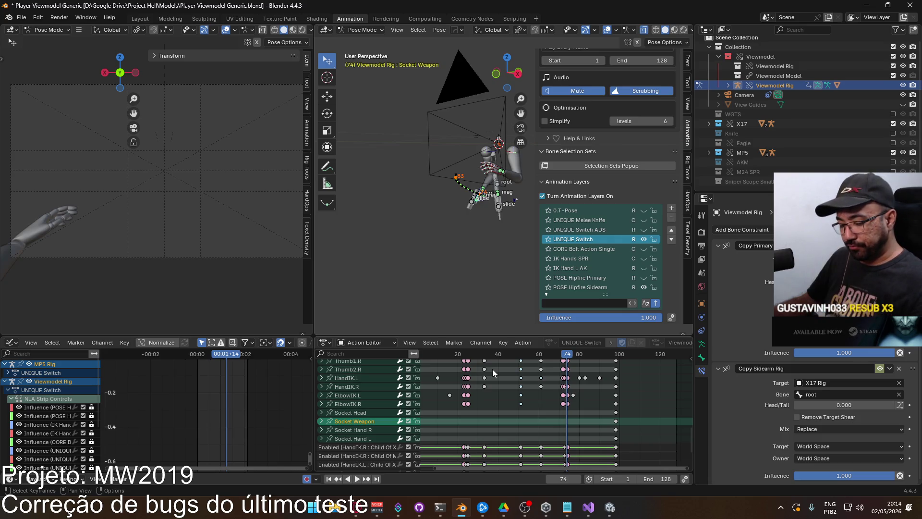
Zoom the view out and return the playhead to frame 23
scroll(501, 381, down, 3)
shift+scroll(494, 370, up, 2)
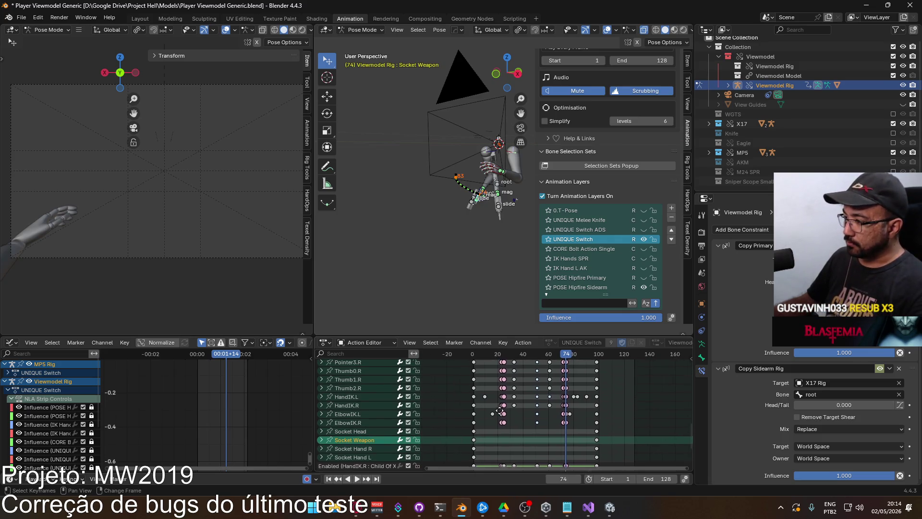
scroll(470, 399, up, 1)
mouse_move(470, 399)
middle_down()
mouse_move(490, 461)
mouse_move(507, 369)
mouse_move(491, 384)
middle_up()
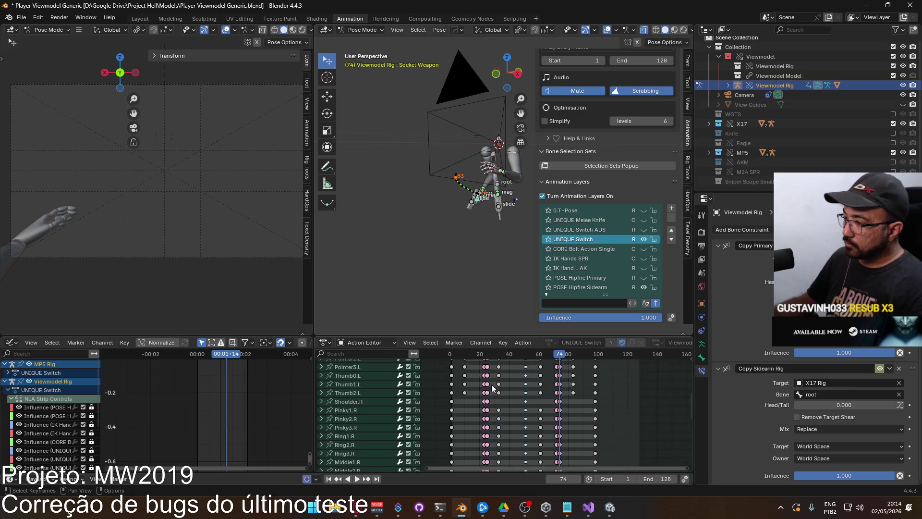
click(485, 356)
Select HandIK.R then HandIK.L to check its Child Of MP5 mag constraint, and hide the MP5 collection
scroll(472, 258, up, 4)
click(462, 228)
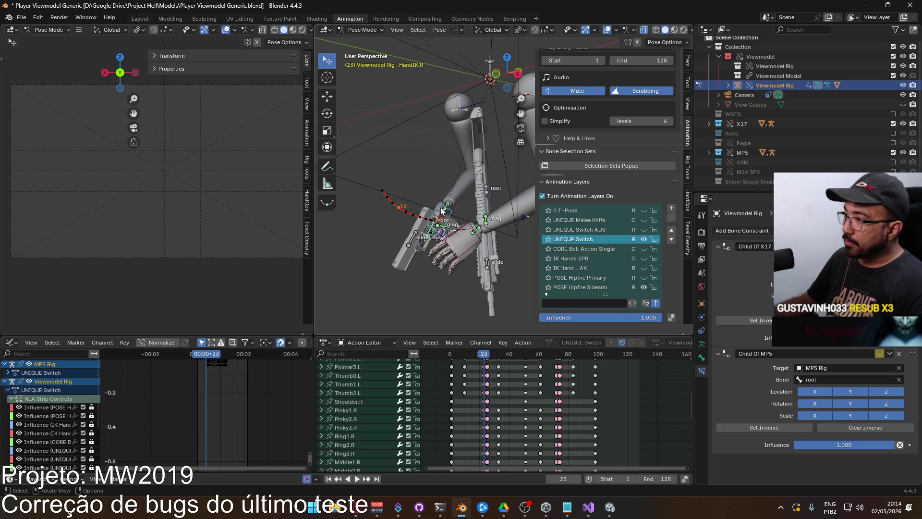
click(463, 227)
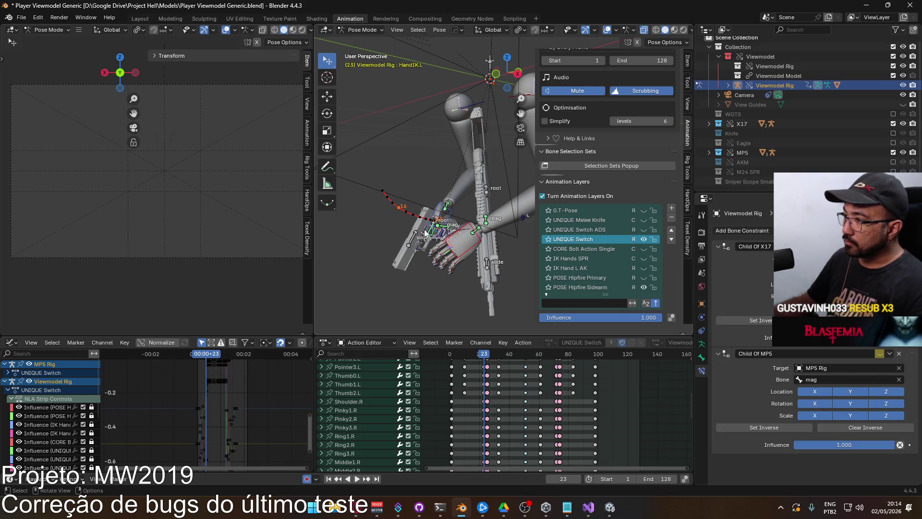
middle_drag(399, 236, 446, 233)
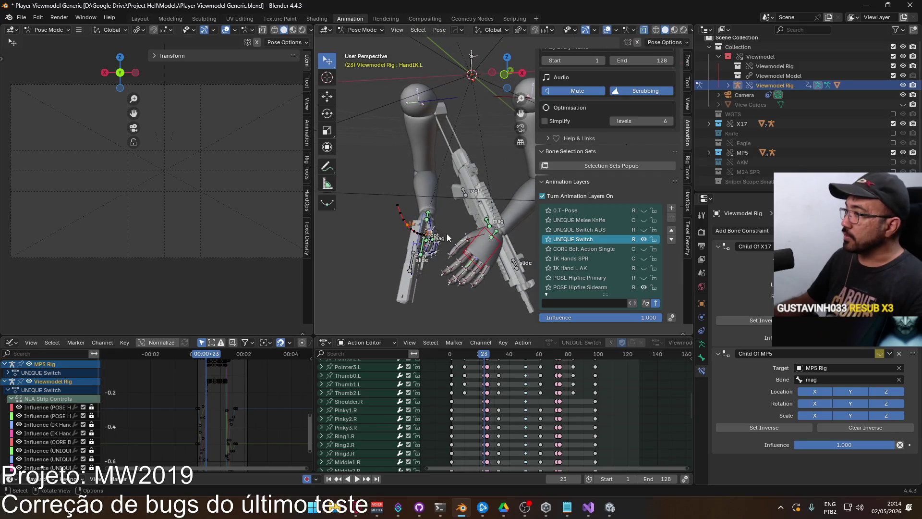
click(893, 153)
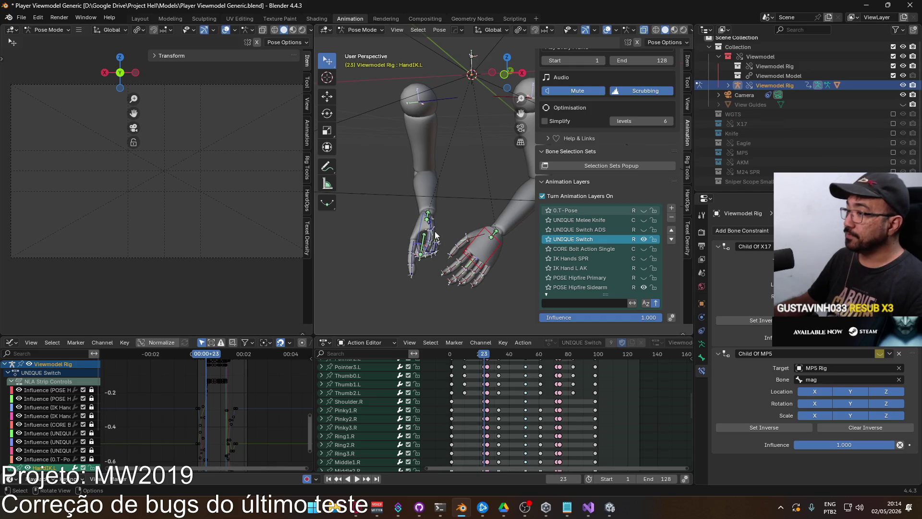
Circle-select the pinky, ring and remaining finger bones of the hand
middle_drag(442, 239, 439, 221)
scroll(438, 212, up, 4)
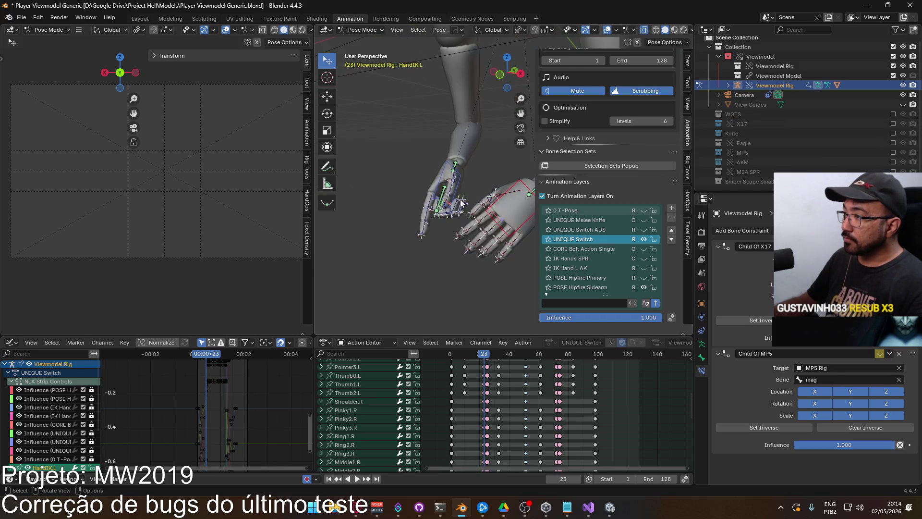
key(c)
drag(432, 211, 440, 219)
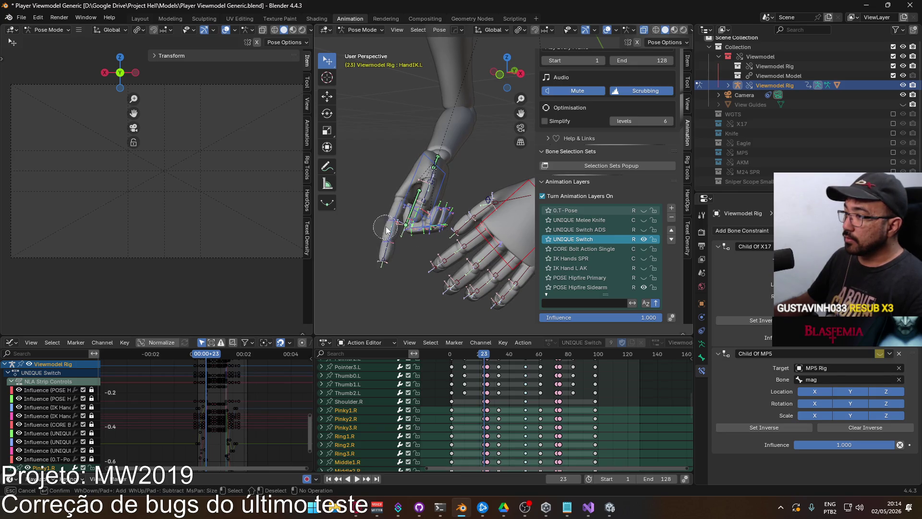
key(Escape)
scroll(425, 267, down, 1)
key(c)
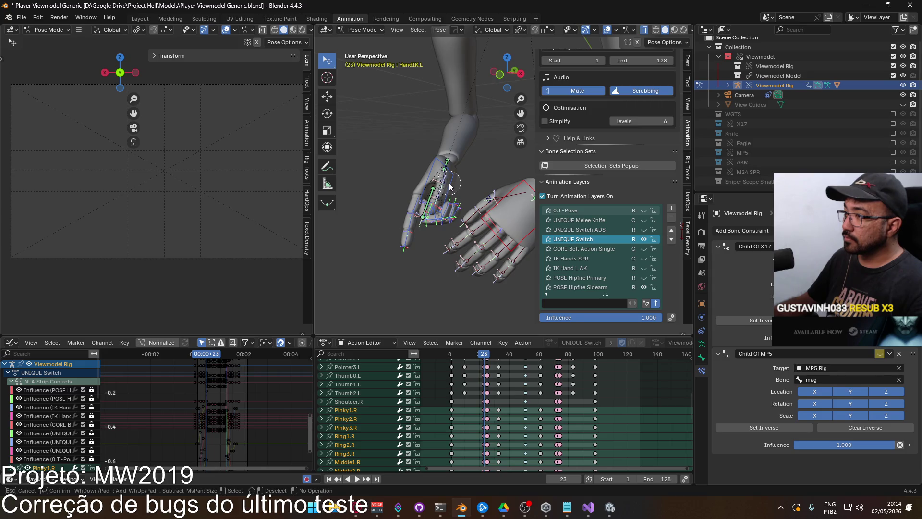
key(Escape)
mouse_move(447, 203)
middle_down()
mouse_move(461, 204)
mouse_move(434, 200)
middle_up()
key(c)
drag(423, 216, 408, 250)
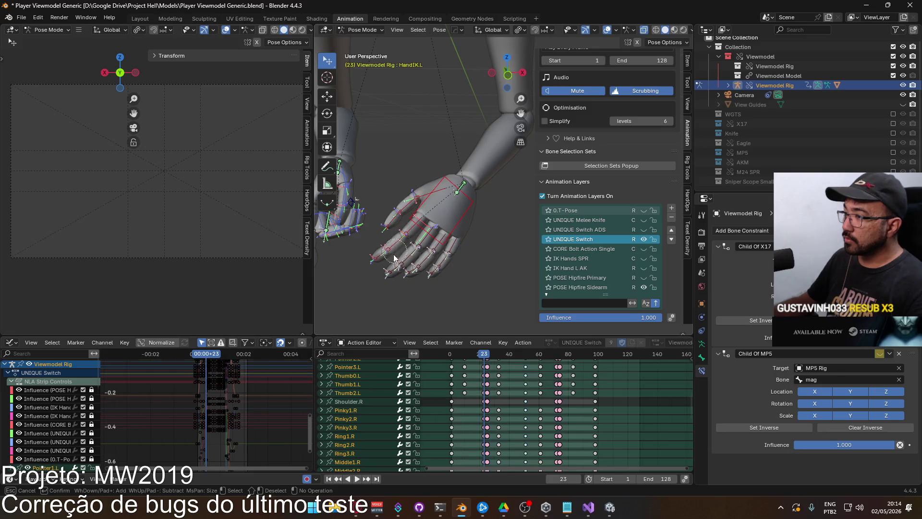
key(Escape)
Enable the X17 and MP5 collections so both guns show alongside the arms
middle_drag(457, 270, 416, 233)
scroll(417, 233, down, 2)
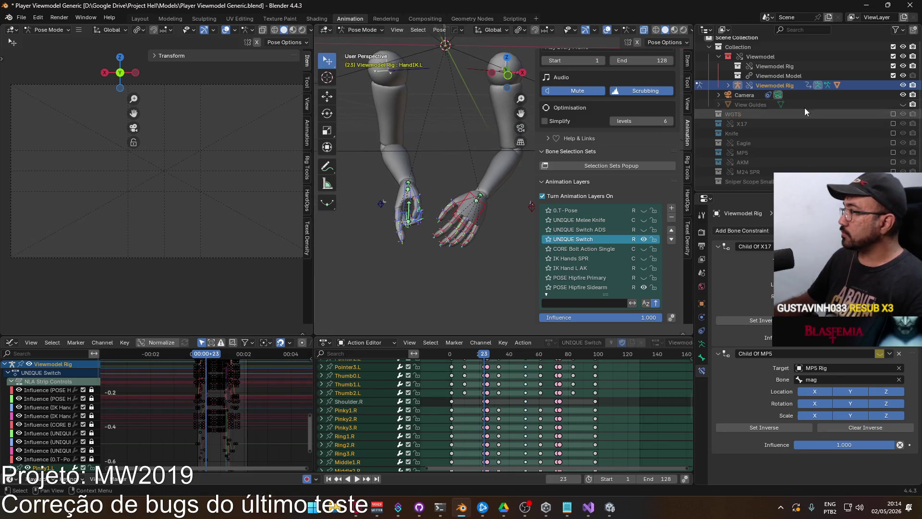
click(893, 124)
click(893, 152)
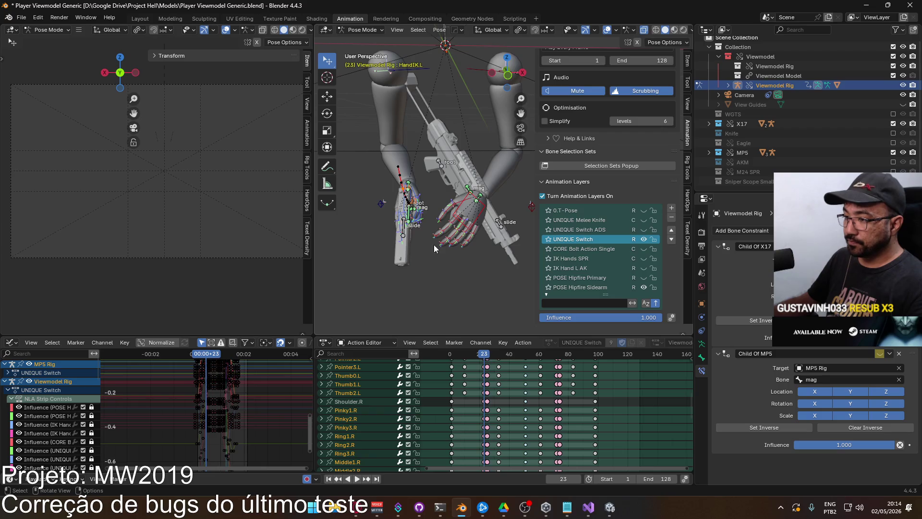
Copy the finger pose at frame 23 and paste it onto frame 74, comparing both frames
right_click(410, 197)
click(411, 189)
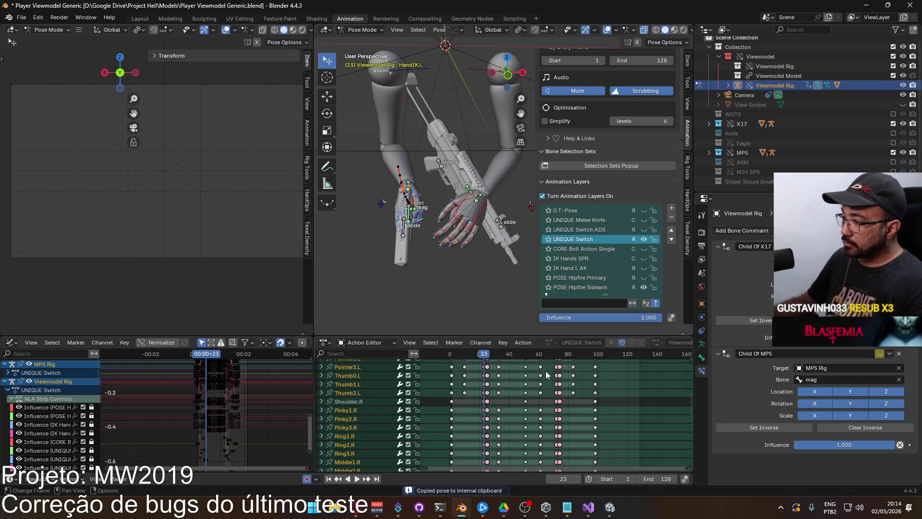
scroll(546, 374, up, 4)
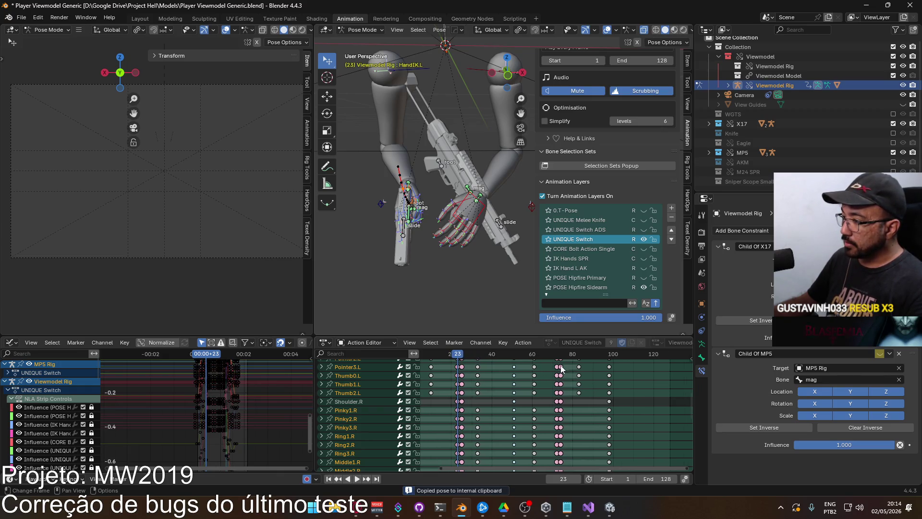
click(562, 357)
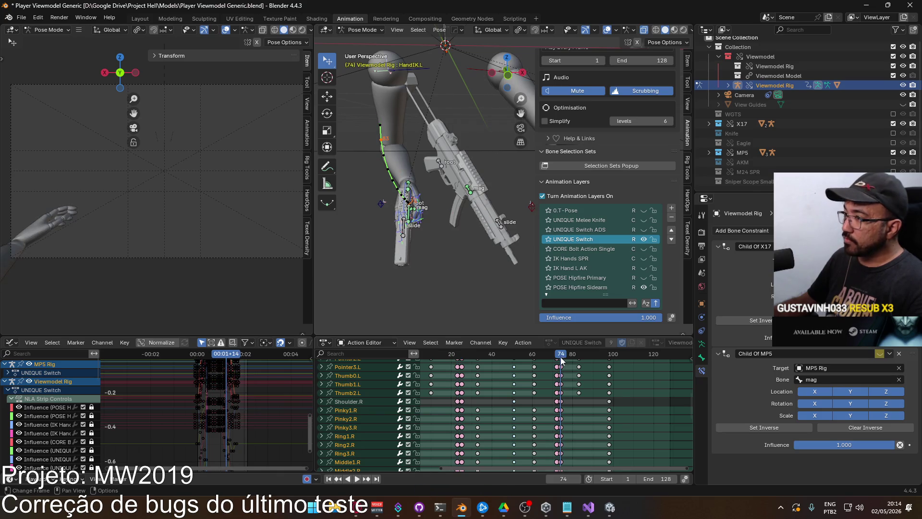
right_click(410, 189)
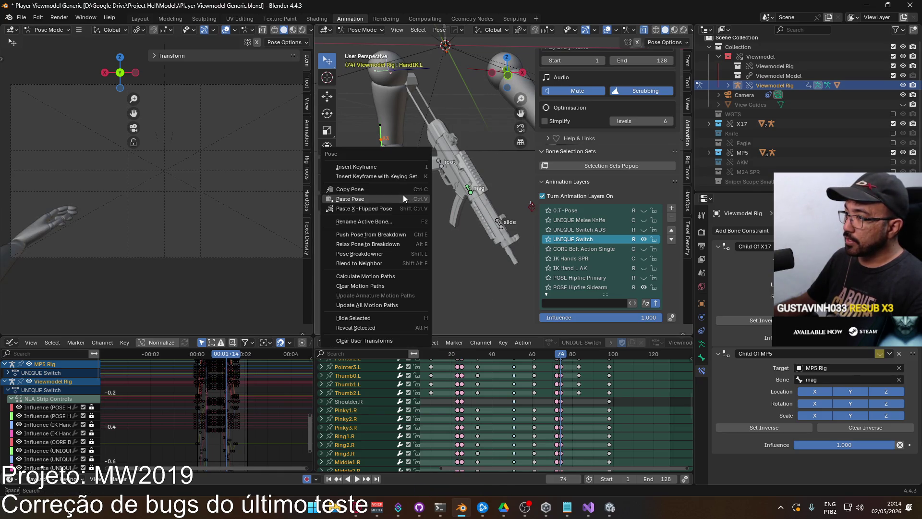
click(402, 195)
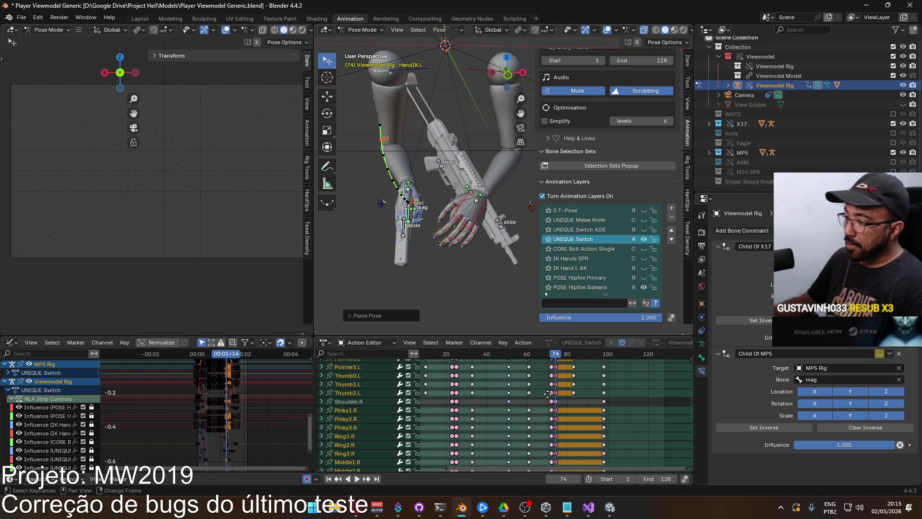
click(456, 358)
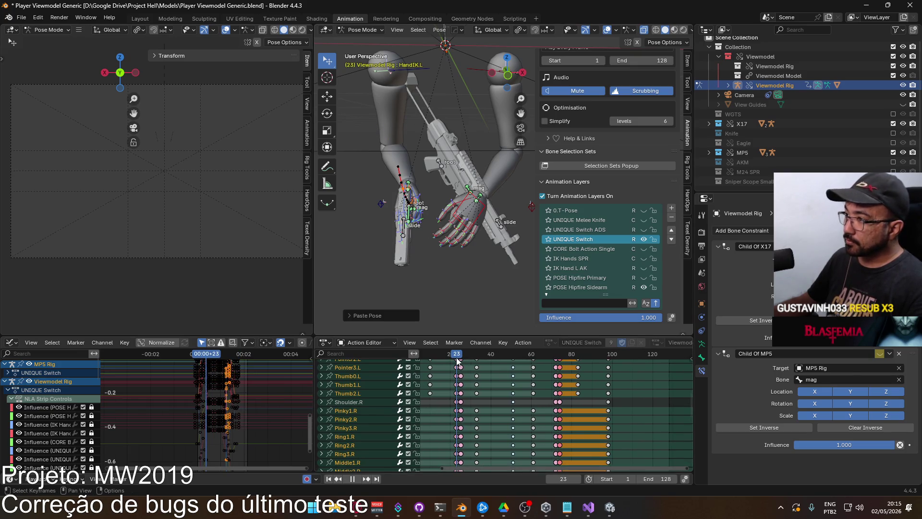
click(560, 356)
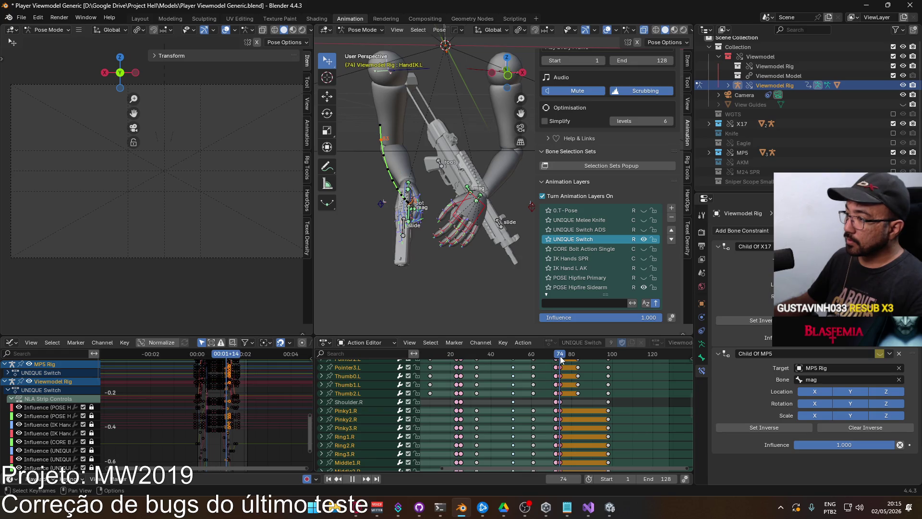
middle_drag(463, 376, 512, 376)
click(500, 357)
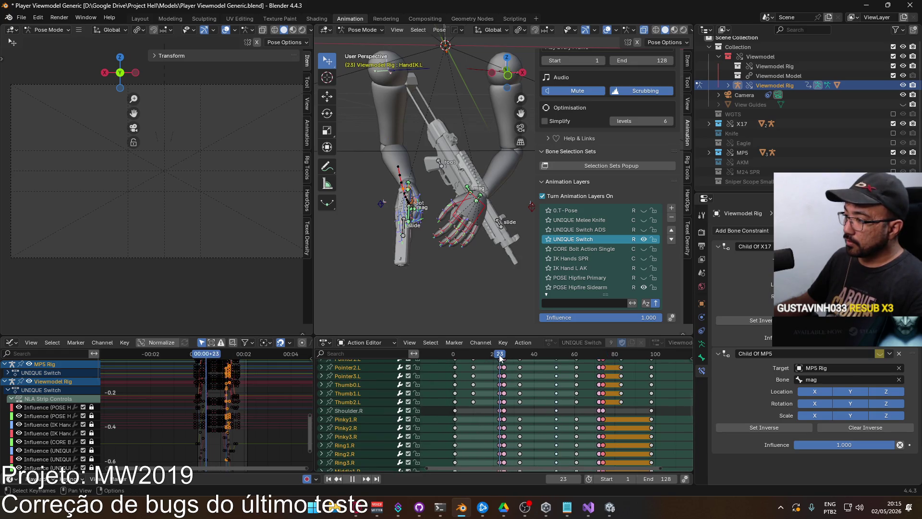
Copy the finger pose at frame 10 and paste it onto frame 83, then play to check
drag(500, 358, 474, 359)
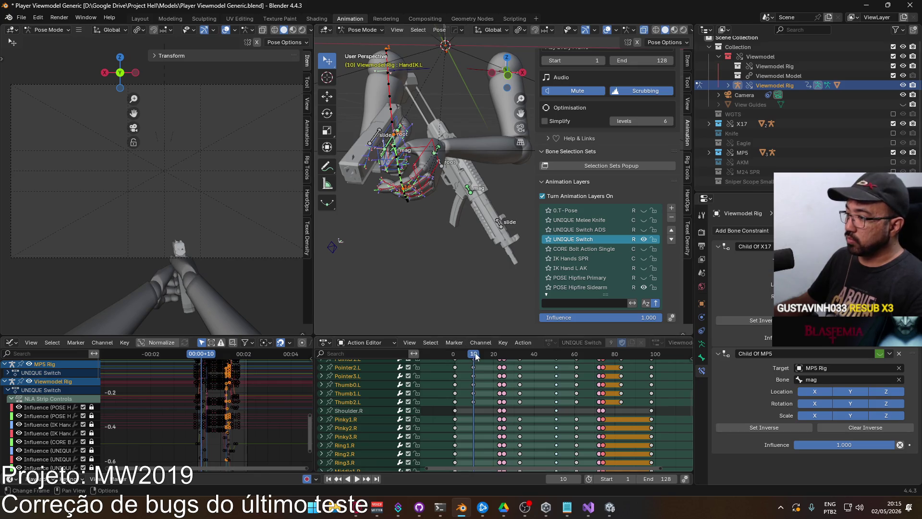
right_click(427, 152)
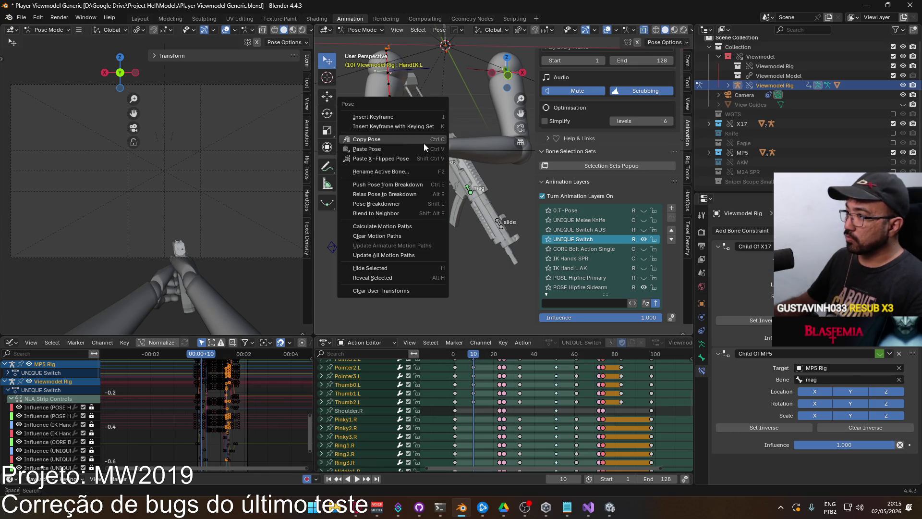
click(423, 143)
mouse_move(523, 385)
middle_down()
mouse_move(493, 442)
mouse_move(459, 424)
middle_up()
click(555, 355)
drag(554, 356, 555, 356)
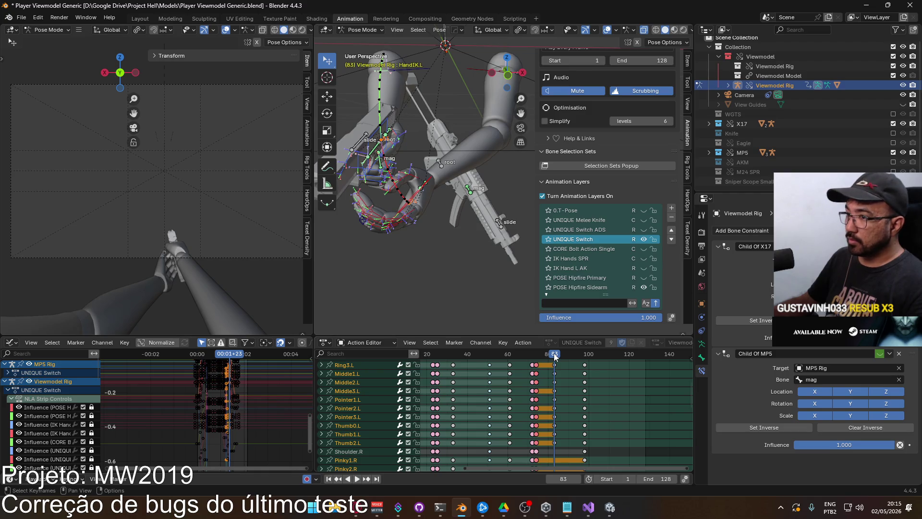
right_click(426, 203)
click(416, 195)
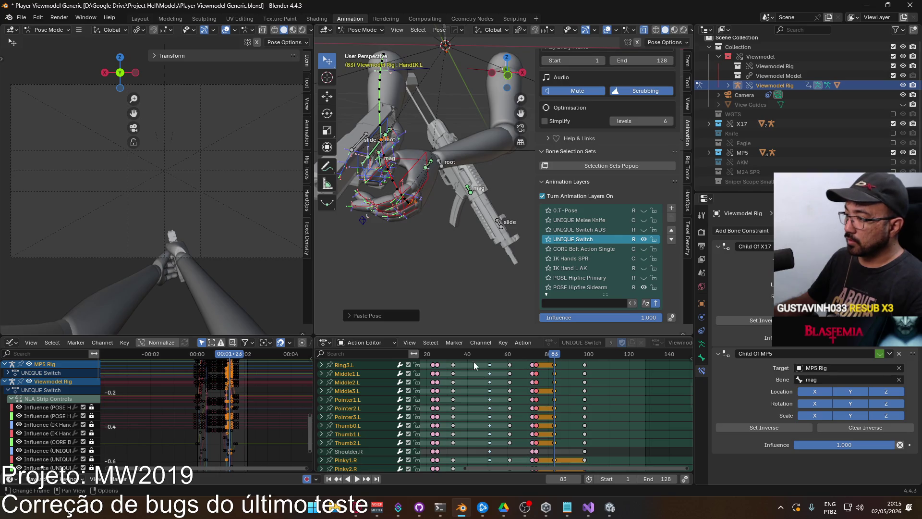
key(space)
scroll(483, 378, down, 2)
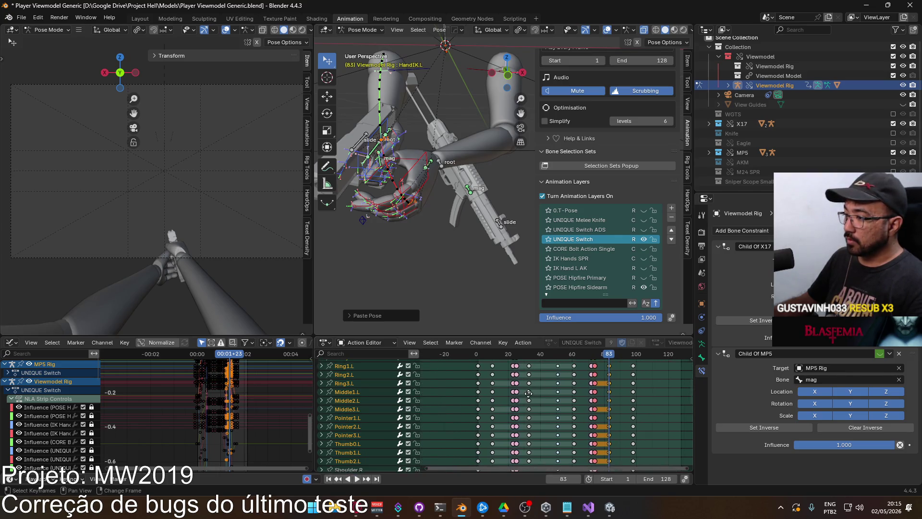
Copy the finger pose at frame 1 and paste it onto frame 98
drag(483, 356, 481, 356)
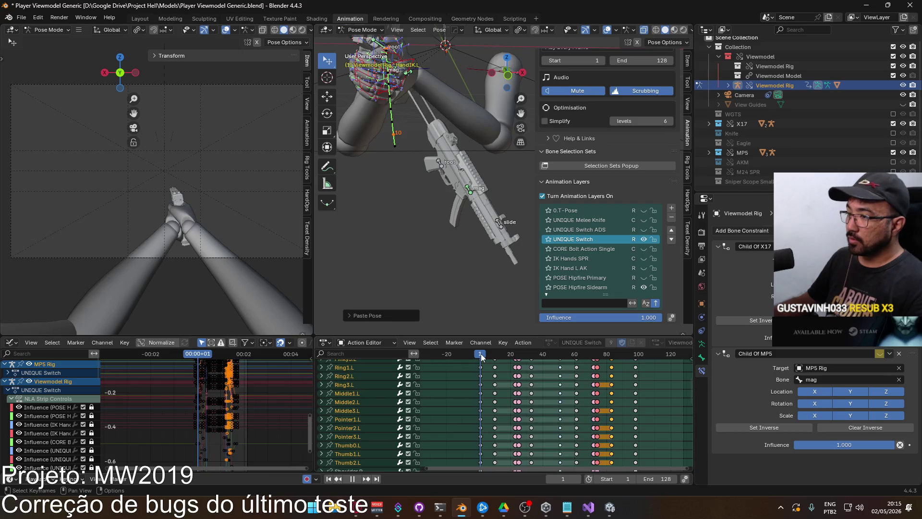
right_click(407, 72)
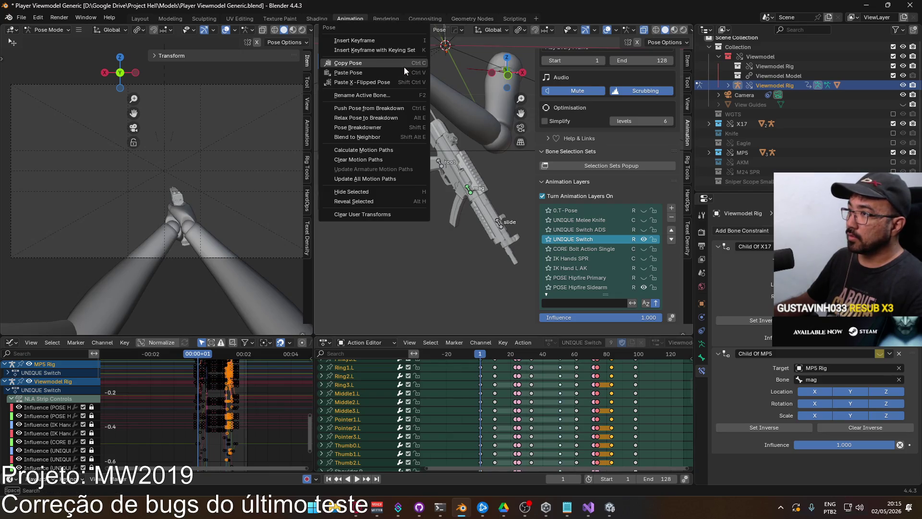
click(404, 67)
click(635, 358)
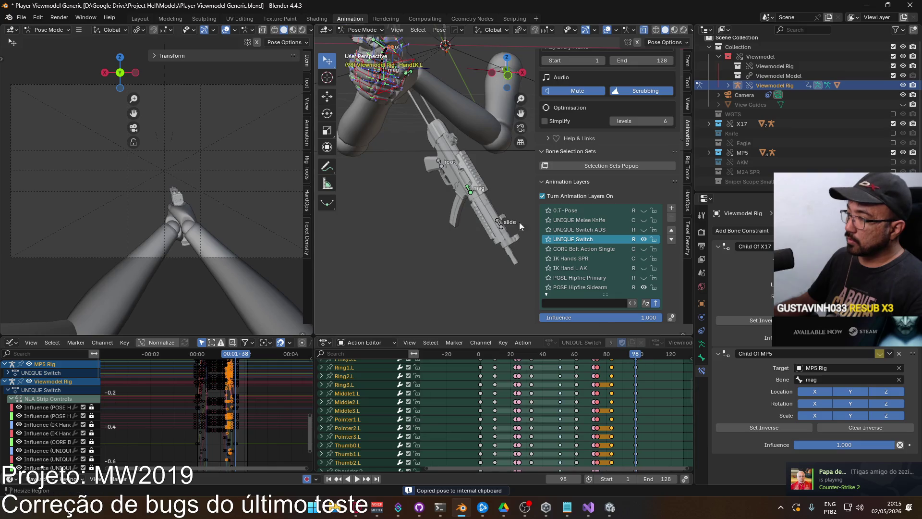
right_click(390, 71)
click(379, 82)
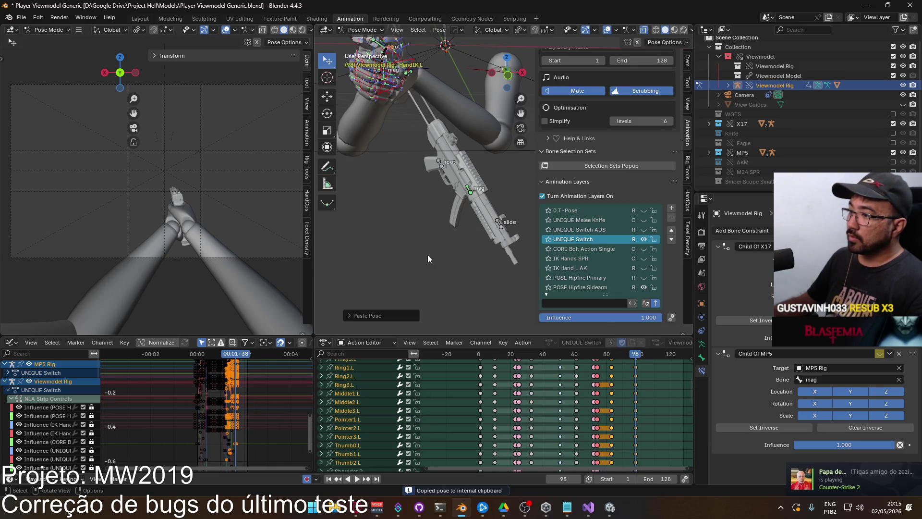
scroll(605, 355, down, 2)
click(605, 355)
Scrub frames 87–75, bring the socket and constraint channels into view, and play from 40 to 51
mouse_move(605, 355)
mouse_down()
mouse_move(473, 355)
mouse_move(554, 347)
mouse_move(545, 354)
mouse_up()
mouse_move(528, 432)
middle_down()
mouse_move(524, 400)
mouse_move(519, 465)
middle_up()
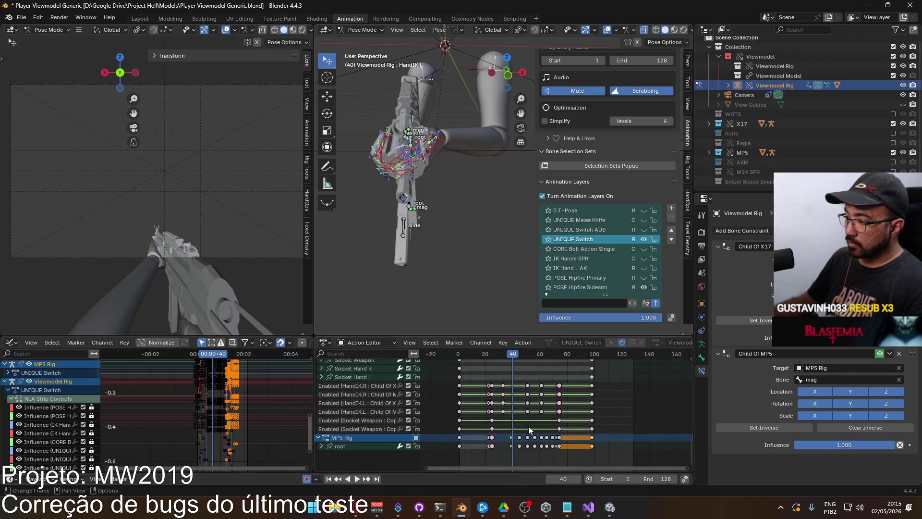
scroll(509, 413, up, 3)
key(space)
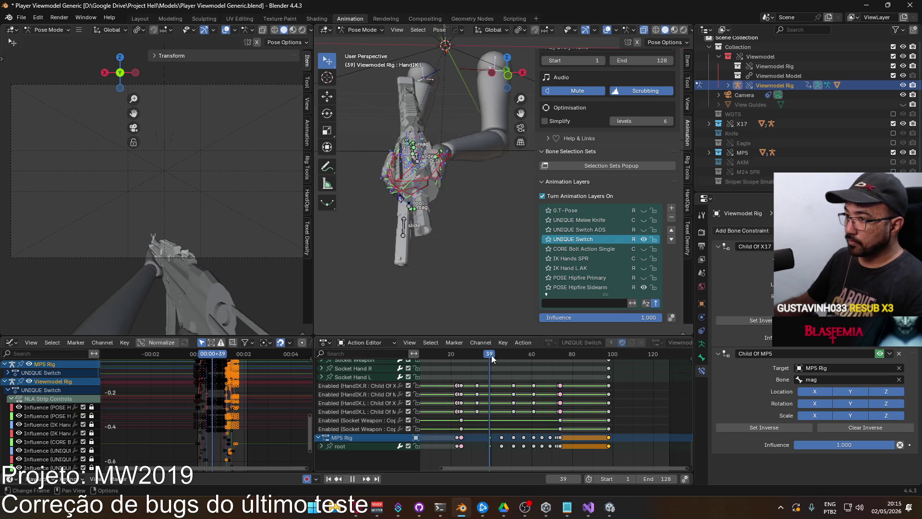
drag(501, 358, 514, 355)
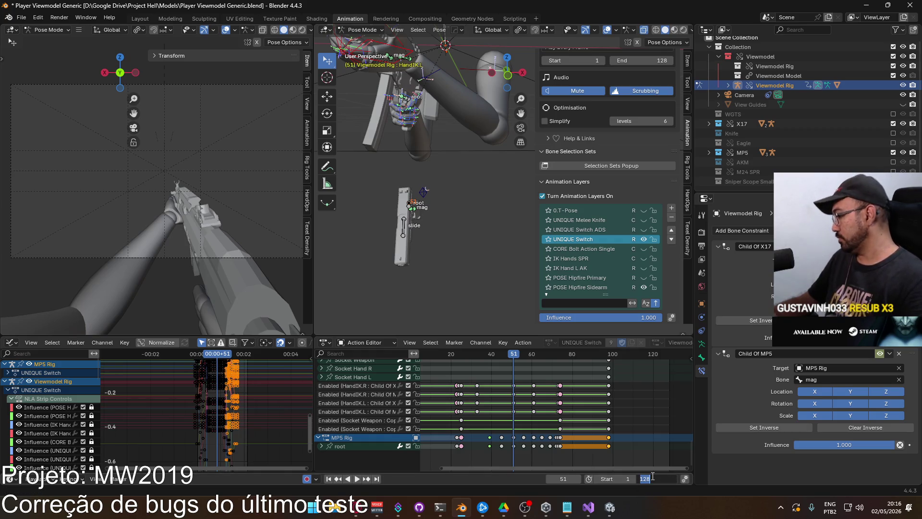
Set the last frame to 51 and play the shortened UNIQUE Switch animation
text(51)
key(Return)
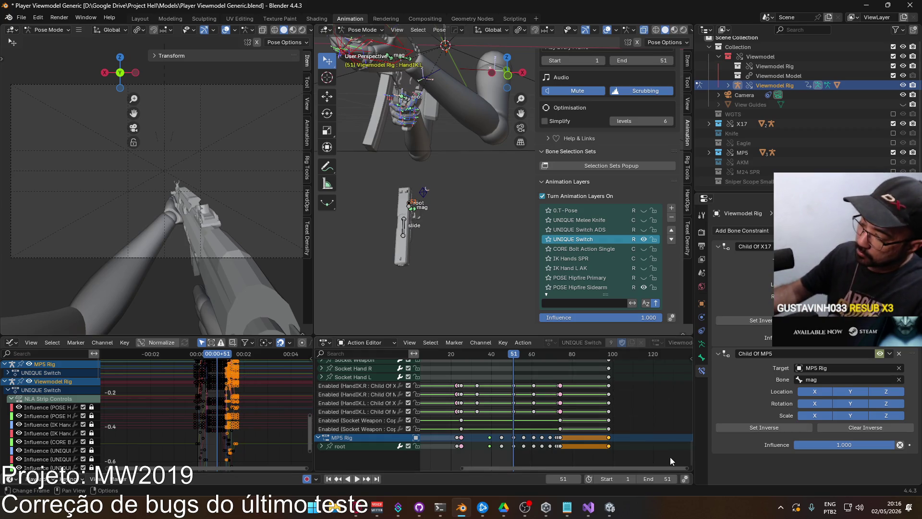
key(space)
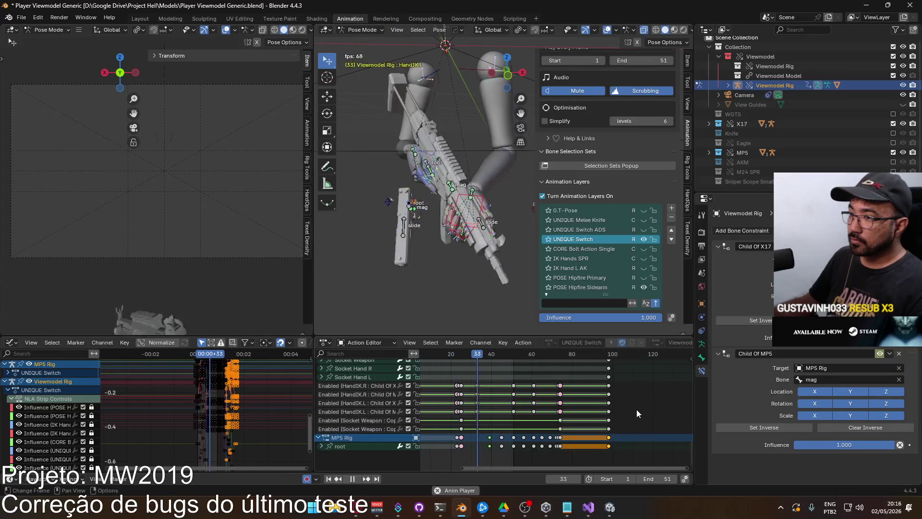
key(space)
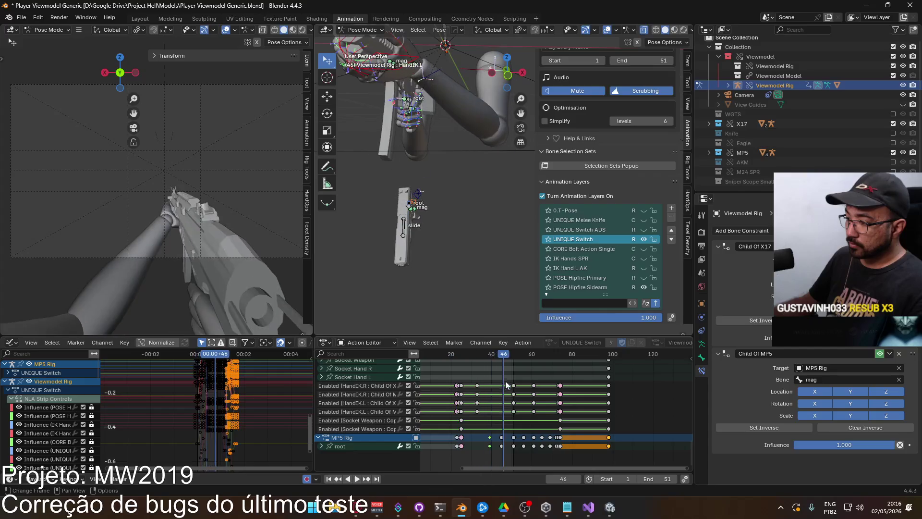
key(space)
mouse_move(503, 354)
mouse_down()
mouse_move(491, 358)
mouse_move(511, 355)
mouse_move(503, 356)
mouse_up()
key(space)
Select the root keyframe at frame 45, replay from frame 43, then switch to Unity
click(501, 445)
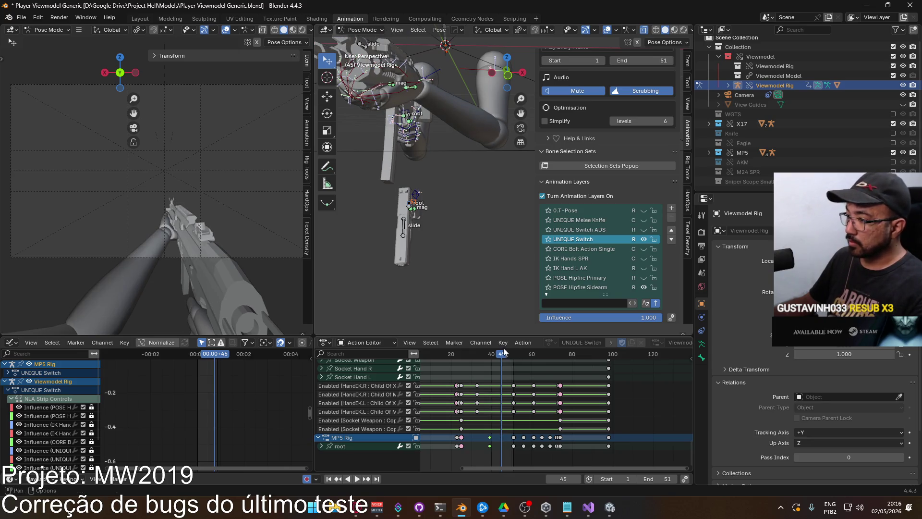
drag(504, 352, 494, 359)
key(space)
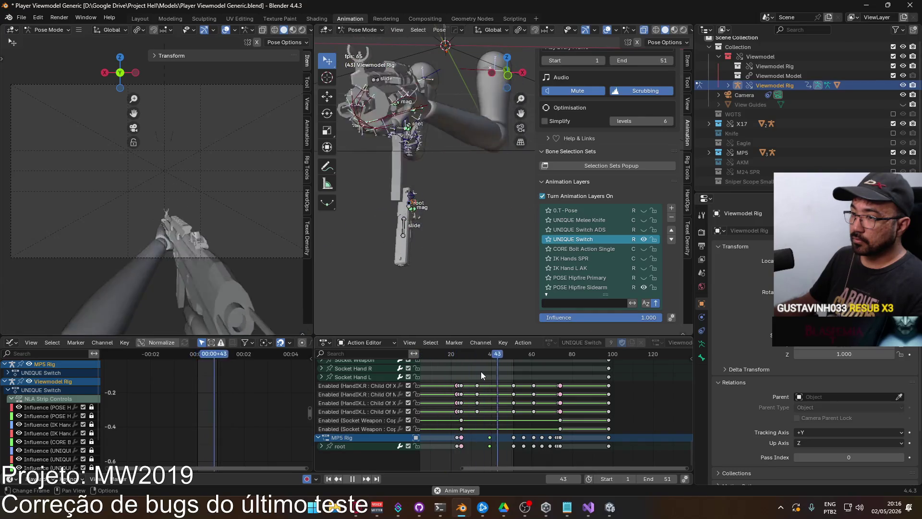
scroll(496, 408, down, 2)
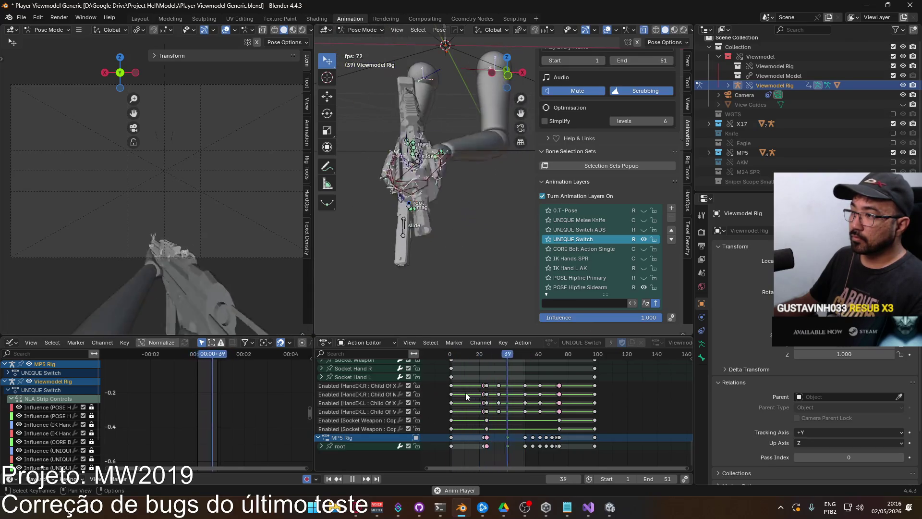
click(610, 507)
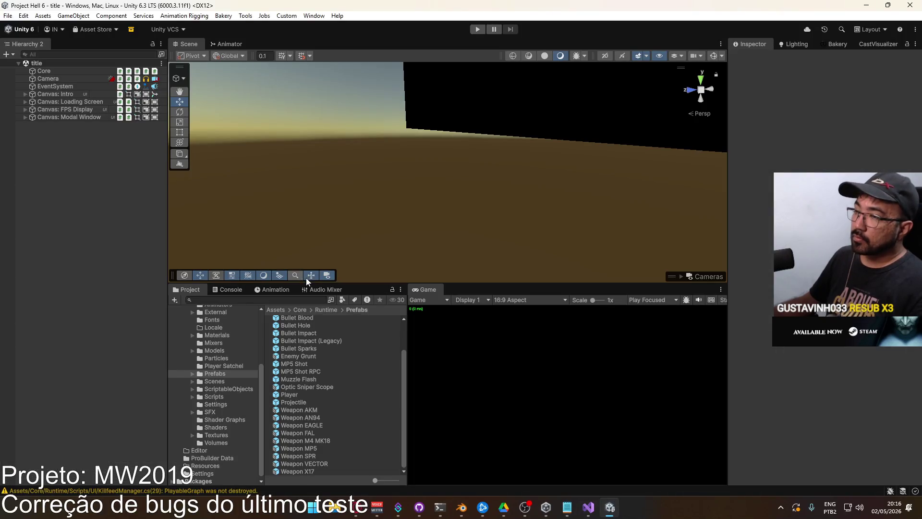
In the Player prefab's Viewmodel animator, move the Switch layer below Fingers Pose, then return to Blender
double_click(298, 391)
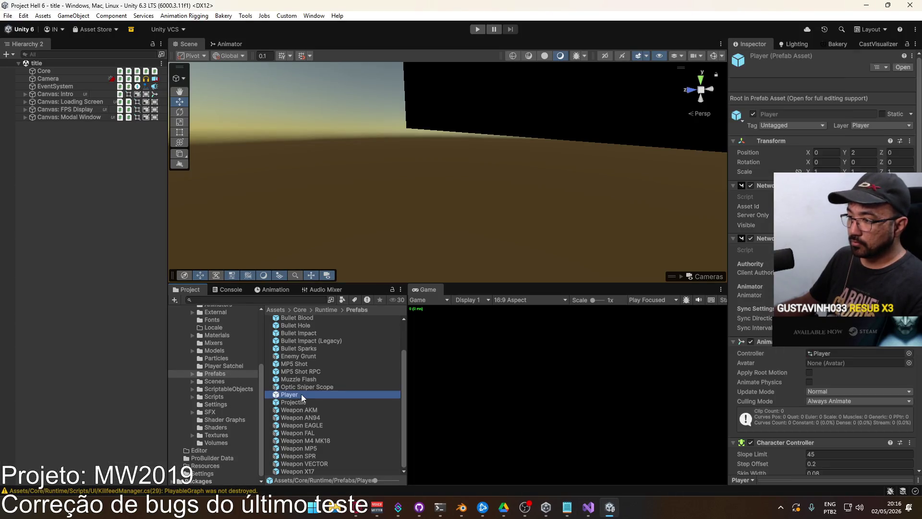
click(69, 121)
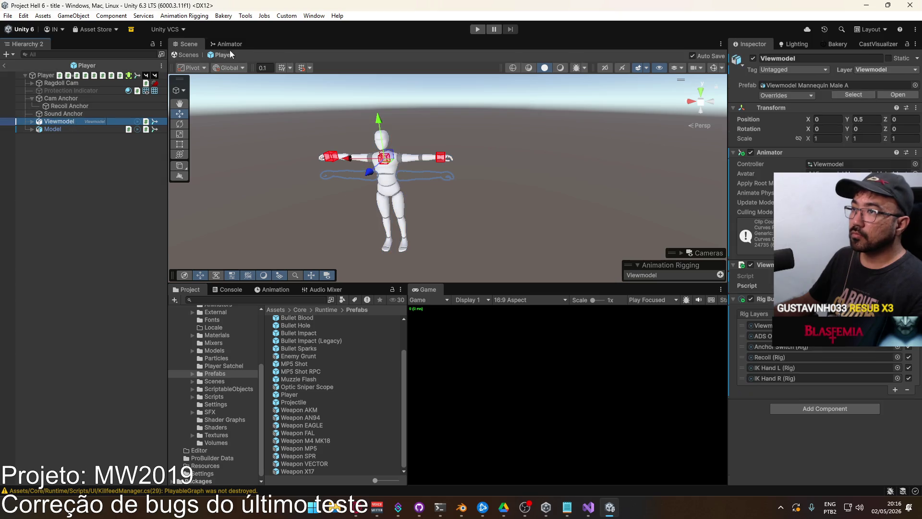
click(229, 45)
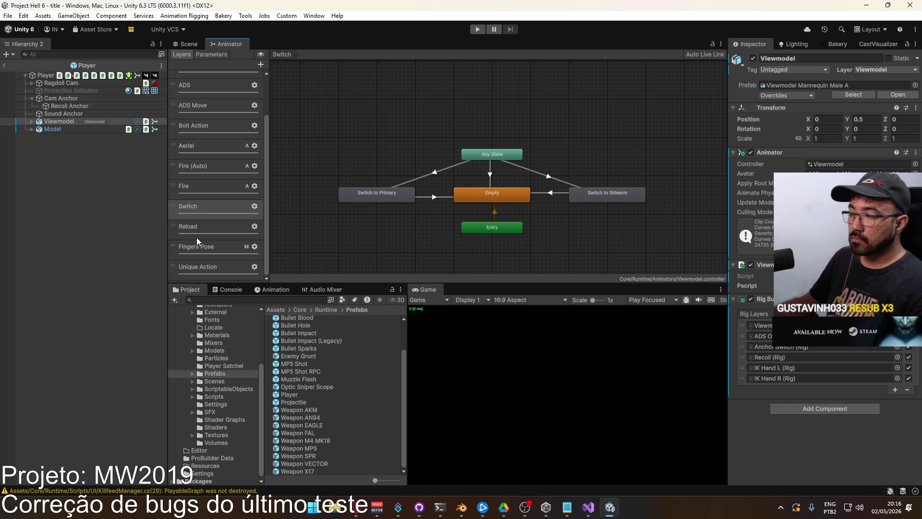
drag(174, 208, 182, 247)
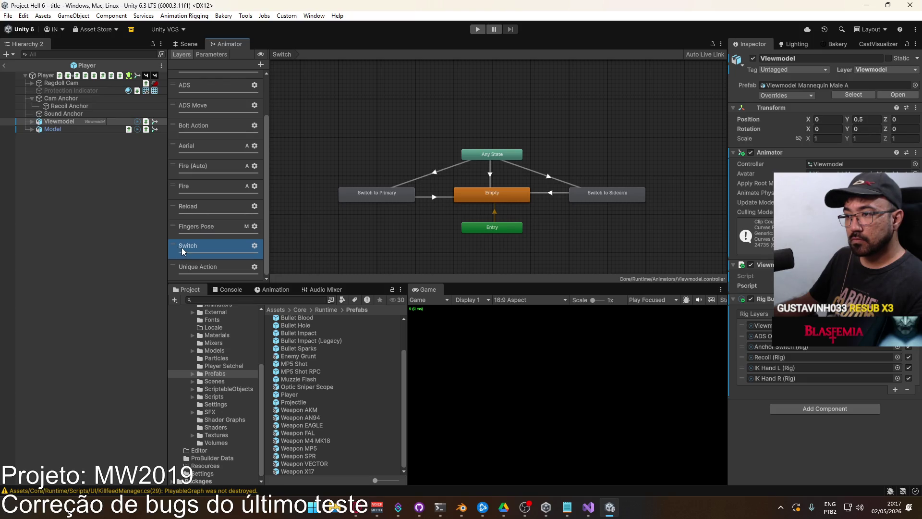
click(181, 44)
key(alt+Tab)
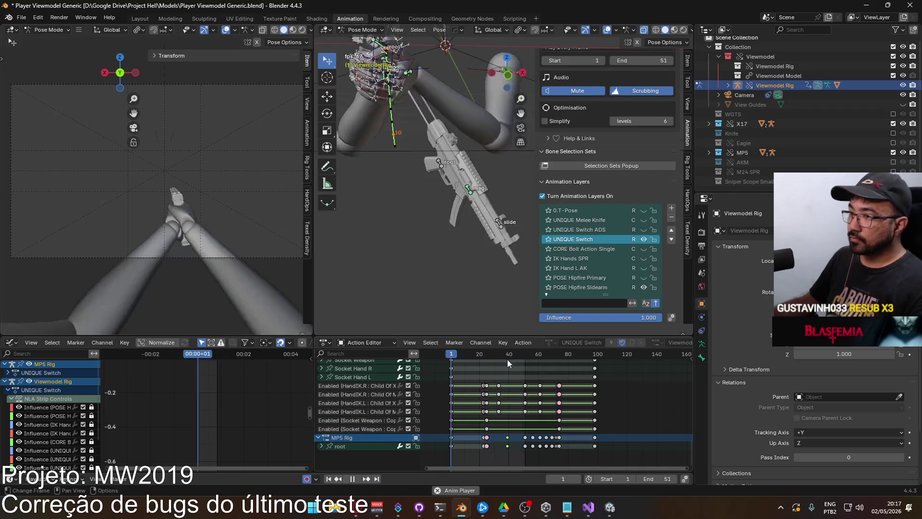
Limit the playback range to frames 51–98 and play it
key(space)
click(480, 354)
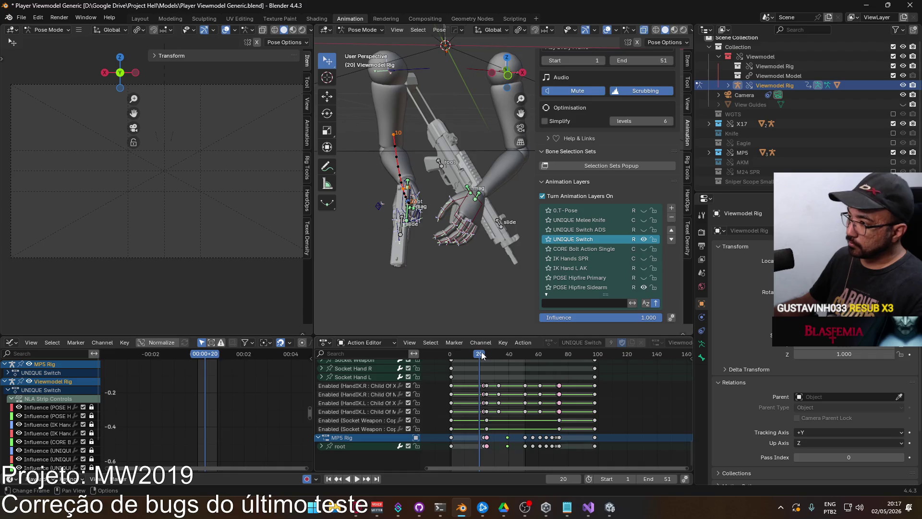
key(space)
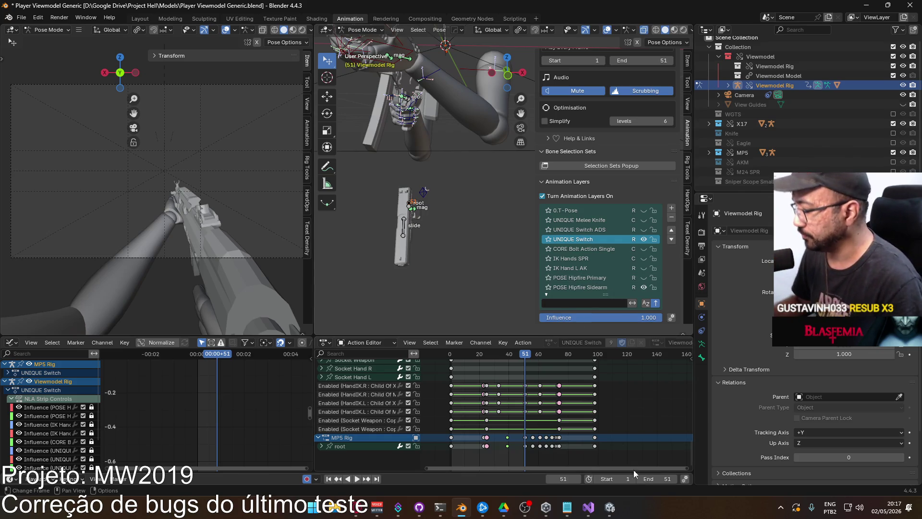
text(51)
key(Return)
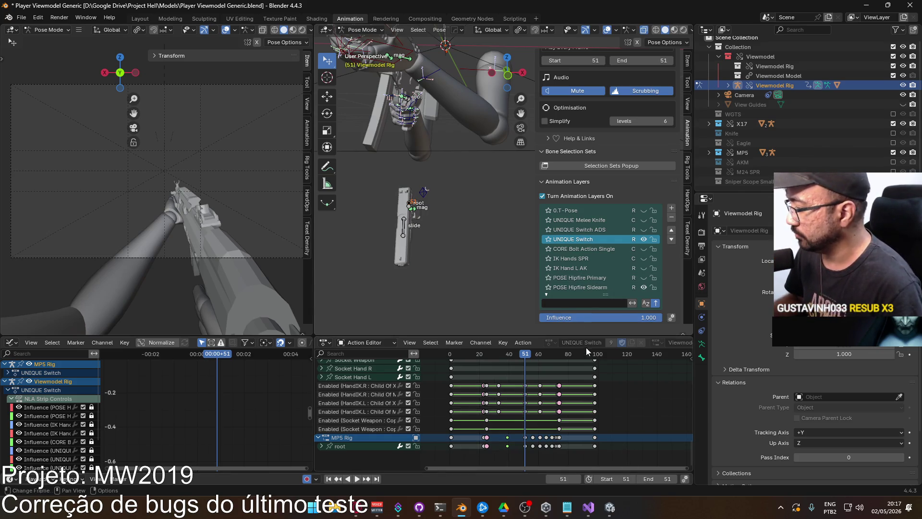
click(595, 356)
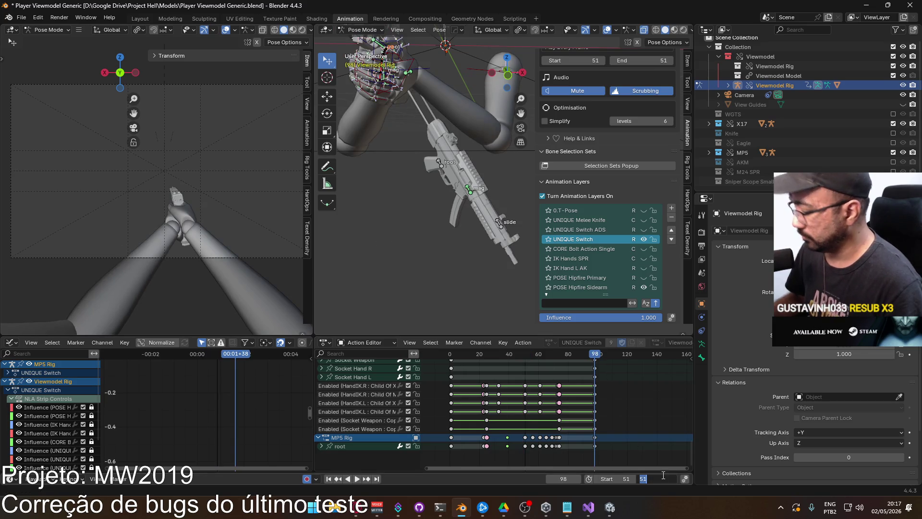
text(98)
key(Return)
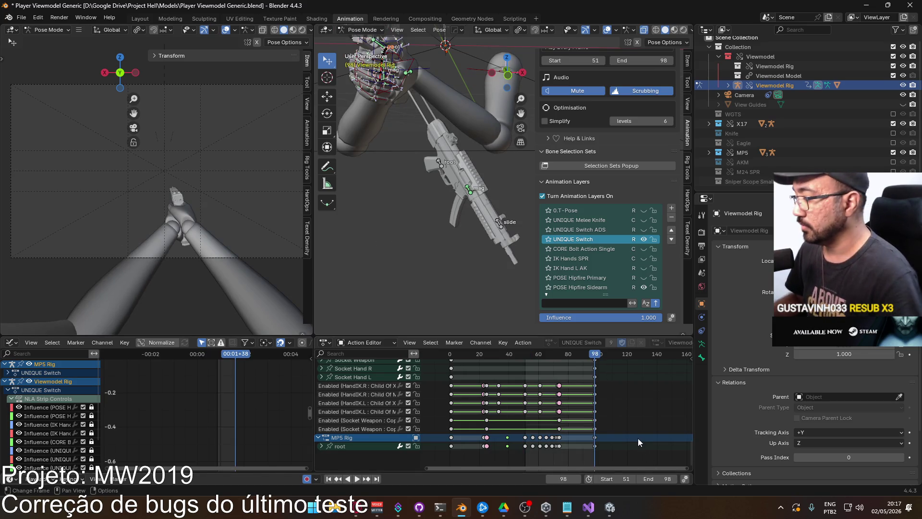
key(space)
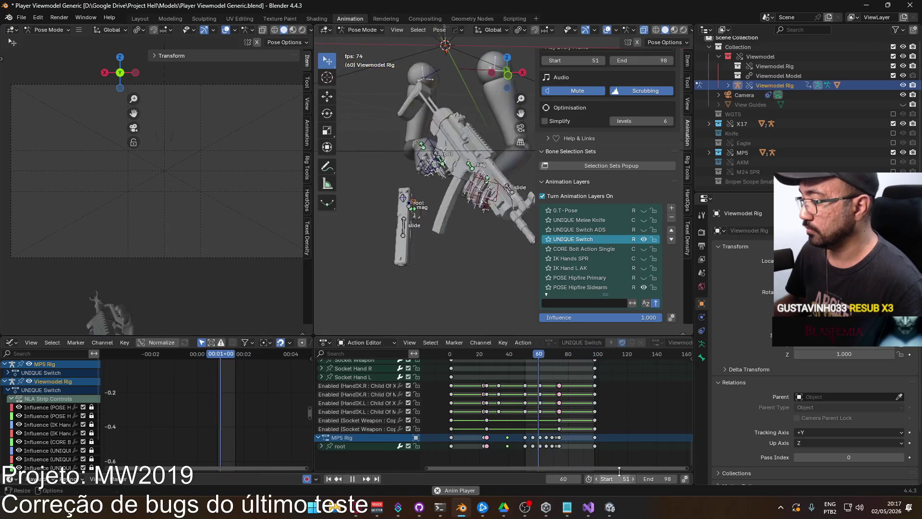
key(space)
key(space)
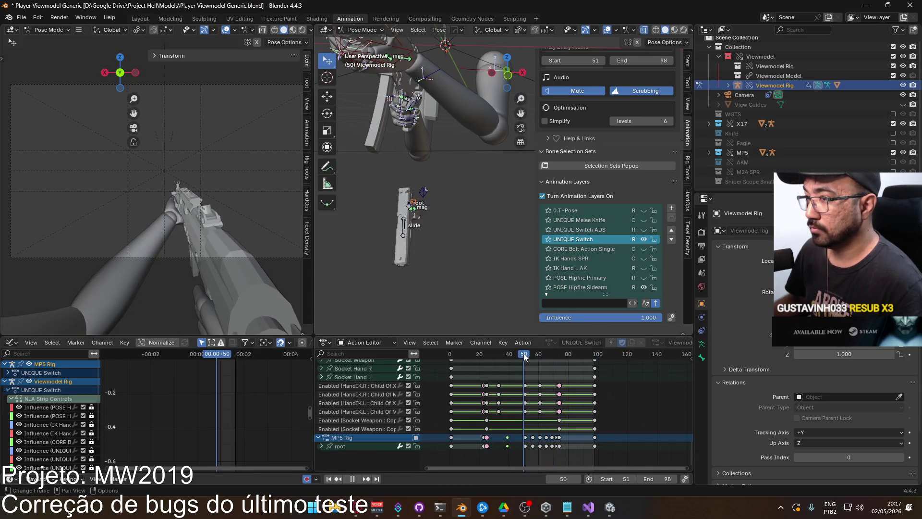
mouse_move(511, 353)
mouse_down()
mouse_move(487, 356)
mouse_move(526, 356)
mouse_up()
key(space)
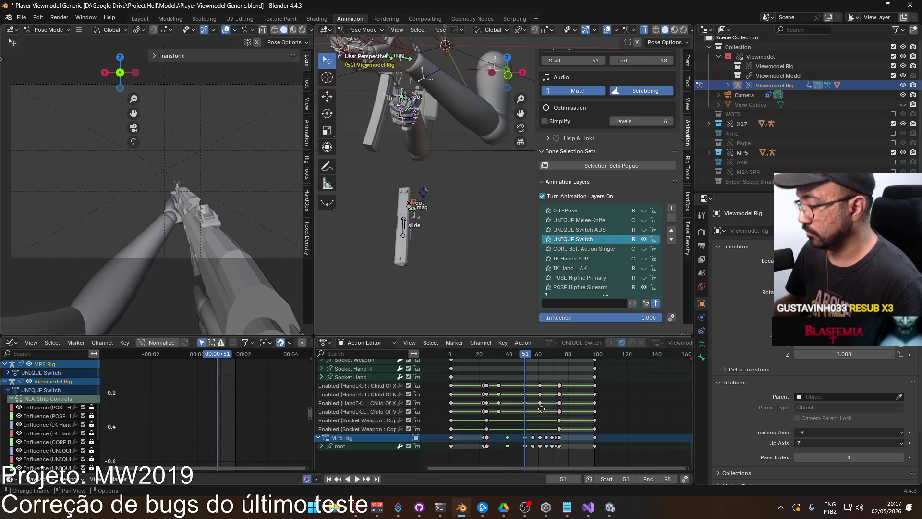
Delete the MP5 rig keys around frames 56–69, then select and copy the root channel
scroll(543, 416, up, 5)
middle_drag(553, 436, 546, 401)
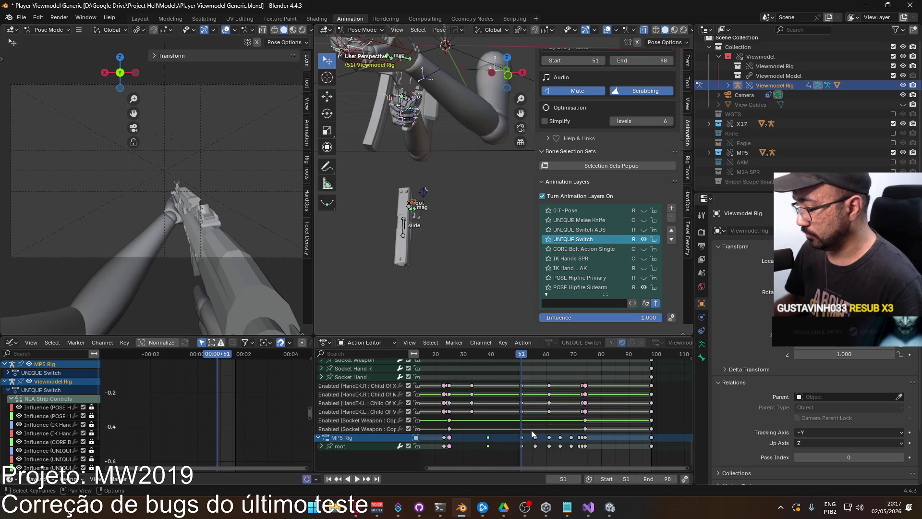
drag(531, 431, 573, 452)
key(Delete)
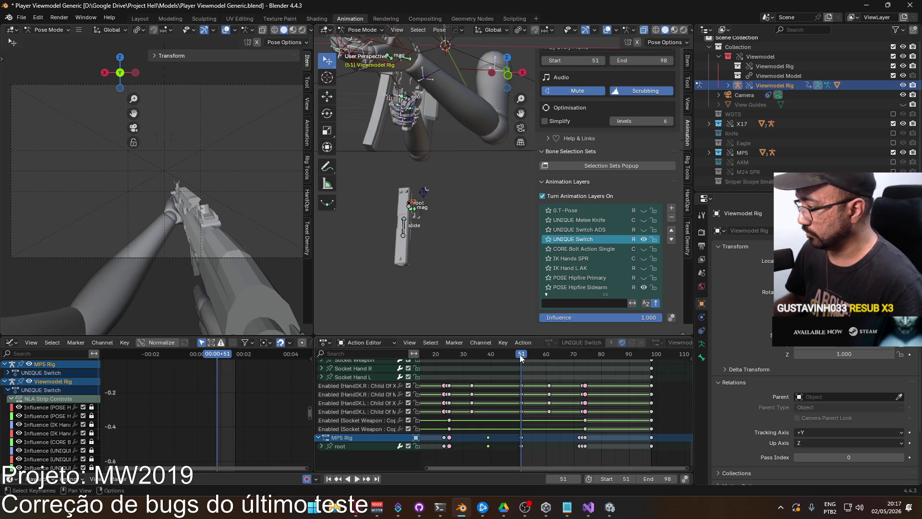
drag(519, 371, 489, 364)
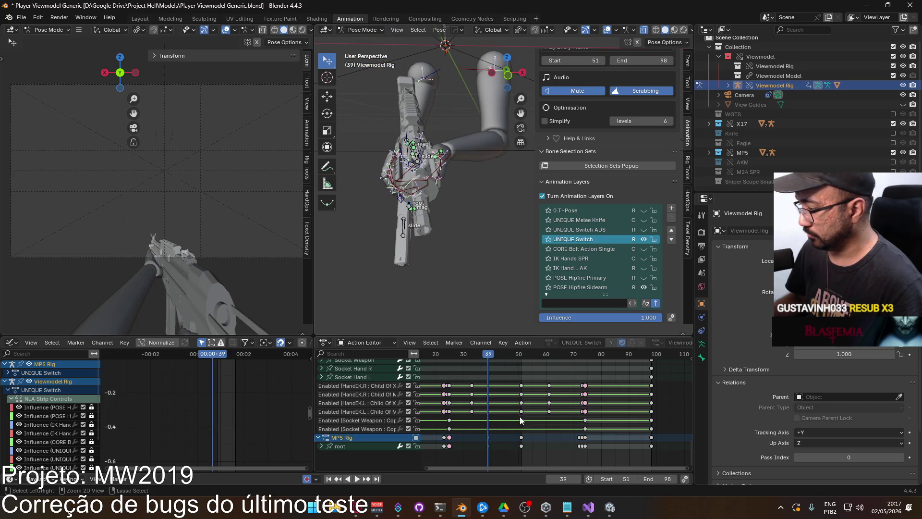
click(384, 446)
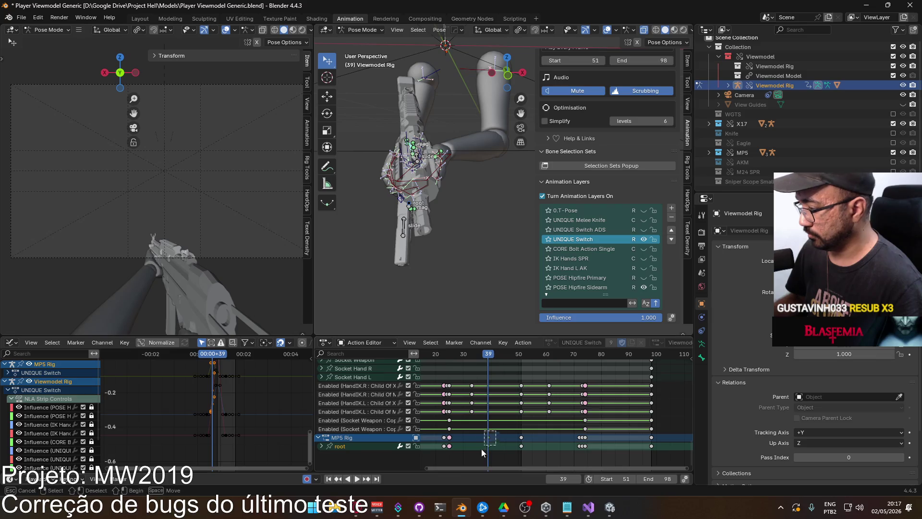
key(ctrl+c)
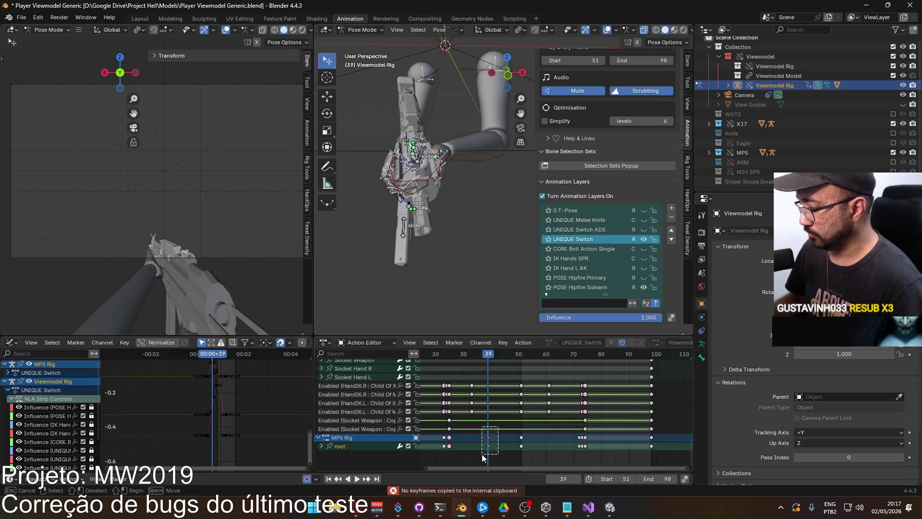
Paste the copied keyframes at frame 63 on the MP5 rig
key(space)
drag(488, 355, 554, 364)
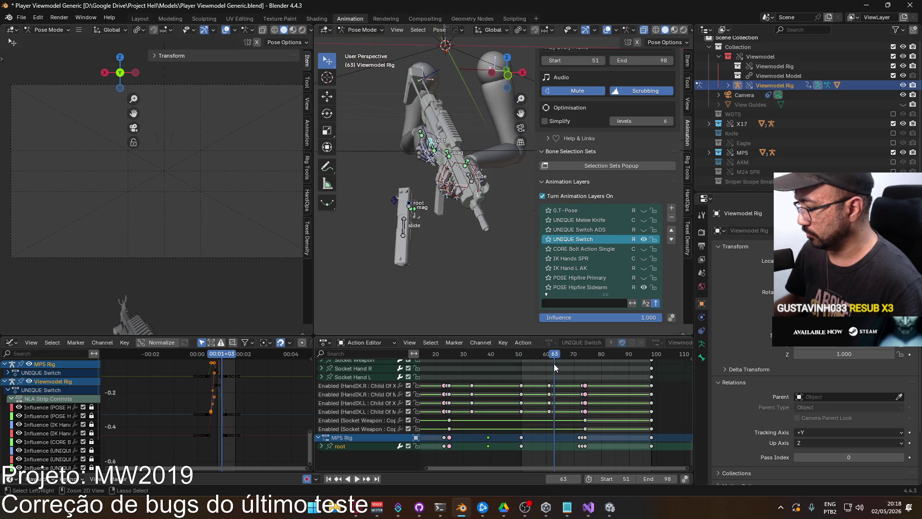
key(ctrl+v)
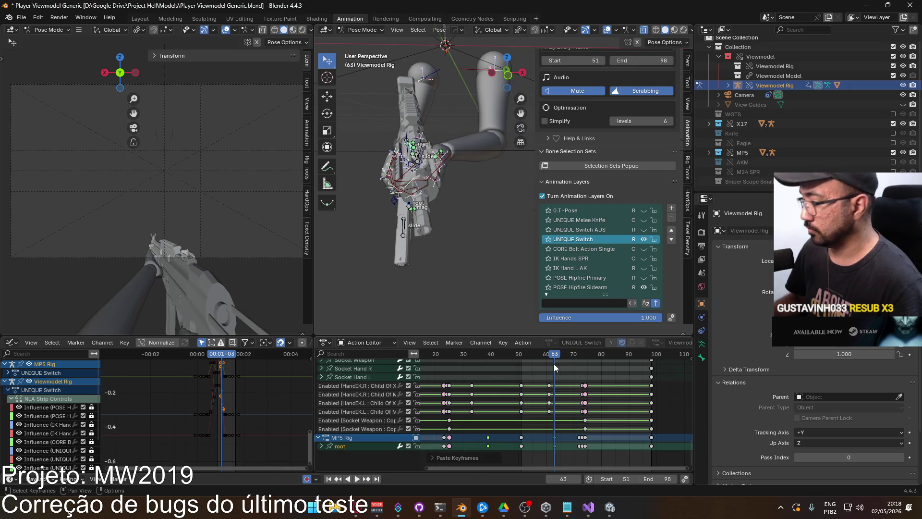
key(ctrl+shift+space)
mouse_move(545, 359)
mouse_down()
mouse_move(521, 361)
mouse_move(564, 365)
mouse_move(487, 374)
mouse_up()
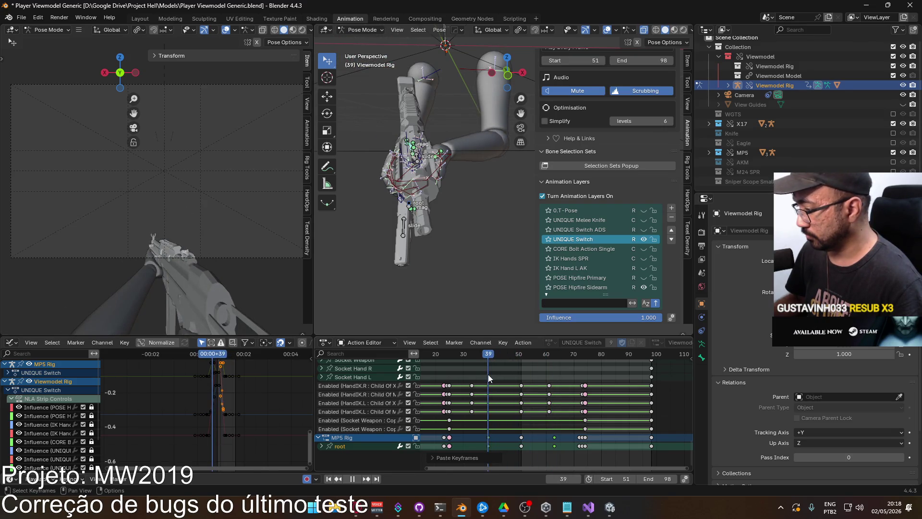
Scrub and preview between frames 39 and 63 to compare poses, then start moving the selected keys
mouse_move(487, 373)
mouse_down()
mouse_move(520, 376)
mouse_move(556, 421)
mouse_up()
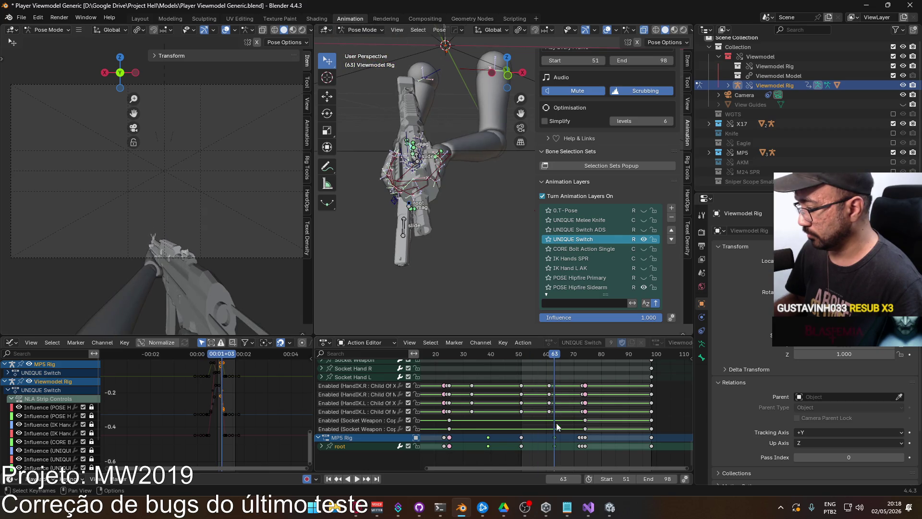
key(space)
key(Escape)
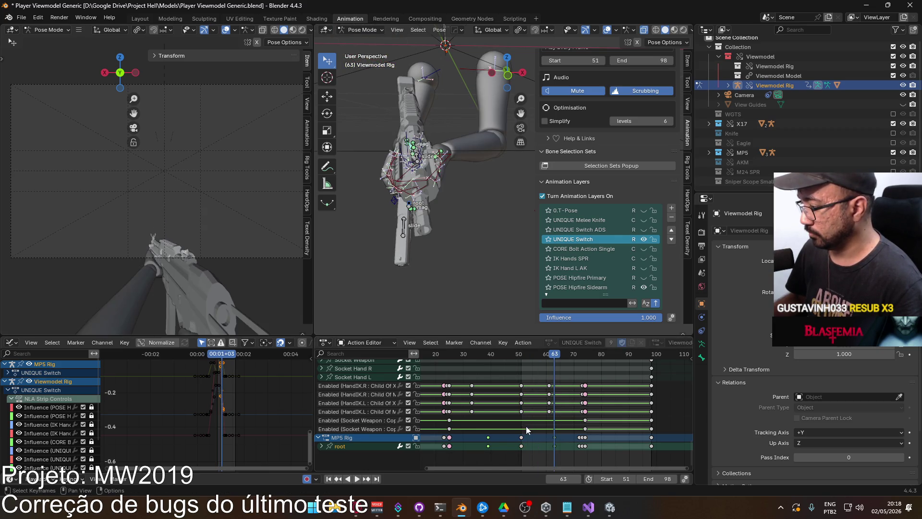
drag(555, 364, 489, 364)
key(g)
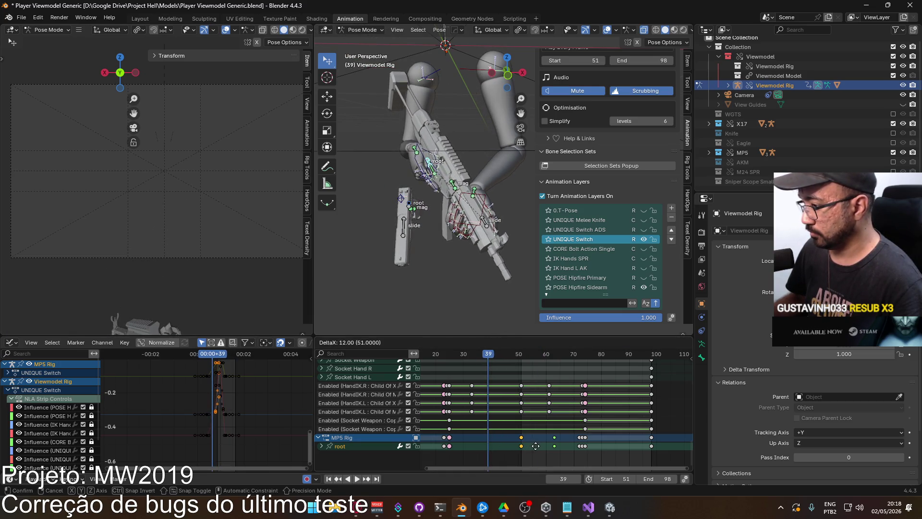
Cancel the key move, play back to frame 72, and paste the keyframes there
key(Escape)
key(space)
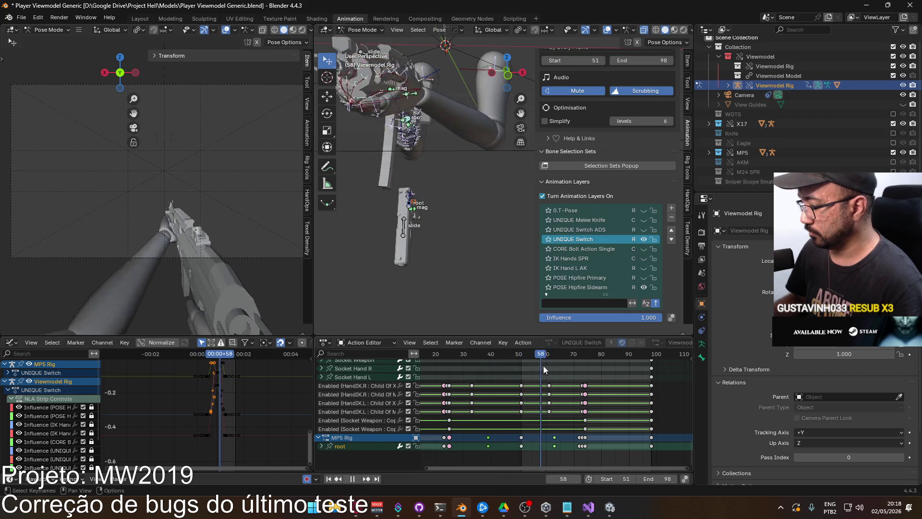
drag(579, 369, 449, 365)
key(space)
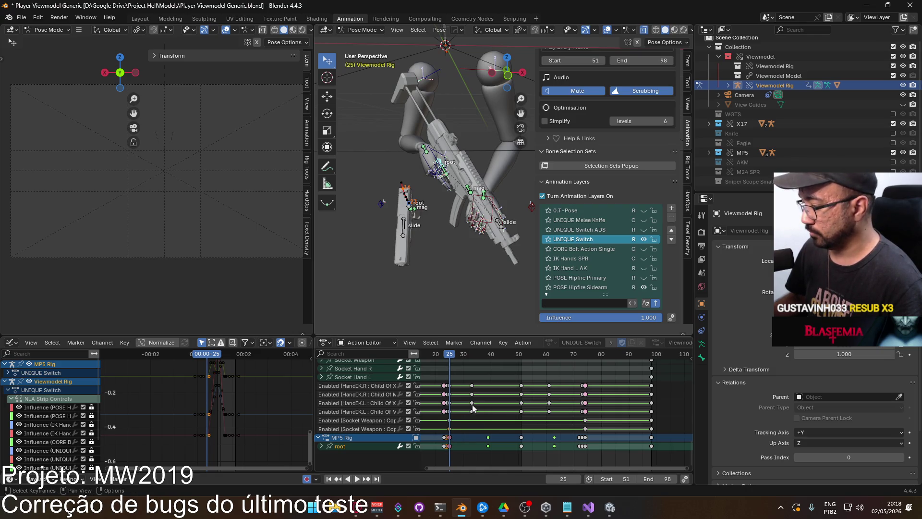
key(space)
key(space)
key(Left)
key(ctrl+v)
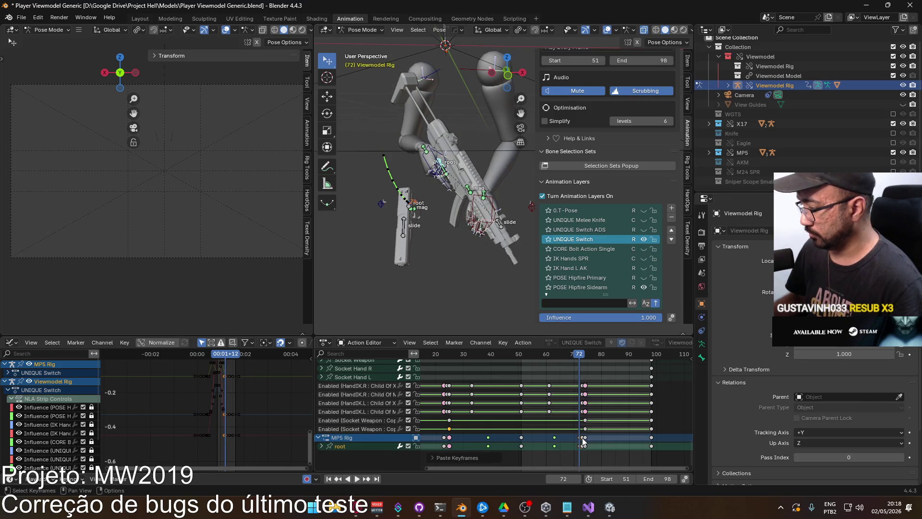
Select the held keys, fit all keyframes in view, and replay the switch up to frame 72
click(583, 440)
click(595, 435)
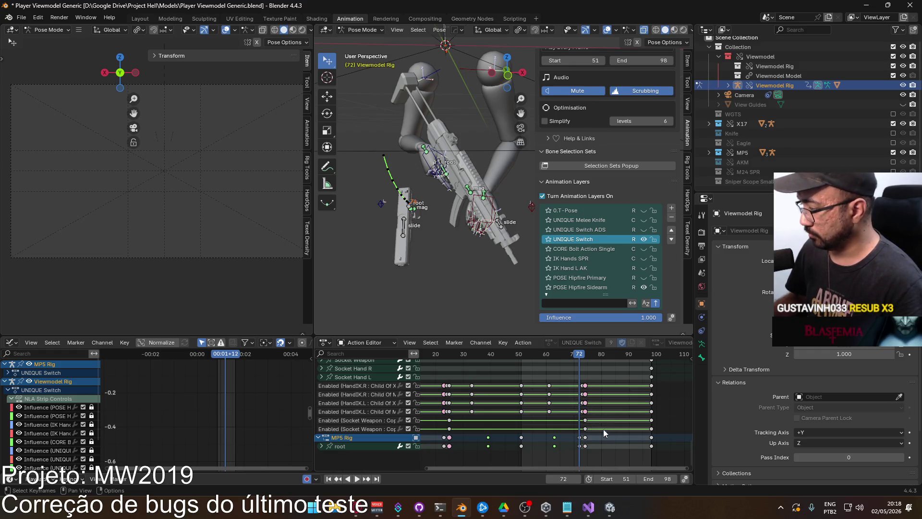
key(space)
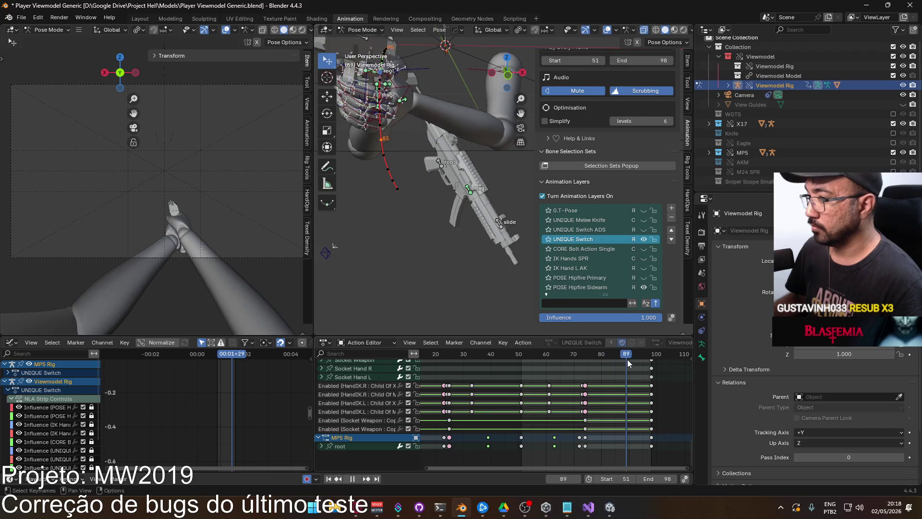
key(Escape)
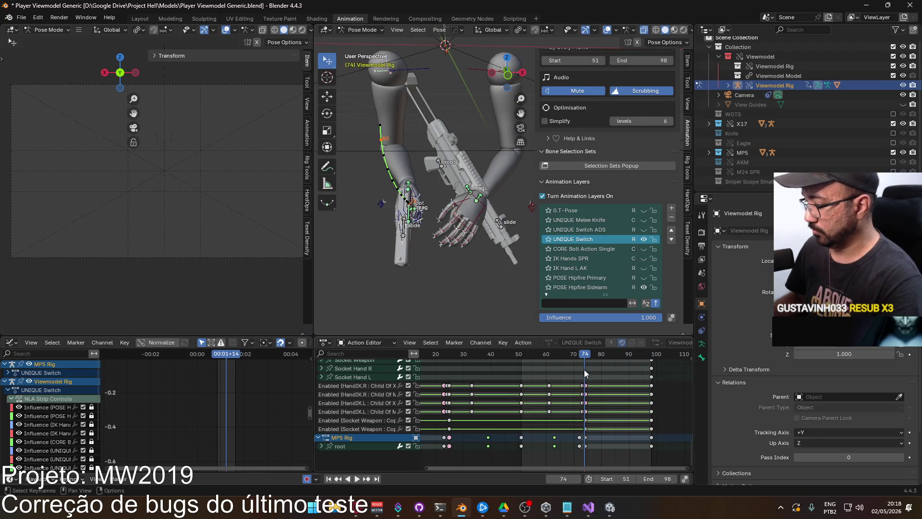
click(585, 441)
drag(586, 443, 383, 442)
middle_drag(454, 438, 509, 441)
key(Home)
key(space)
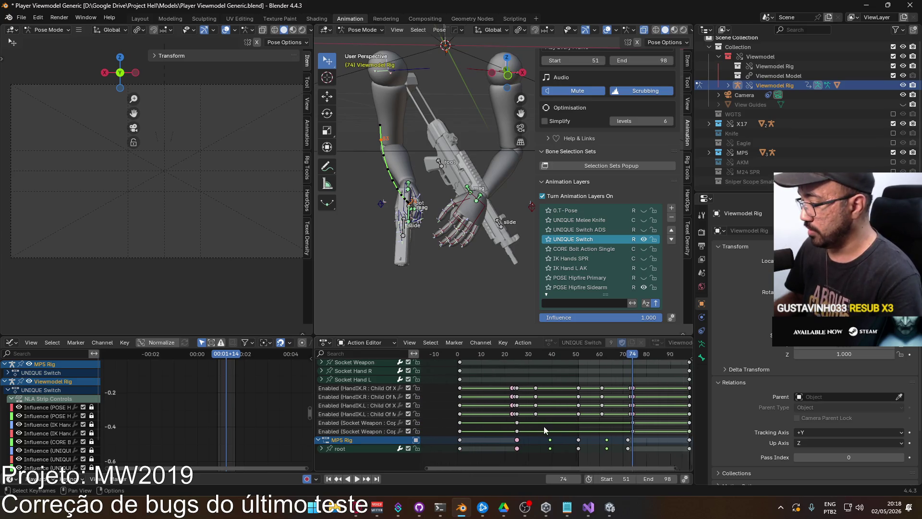
key(Escape)
Change the keyframe type of the MP5 Rig's held keys around frame 72
click(624, 439)
right_click(623, 447)
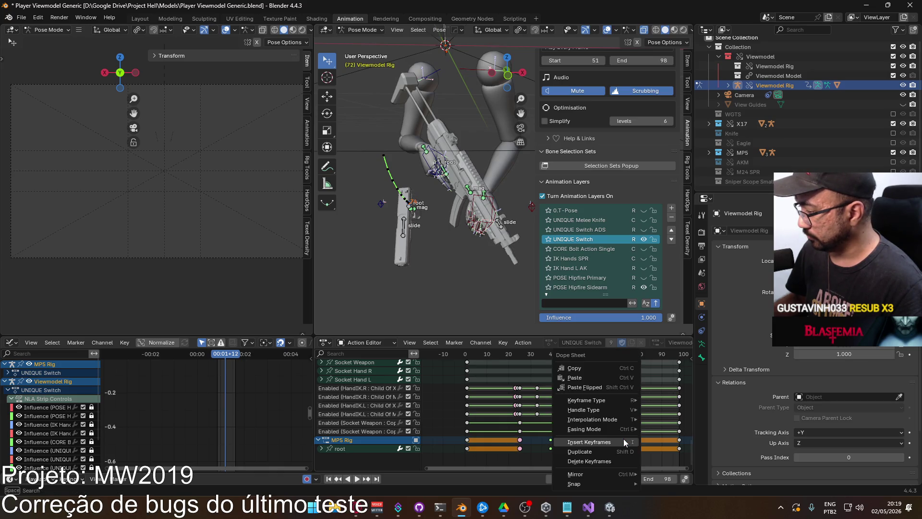
mouse_move(616, 405)
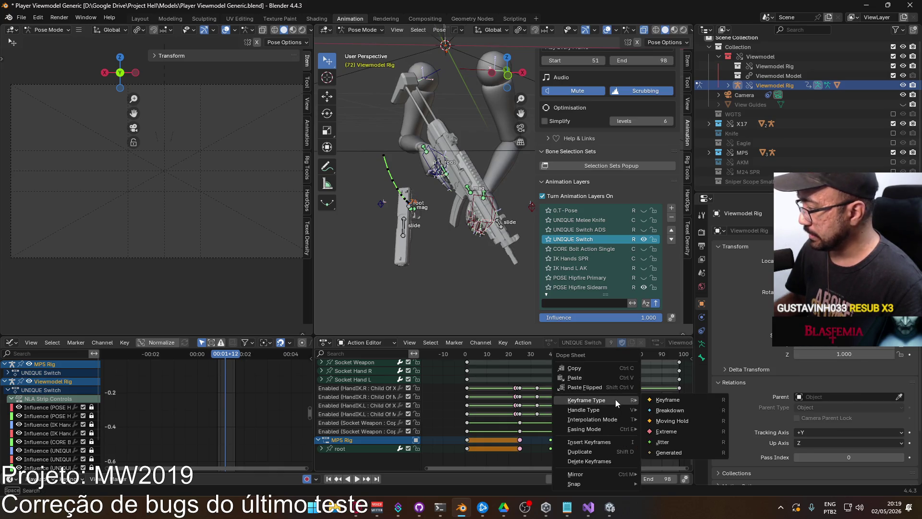
click(659, 434)
Return the playhead toward frame 1 and fit all keyframes, showing the other bone channels
mouse_move(623, 354)
mouse_down()
mouse_move(468, 354)
mouse_move(603, 353)
mouse_move(660, 365)
mouse_move(475, 354)
mouse_move(680, 373)
mouse_move(468, 357)
mouse_up()
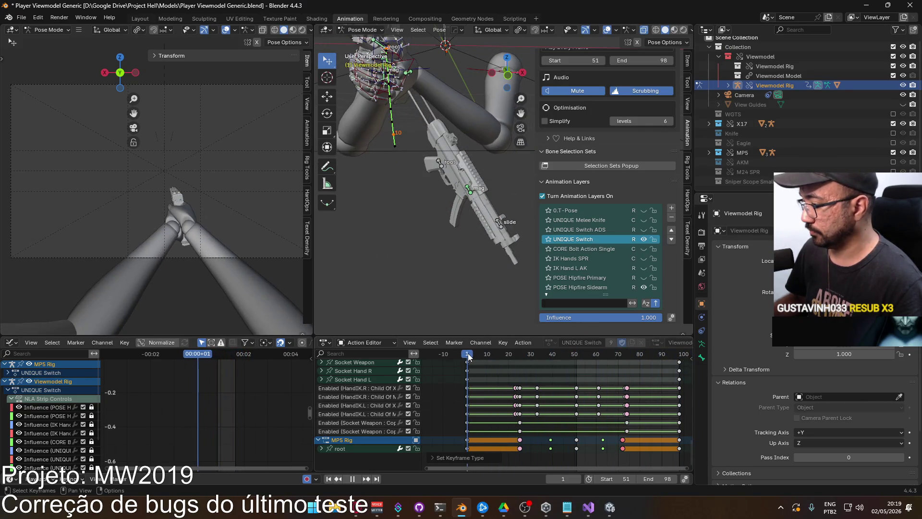
key(Home)
mouse_move(526, 422)
middle_down()
mouse_move(516, 369)
mouse_move(529, 475)
middle_up()
Collapse the Viewmodel, X17 and MP5 rig channels, save, and select all their keyframes
click(318, 366)
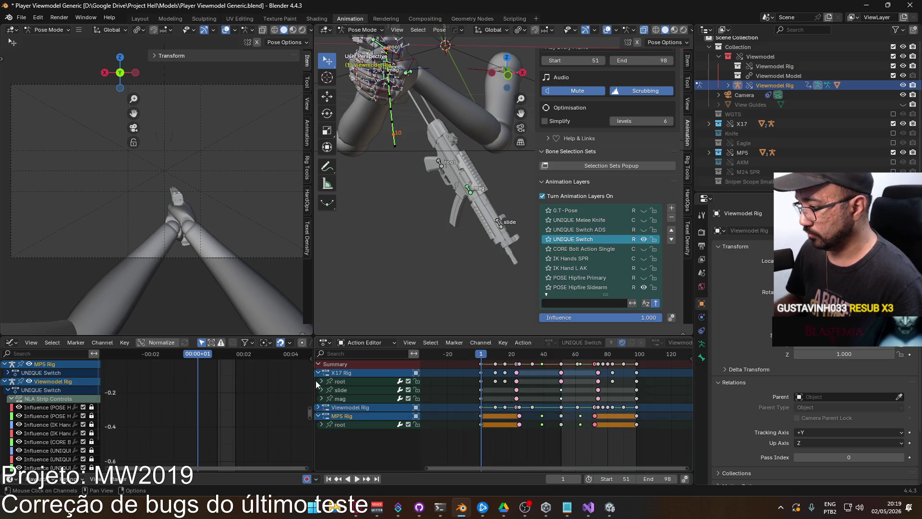
click(318, 372)
click(318, 390)
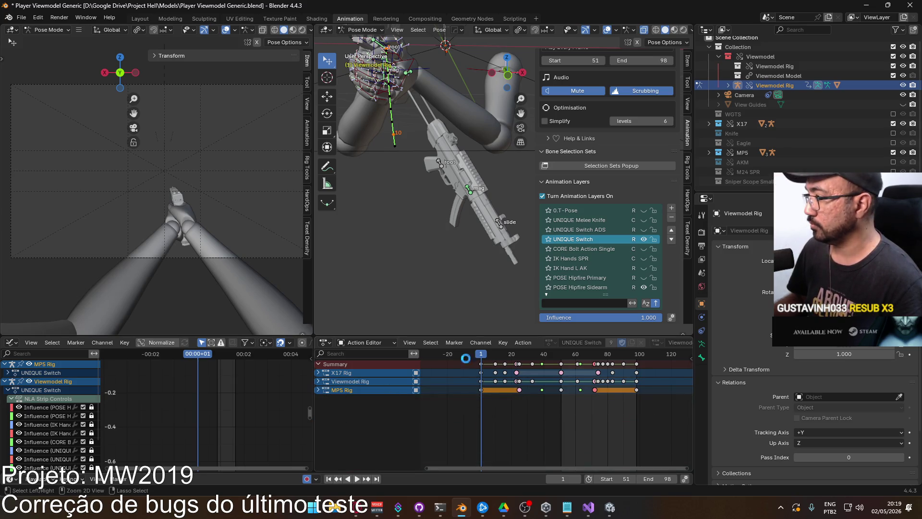
key(ctrl+s)
drag(664, 405, 475, 361)
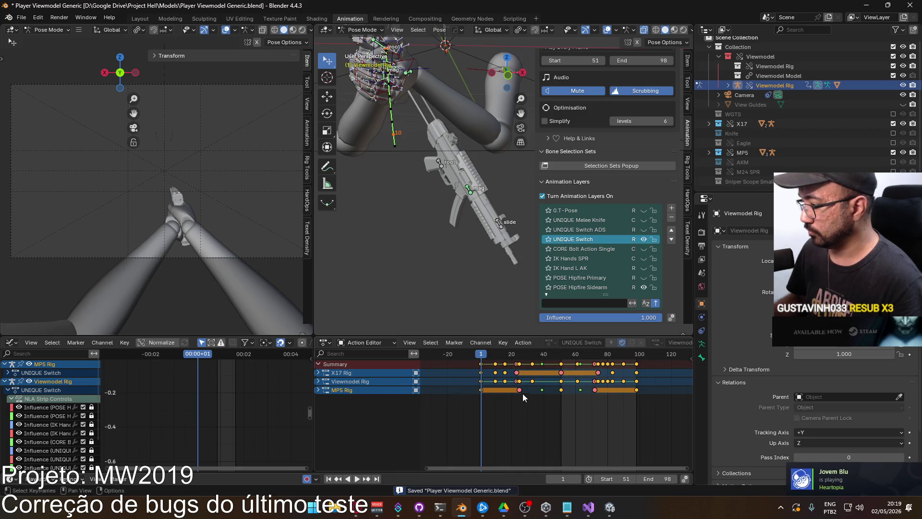
click(325, 384)
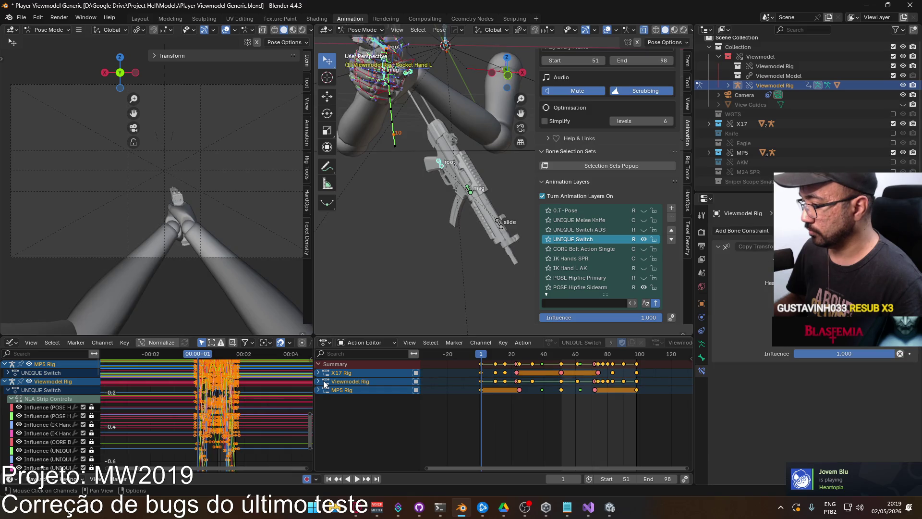
drag(642, 401, 433, 356)
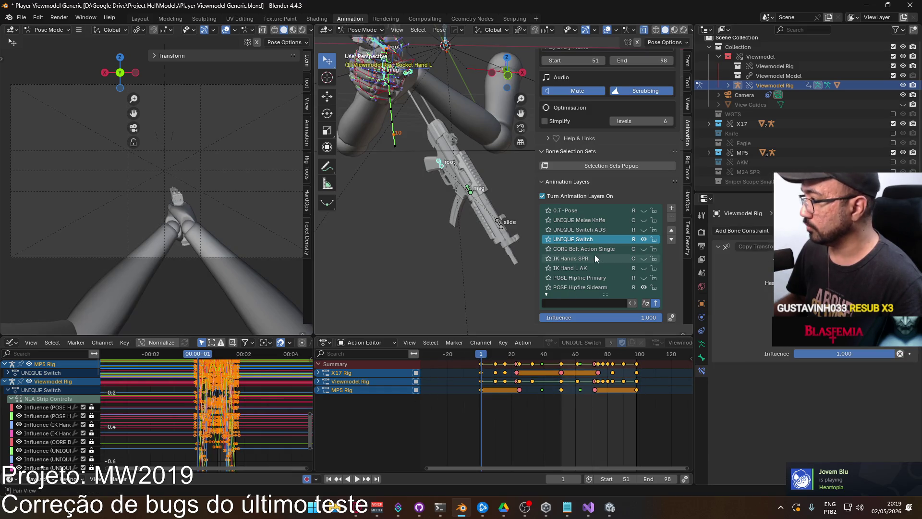
Make UNIQUE Switch ADS the active visible layer and delete its keys from frames 10-100
click(643, 229)
click(596, 231)
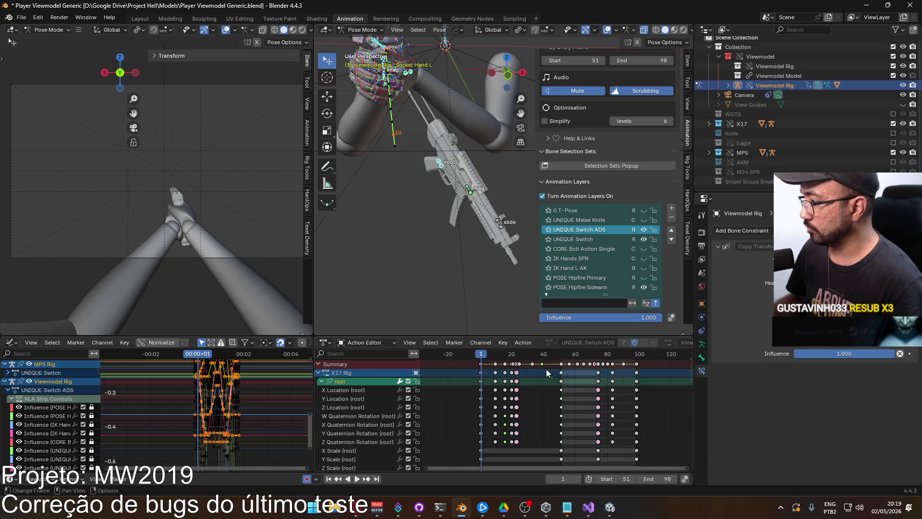
drag(660, 394, 492, 356)
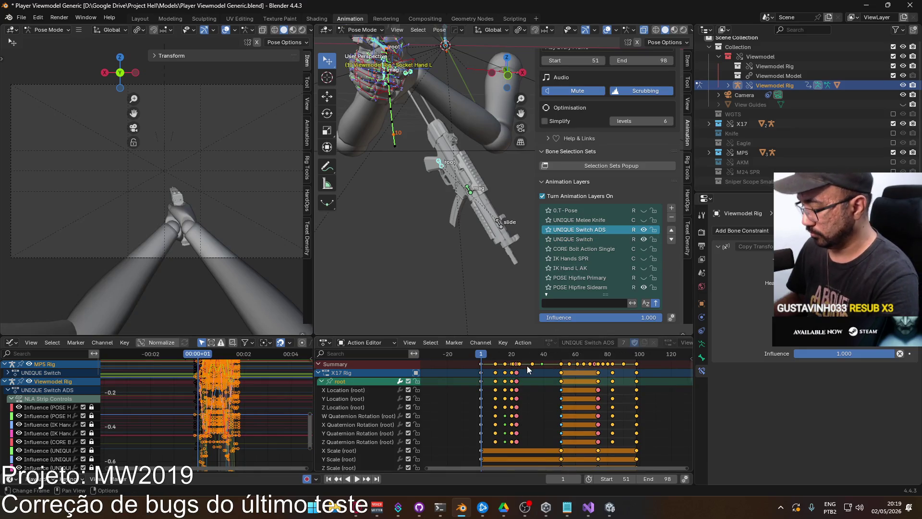
key(Delete)
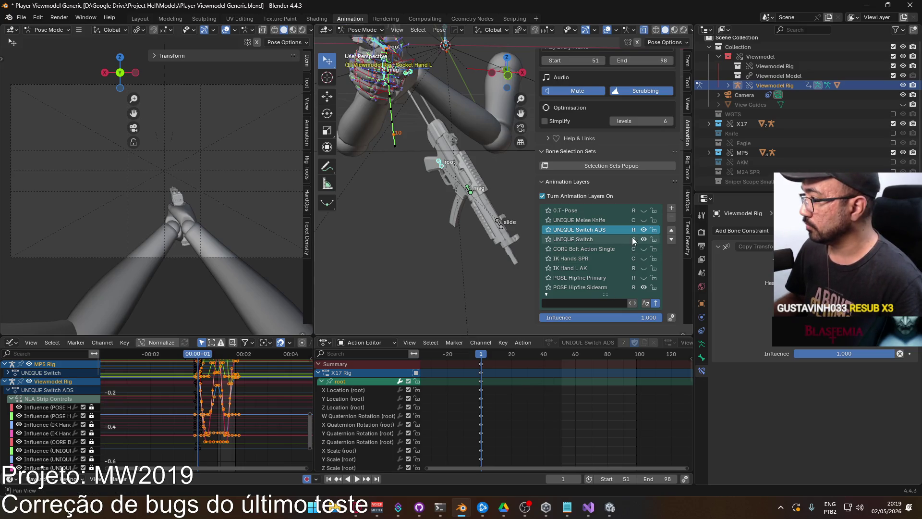
key(ctrl+v)
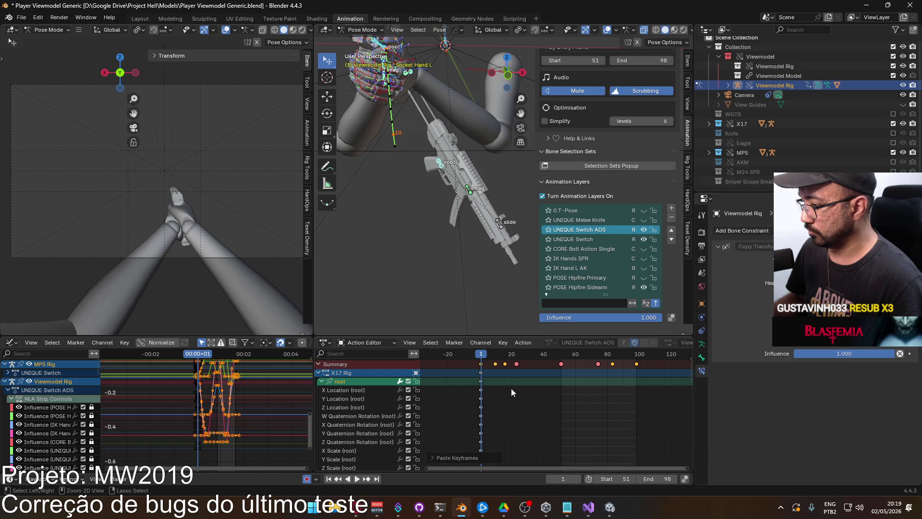
key(ctrl+z)
Paste the copied keyframes onto all bones and scrub the switch motion to frame 67
click(321, 381)
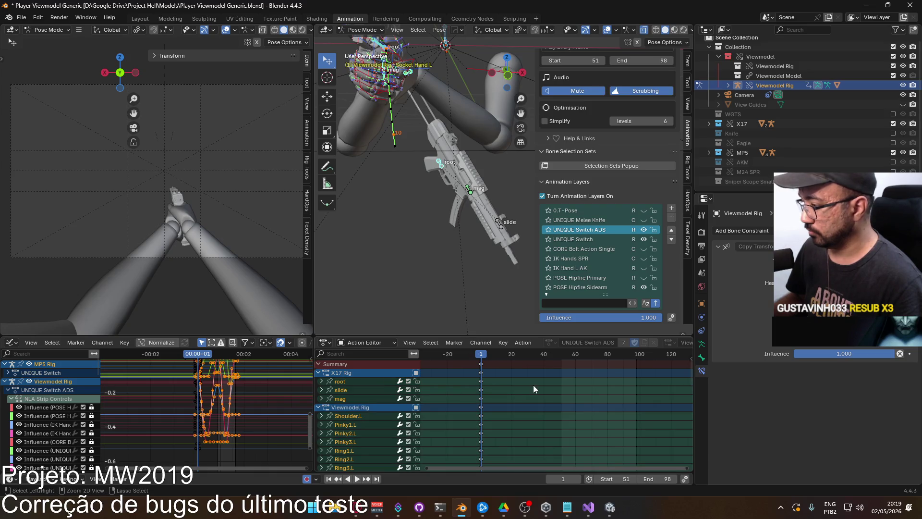
key(ctrl+v)
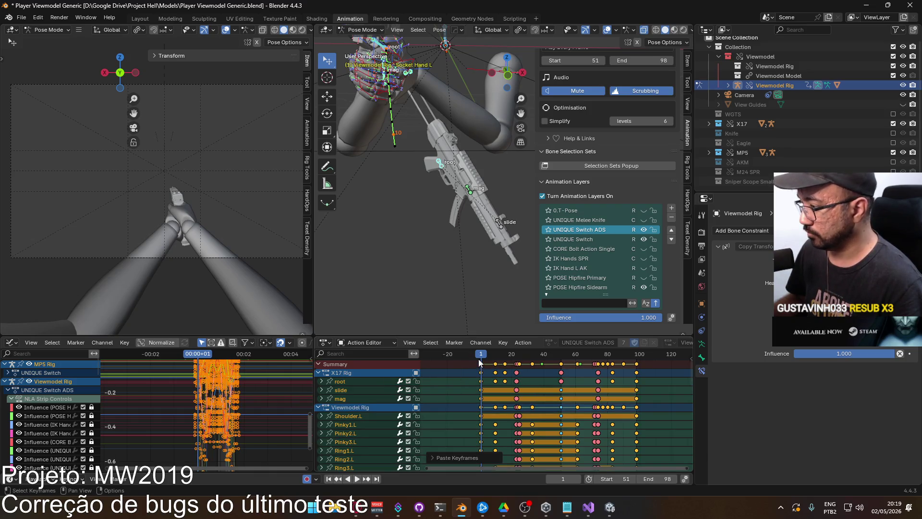
key(space)
mouse_move(527, 357)
mouse_down()
mouse_move(591, 360)
mouse_move(481, 364)
mouse_up()
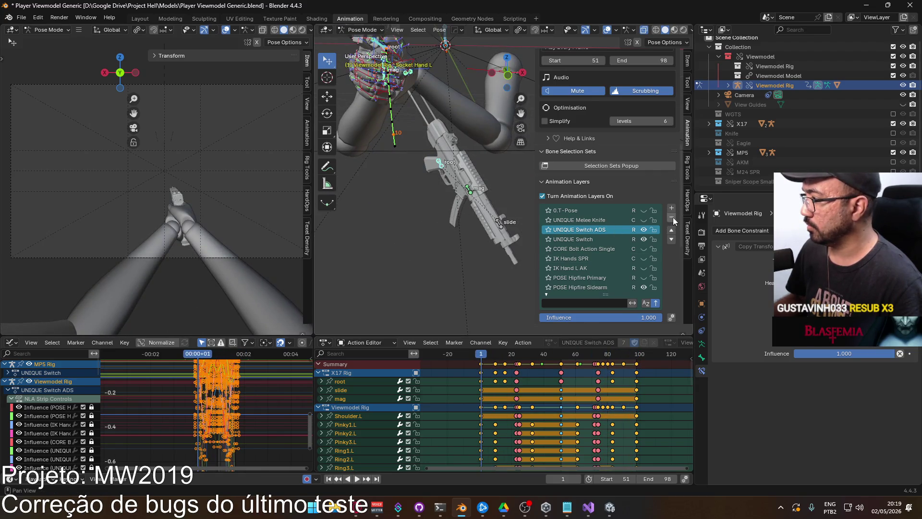
scroll(445, 228, down, 5)
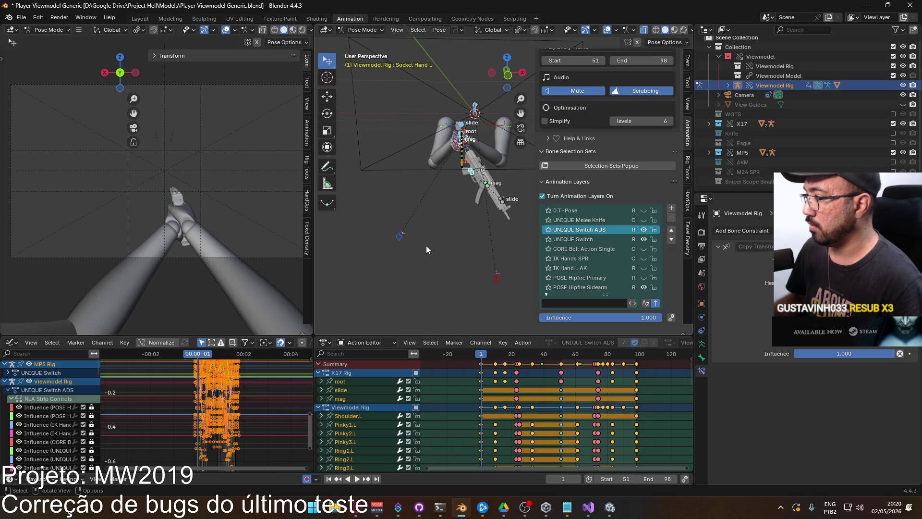
Remove the UNIQUE Switch ADS layer and compare the X17 and MP5 rigs' layer lists
click(672, 219)
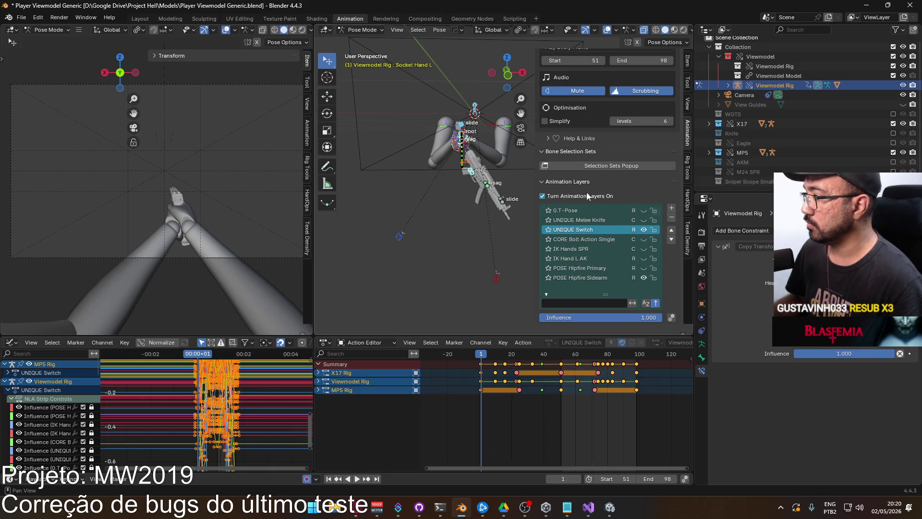
mouse_move(478, 156)
middle_down()
mouse_move(417, 161)
mouse_move(423, 124)
middle_up()
click(418, 120)
click(499, 158)
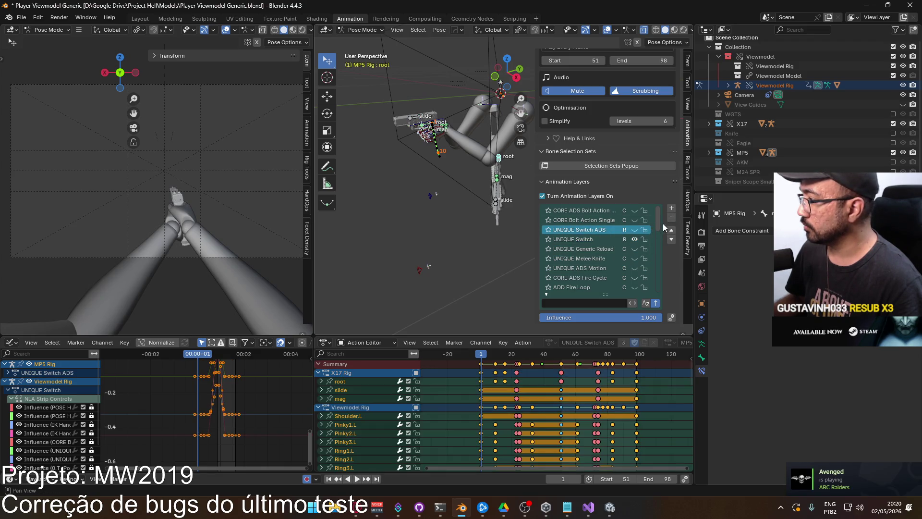
click(417, 120)
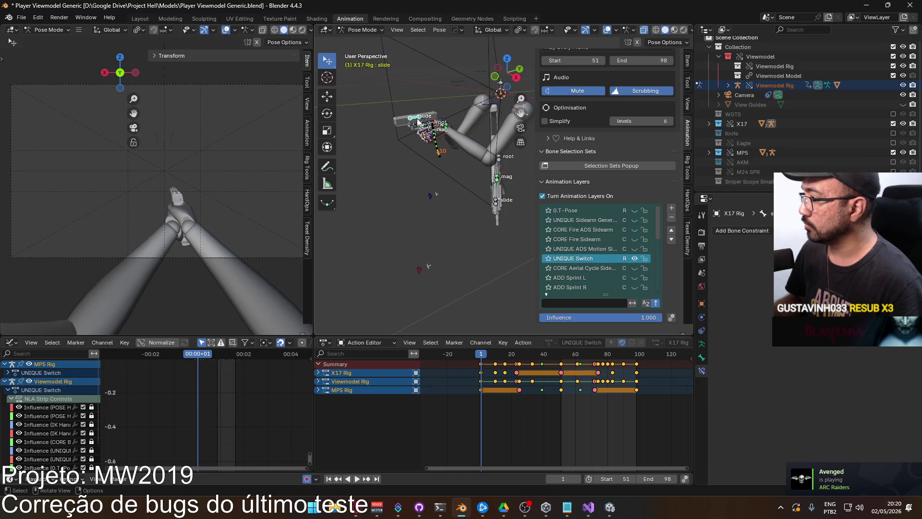
click(499, 158)
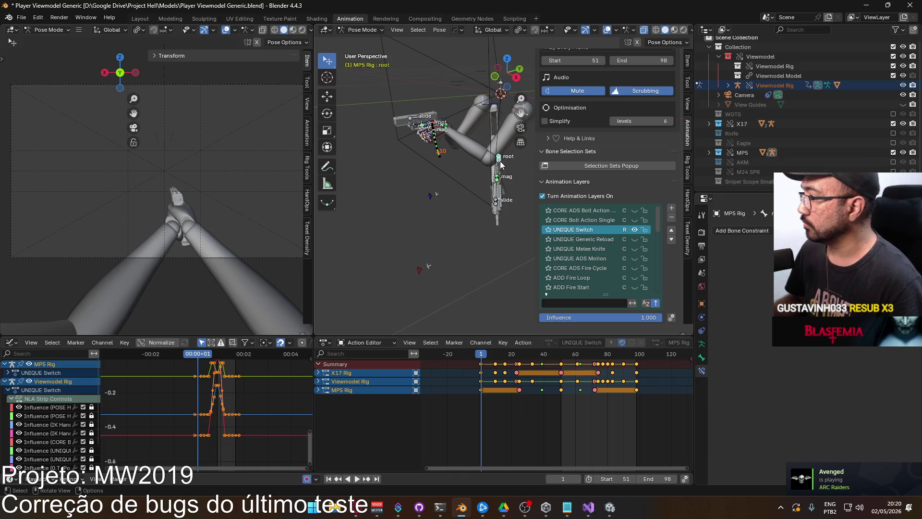
Select the Viewmodel Rig's head socket bone and save Player Viewmodel Generic.blend
mouse_move(463, 159)
middle_down()
mouse_move(423, 221)
mouse_move(458, 200)
middle_up()
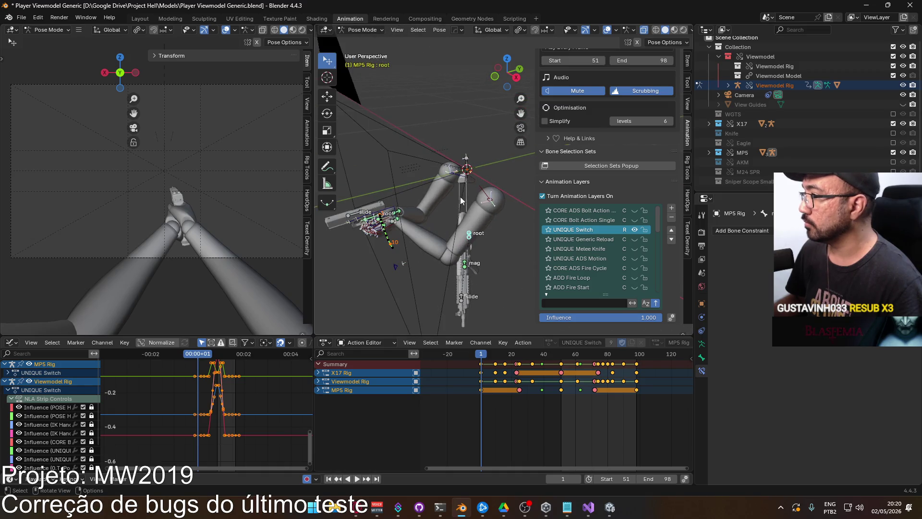
click(465, 156)
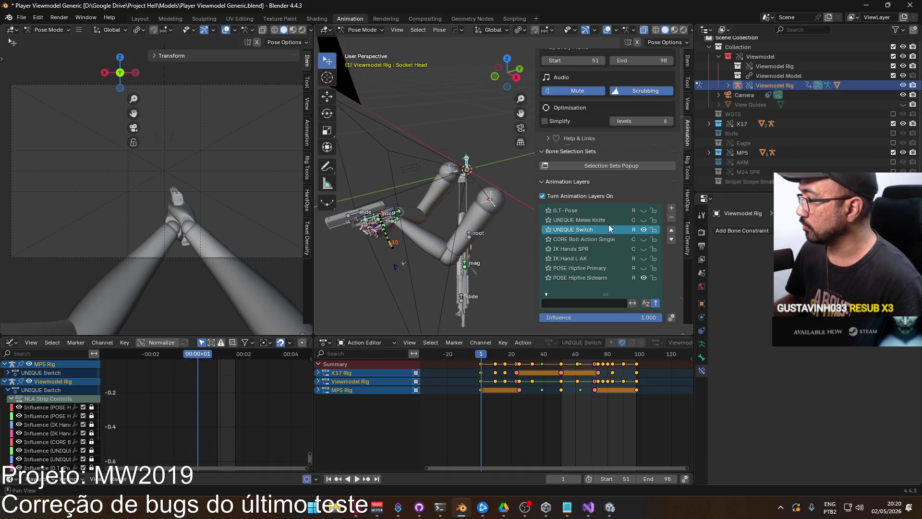
key(ctrl)
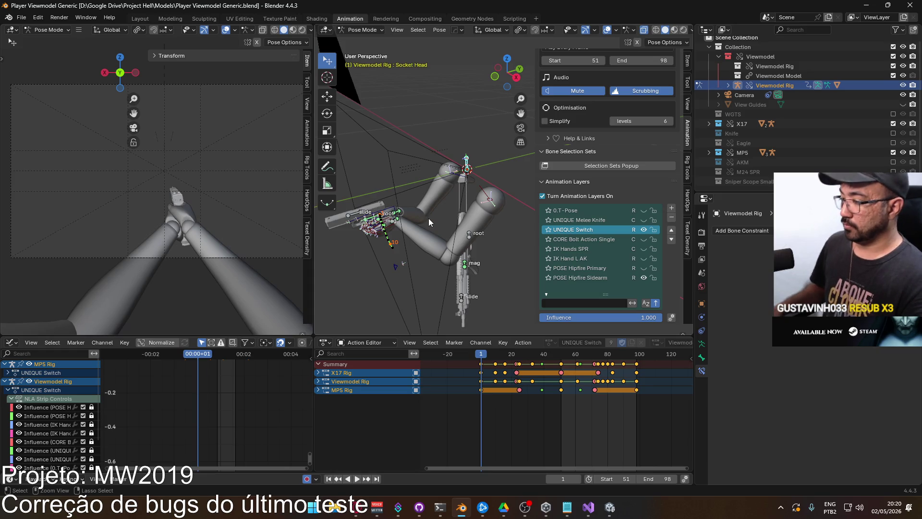
key(ctrl+s)
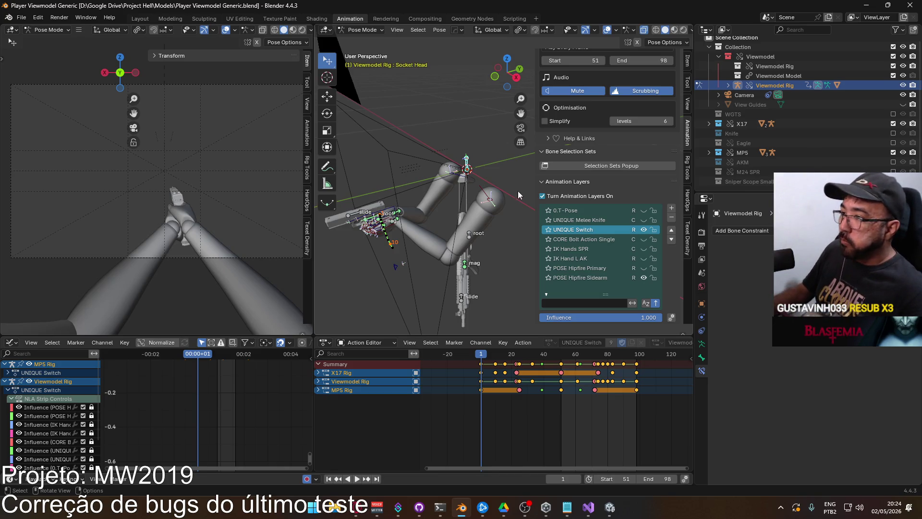
click(21, 17)
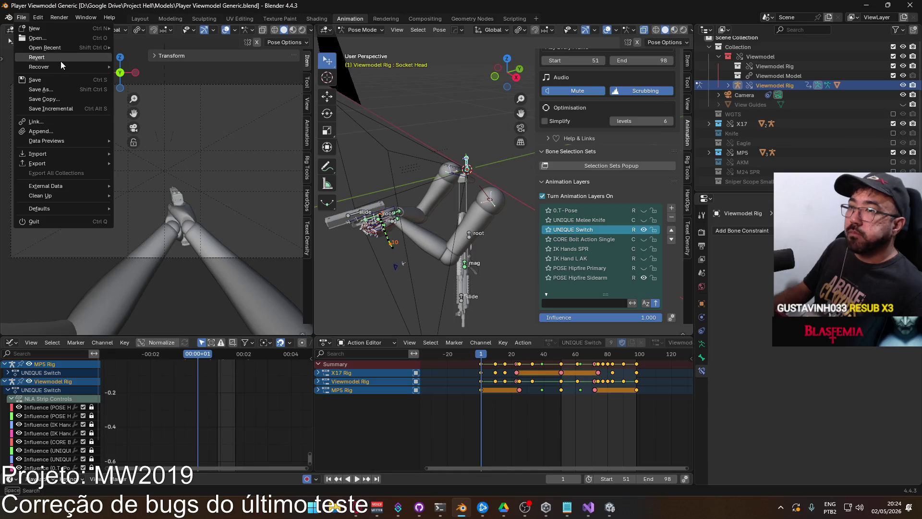
Revert the blend file to its last saved version, then bring the browser music video forward
click(60, 61)
click(451, 267)
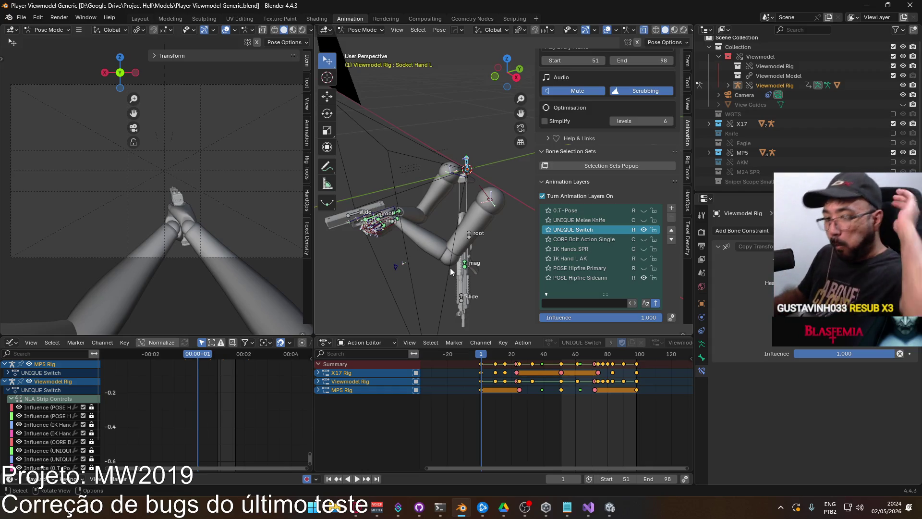
click(356, 507)
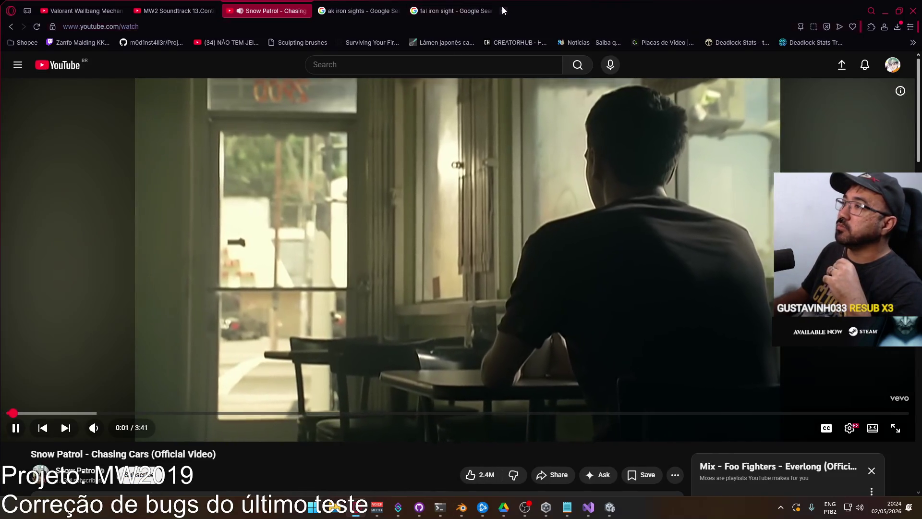
Open the 'ak iron sights' image results and preview the Pinterest Fuller AK Rear Sight Mod image
click(357, 6)
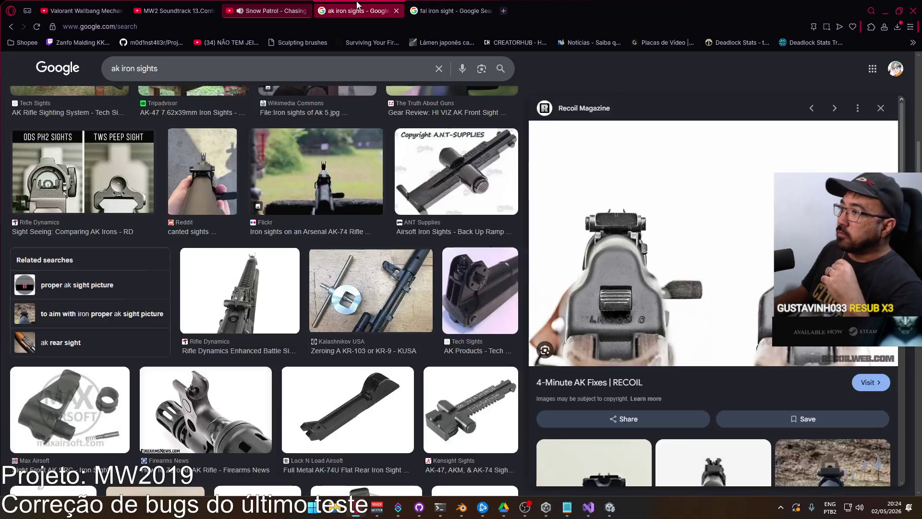
scroll(353, 214, down, 3)
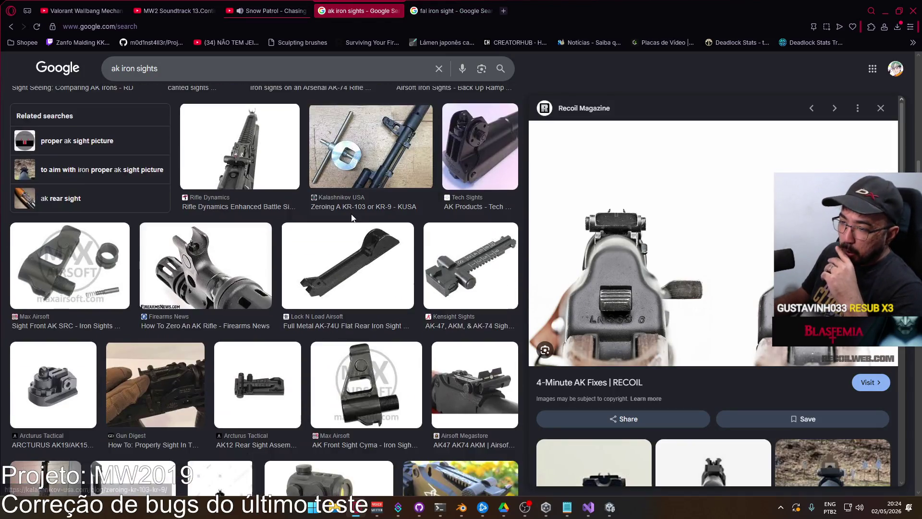
scroll(351, 218, down, 3)
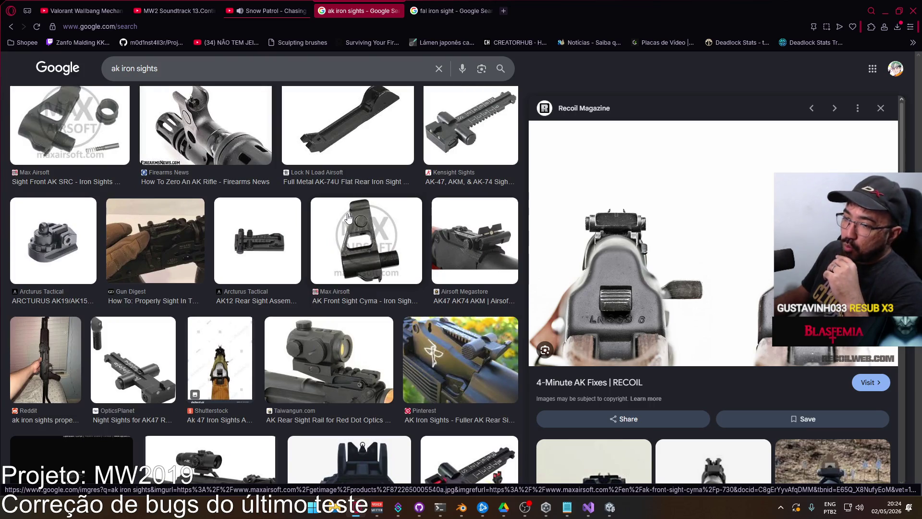
scroll(349, 227, down, 2)
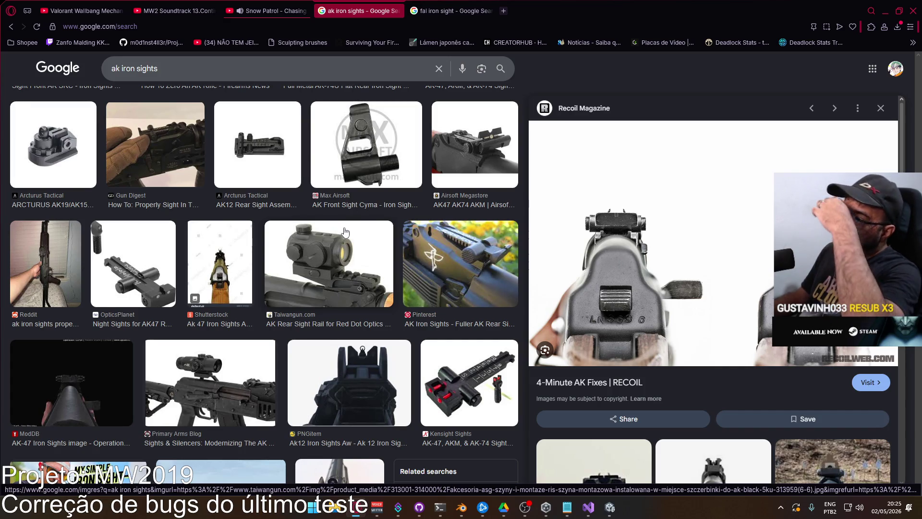
click(492, 247)
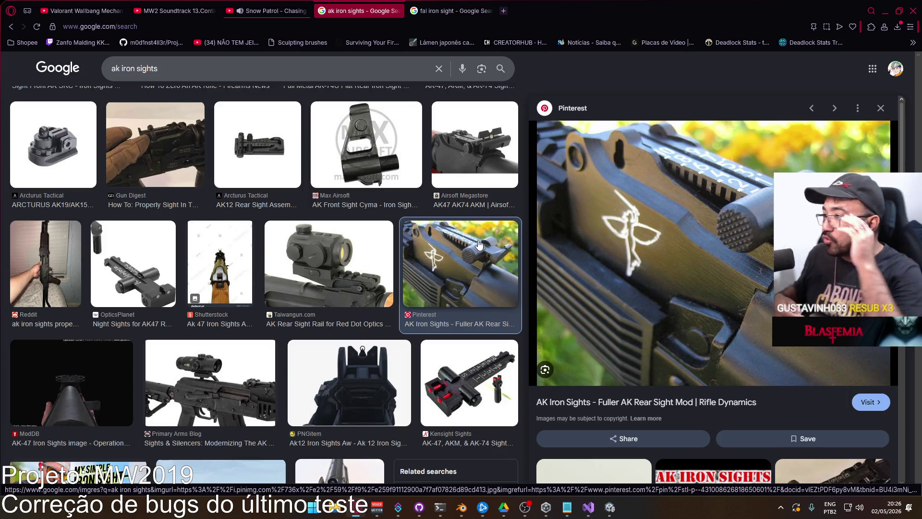
Scroll further through the results and preview the Reddit AK-47 ironsights image
scroll(385, 284, down, 3)
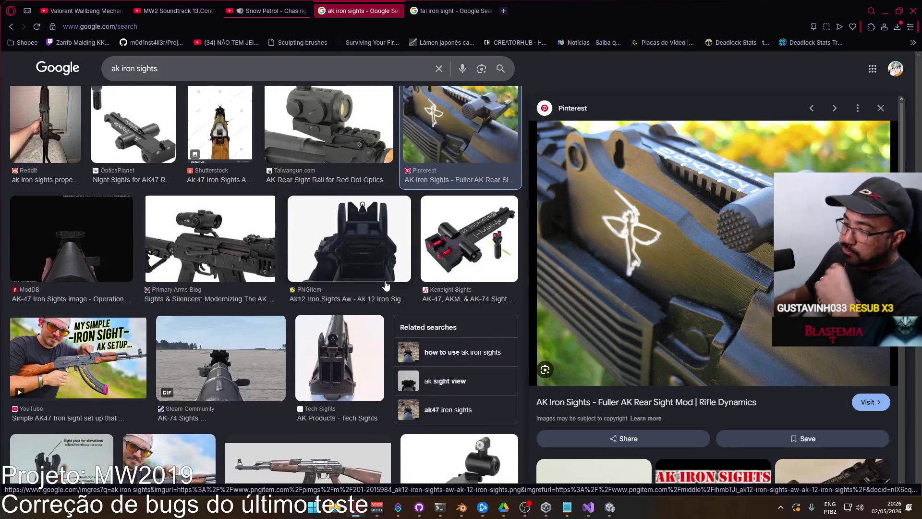
scroll(385, 284, down, 2)
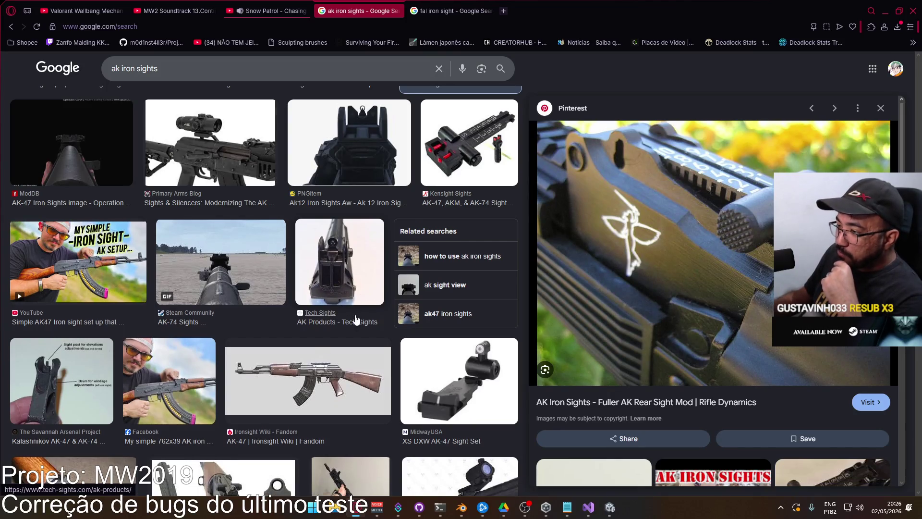
scroll(356, 320, down, 2)
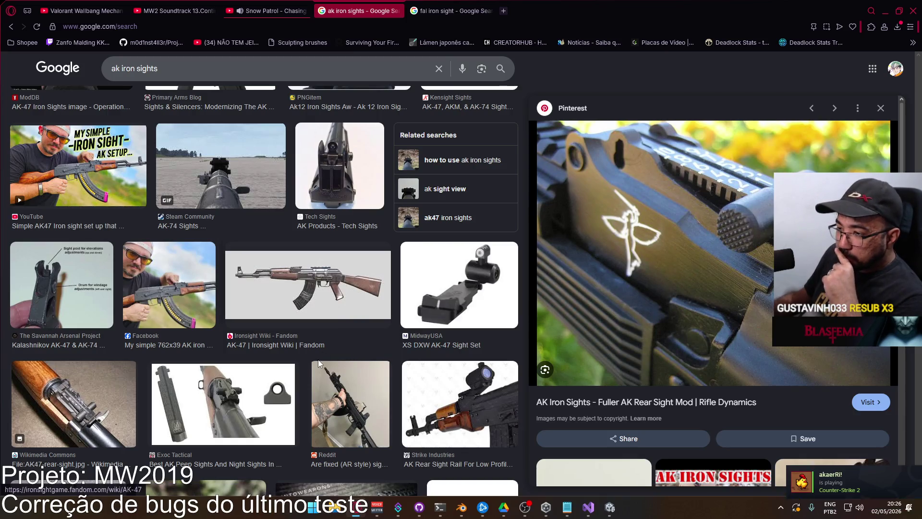
scroll(267, 392, down, 4)
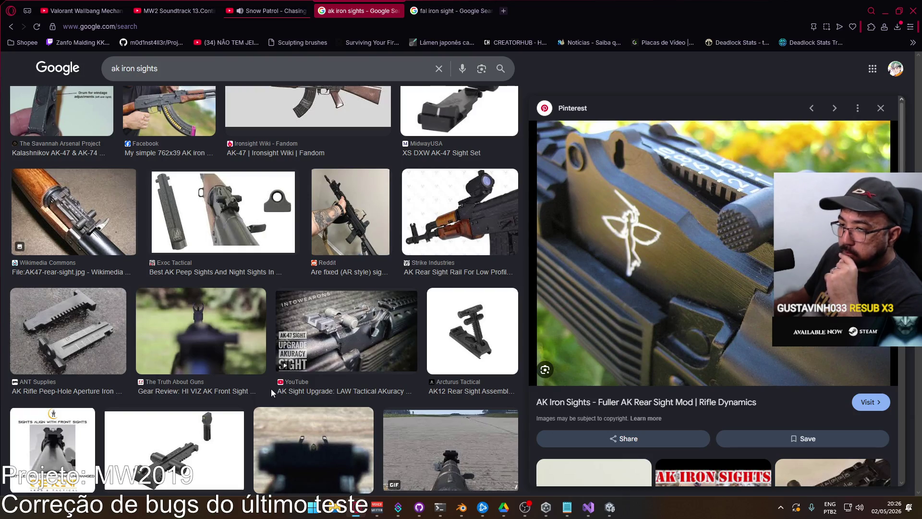
scroll(271, 392, down, 2)
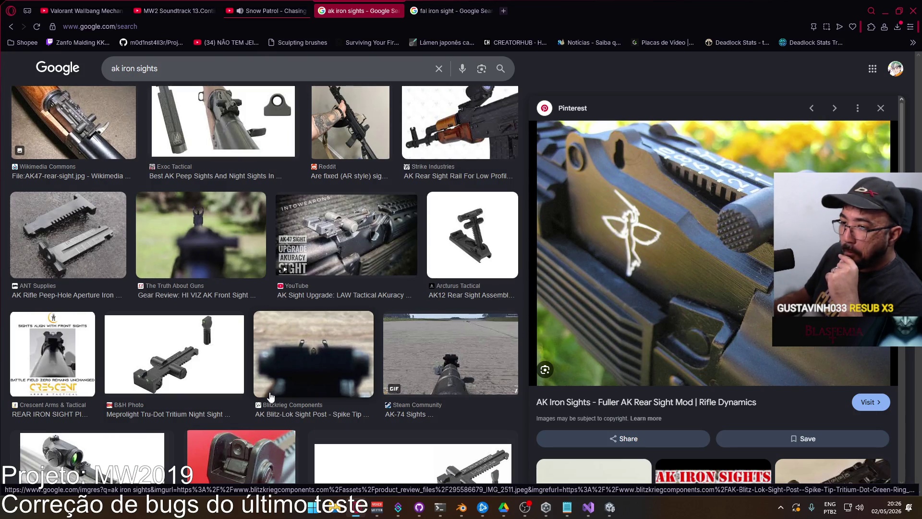
scroll(245, 357, down, 4)
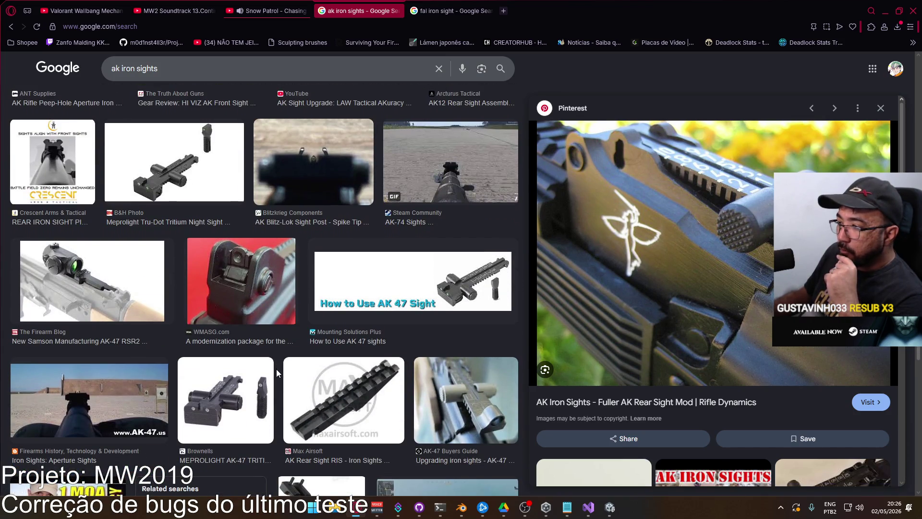
scroll(277, 372, down, 4)
click(442, 339)
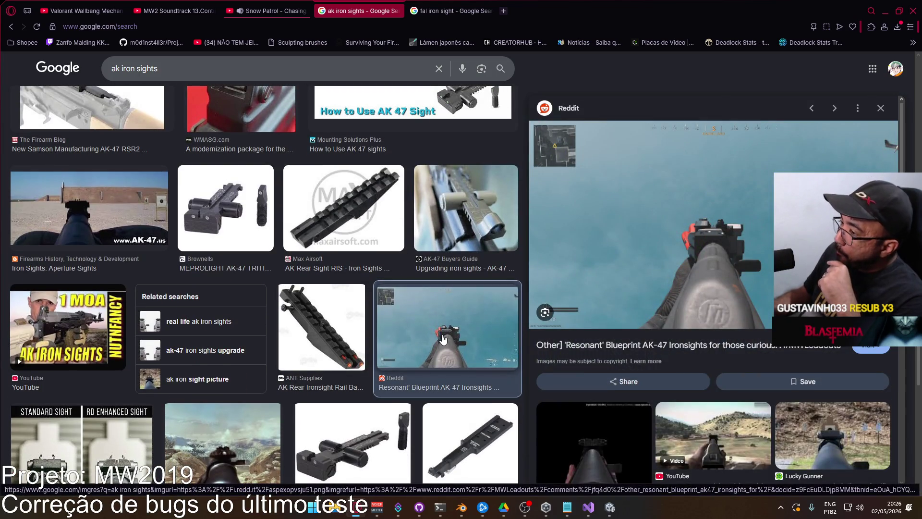
Preview the Modern Warfare 2 AK-47 screenshot, then switch to the Unity editor
scroll(371, 340, down, 2)
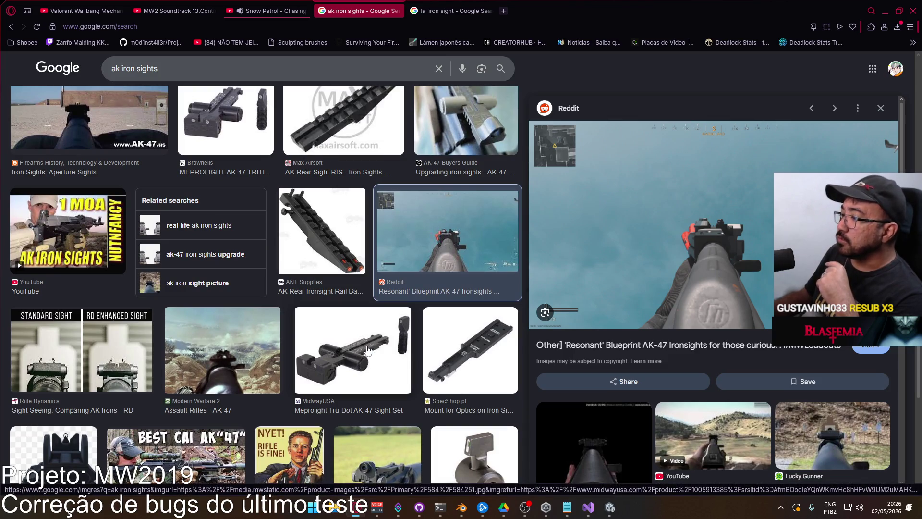
scroll(307, 312, down, 2)
click(241, 275)
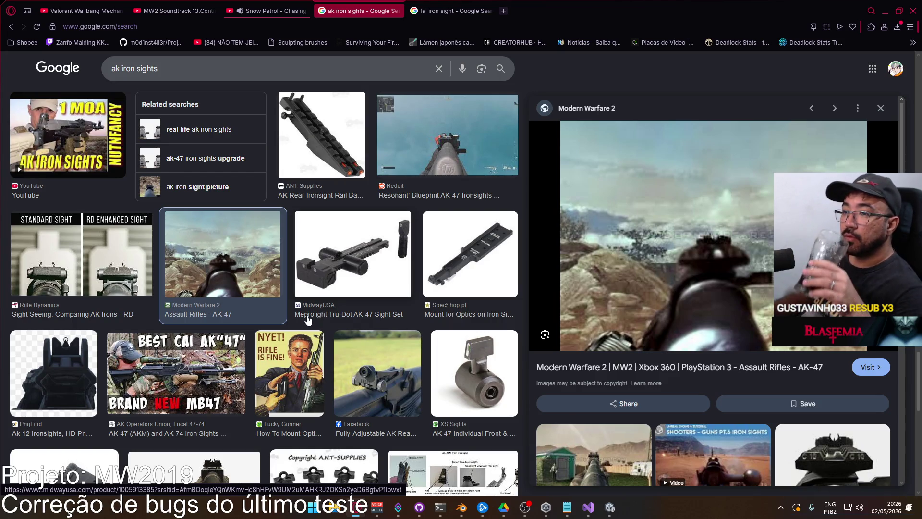
scroll(310, 319, down, 3)
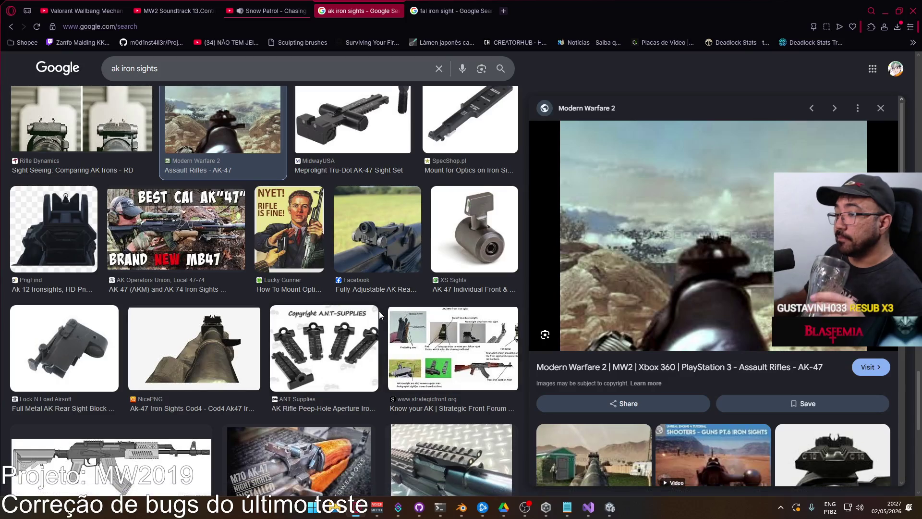
scroll(372, 321, down, 3)
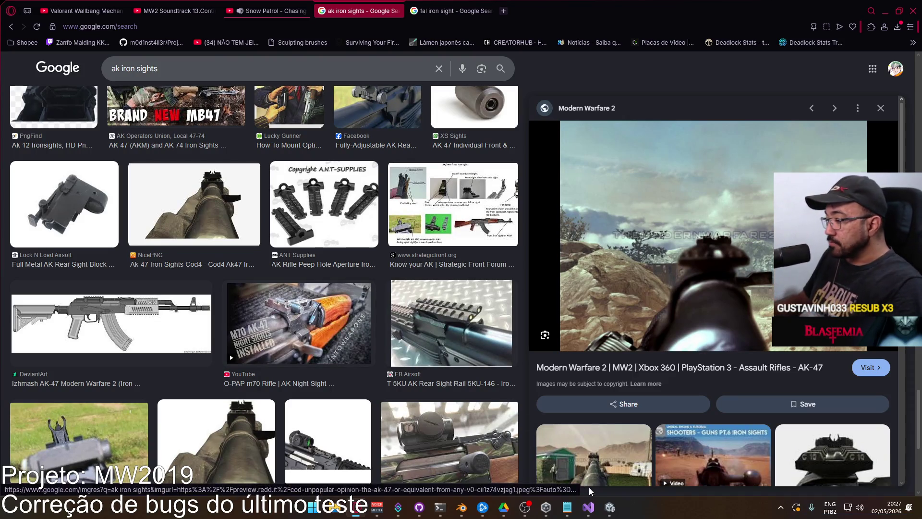
click(609, 507)
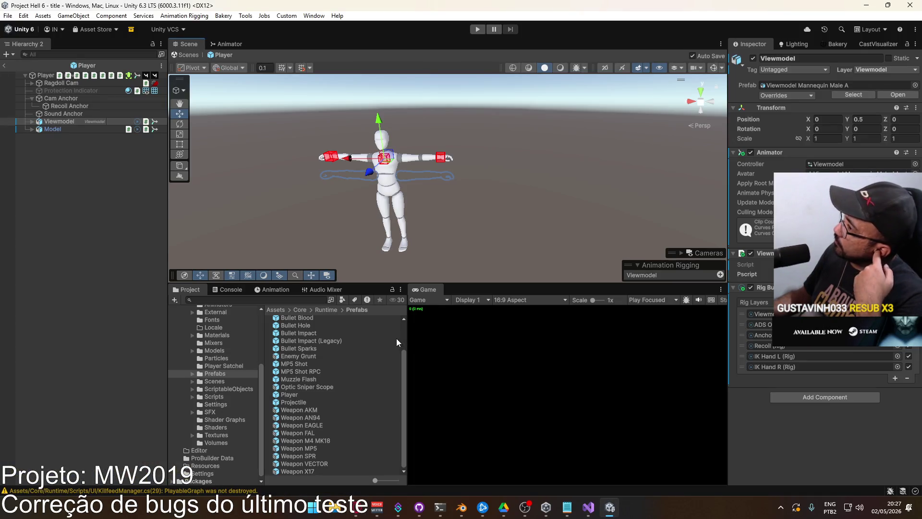
Switch from the Unity Player prefab back to the Blender viewmodel file
click(462, 507)
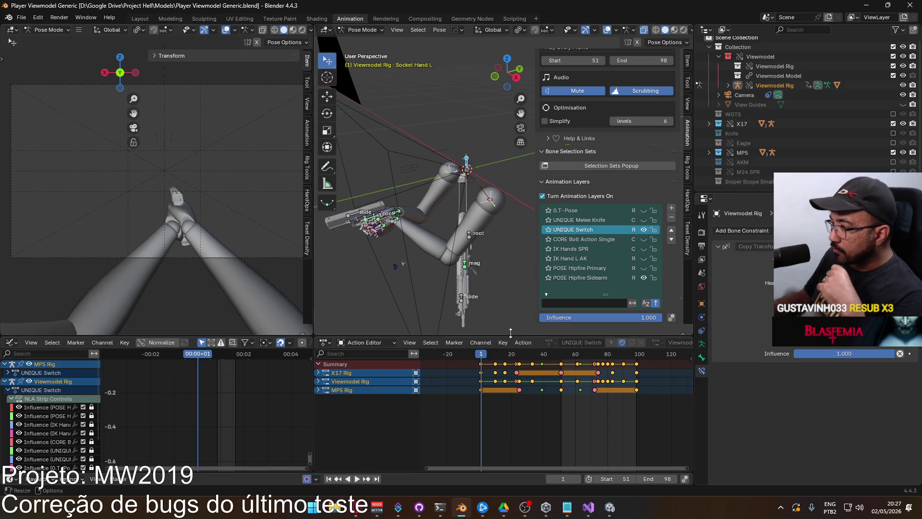
Add a new animation layer to the Viewmodel Rig and browse its available actions
click(671, 207)
scroll(628, 238, up, 4)
scroll(627, 239, up, 2)
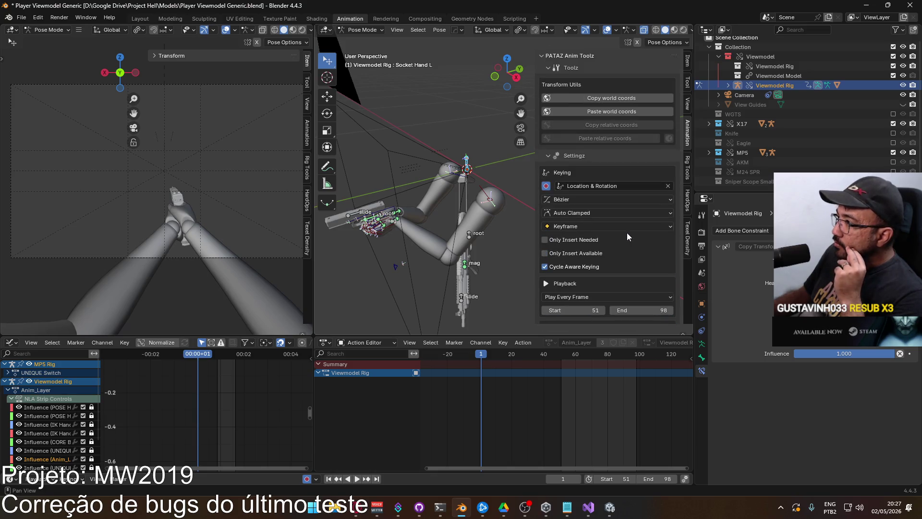
scroll(625, 230, down, 10)
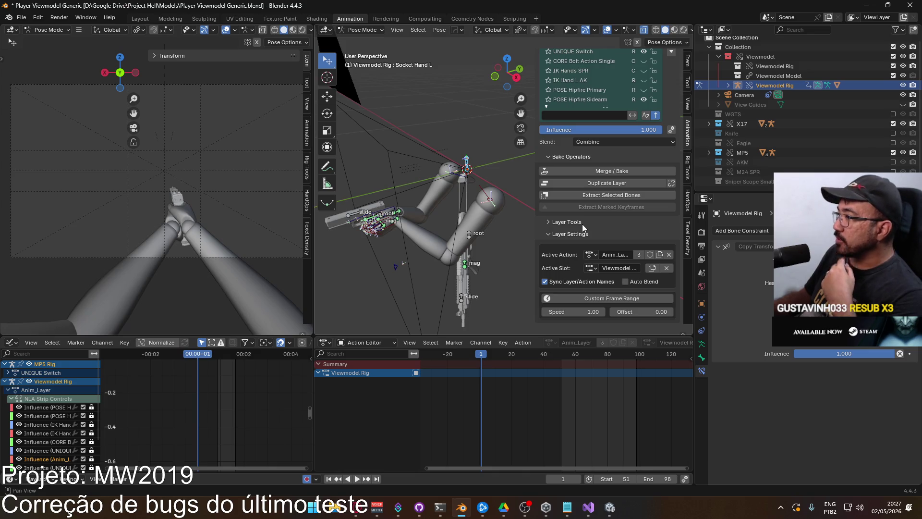
click(591, 255)
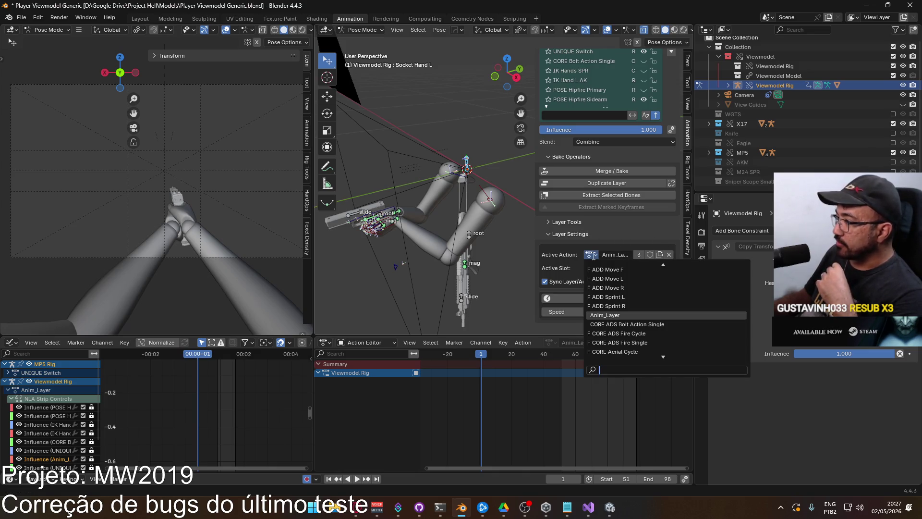
key(Up)
key(Up)
key(Up)
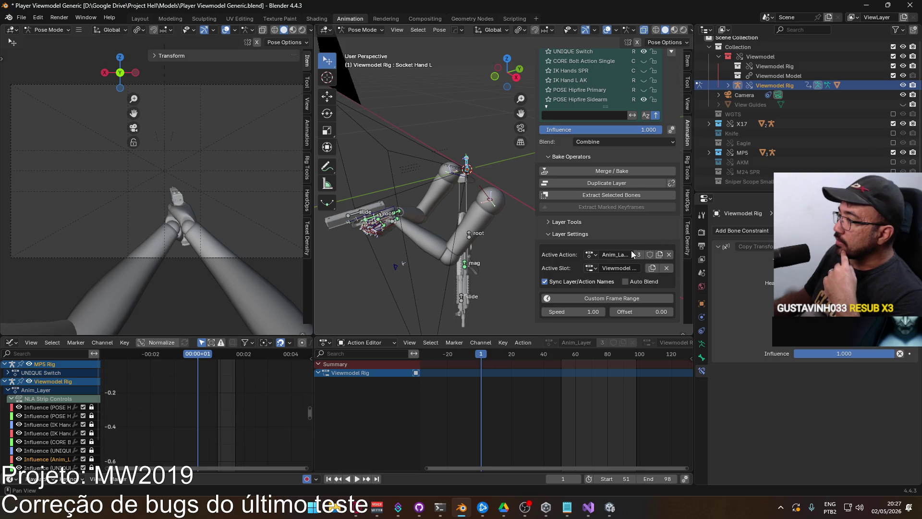
Remove the Anim_Layer layer and save Player Viewmodel Generic.blend
scroll(631, 251, up, 2)
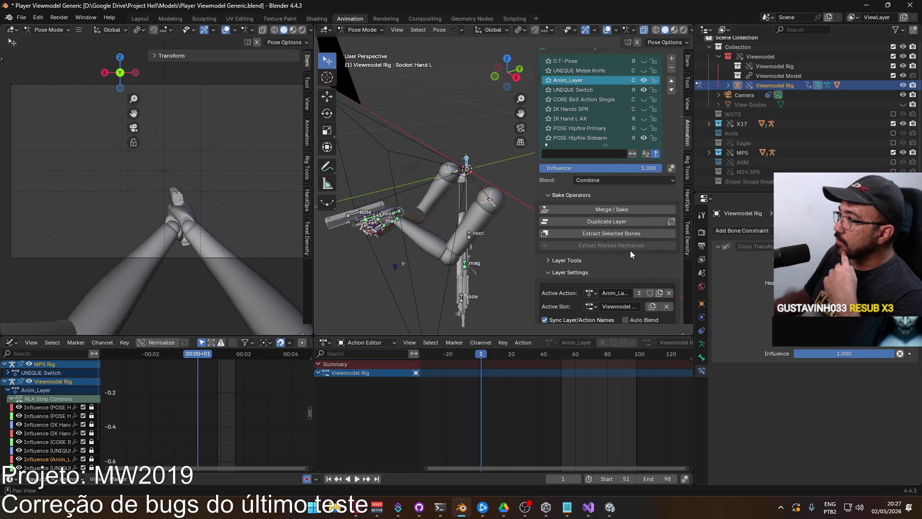
click(671, 69)
key(ctrl+s)
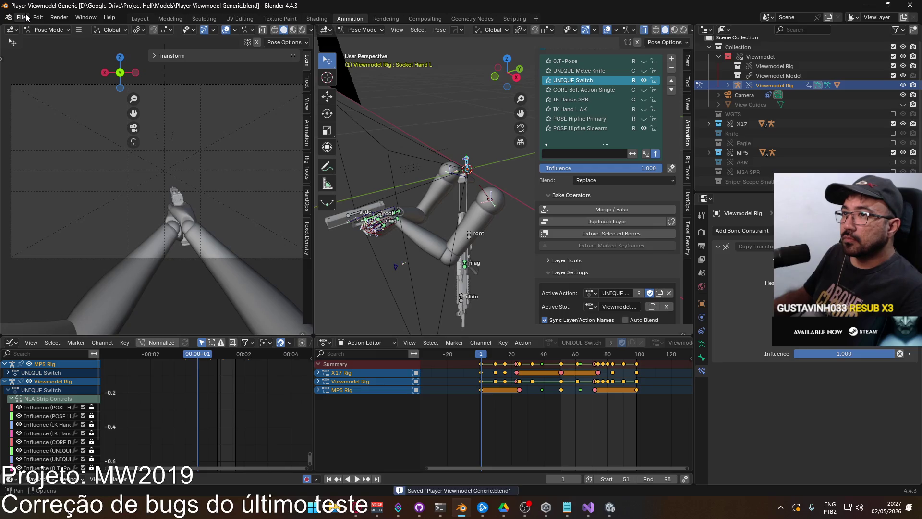
Revert the viewmodel file to its saved state, restoring the layer stack from G.T-Pose through POSE Hipfire Sidearm
click(27, 18)
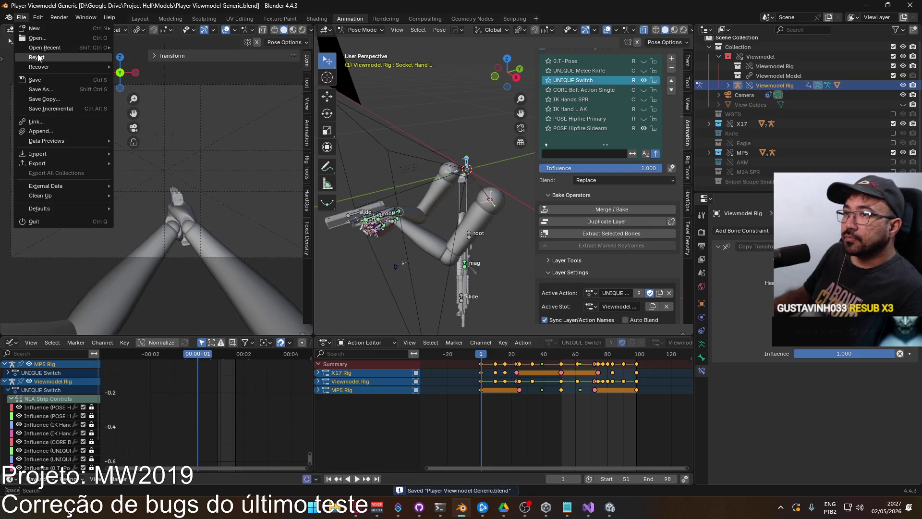
click(39, 58)
click(457, 271)
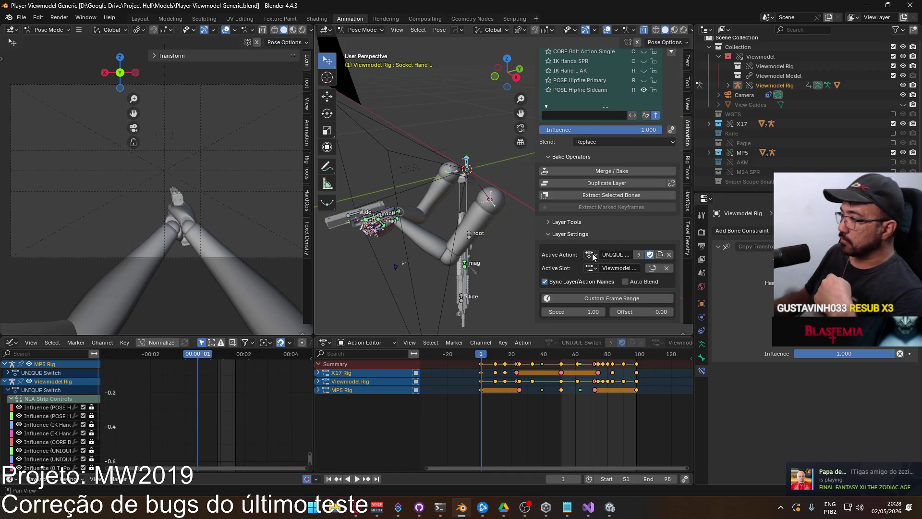
scroll(595, 250, up, 1)
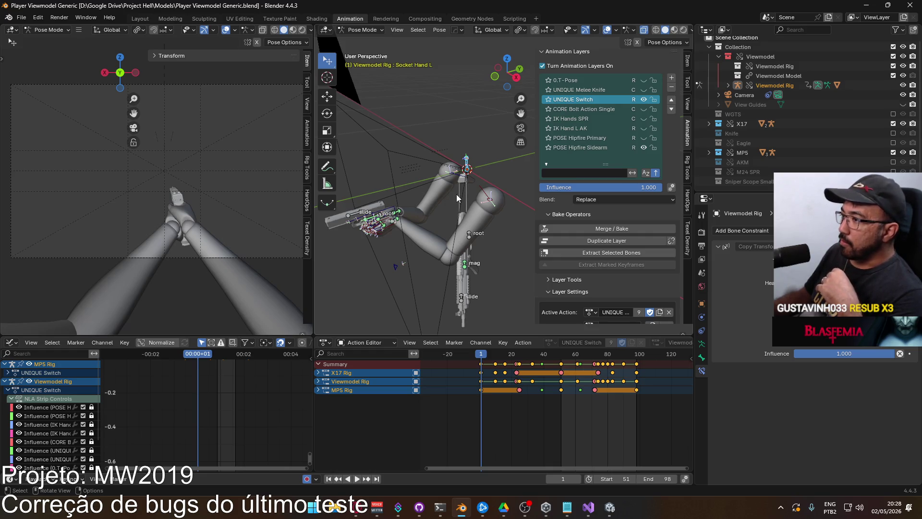
Duplicate the UNIQUE Switch layer and name the copy UNIQUE Switch ADS.001
click(597, 241)
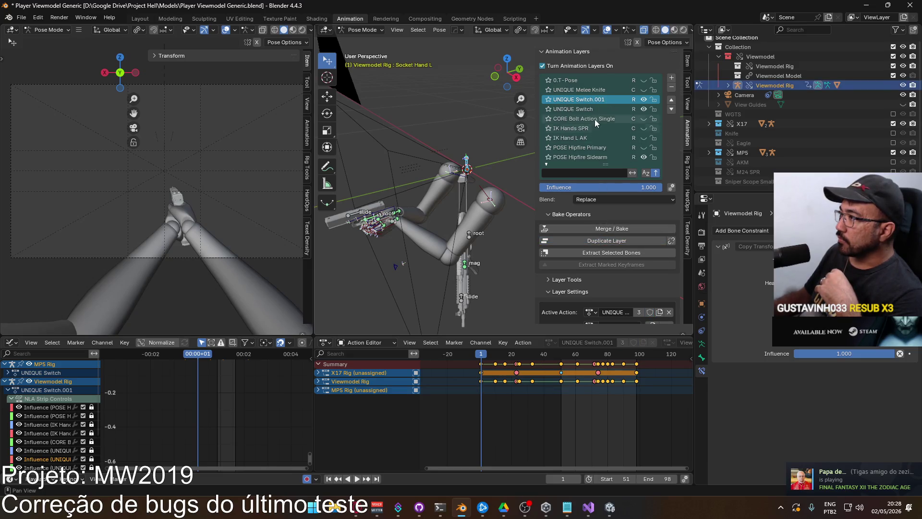
double_click(595, 100)
drag(594, 100, 606, 101)
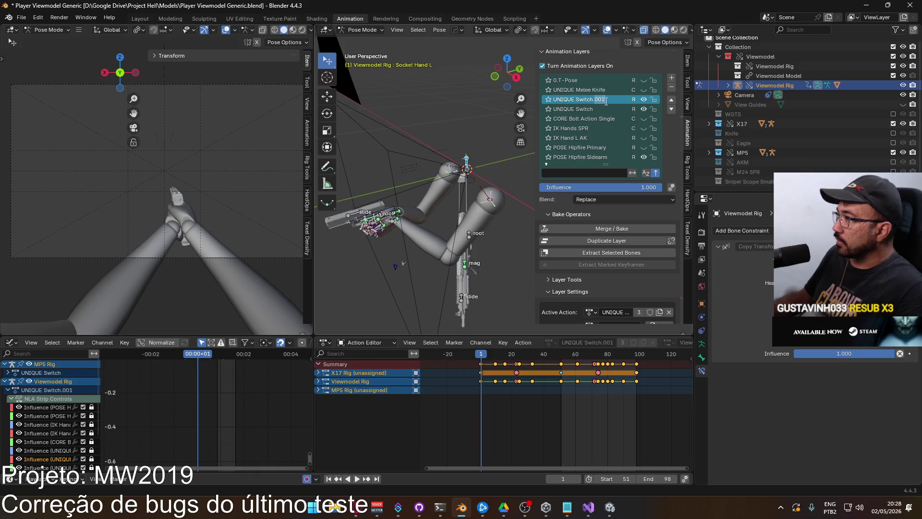
key(BackSpace)
key(BackSpace)
text(S)
key(Return)
double_click(604, 102)
click(624, 99)
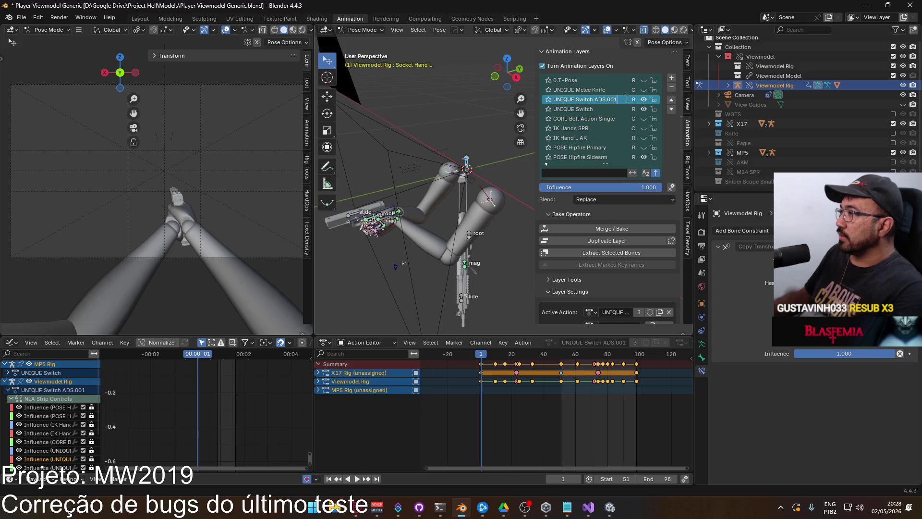
key(Escape)
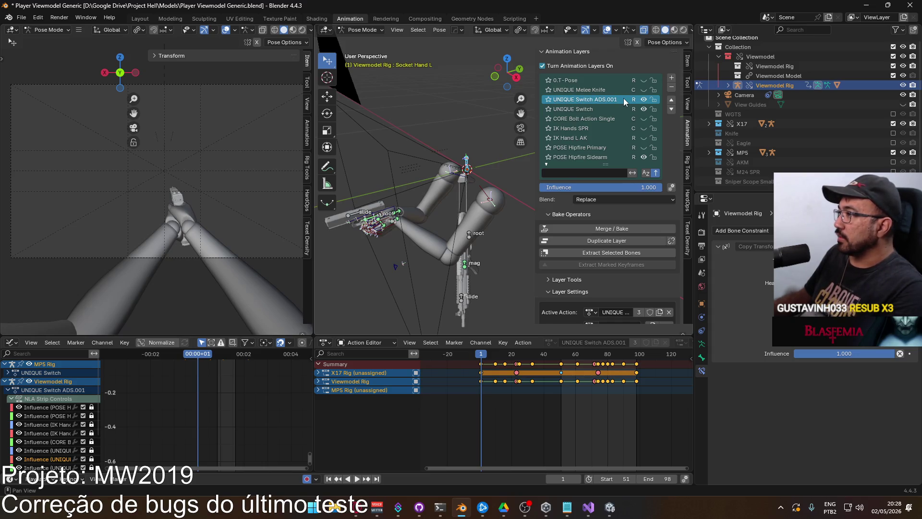
Save the file, revert to it, and start trimming the .001 suffix from the layer name
key(ctrl+s)
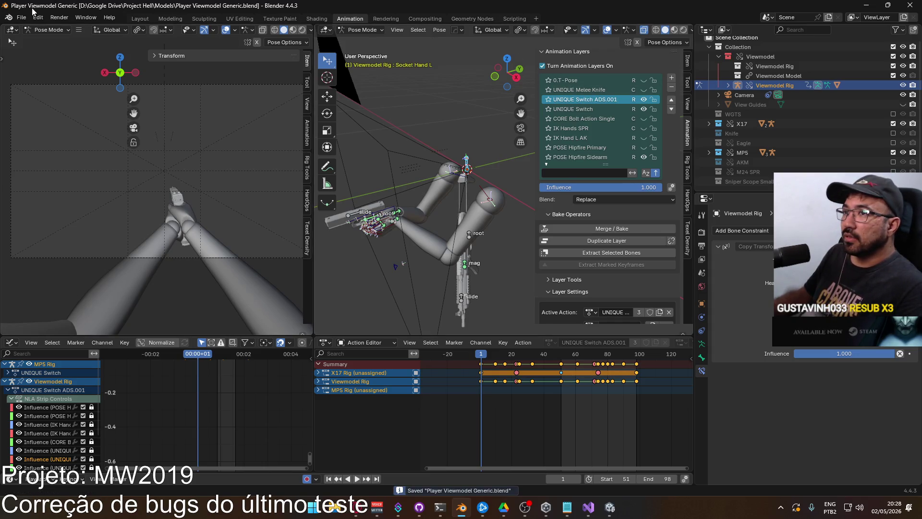
click(21, 17)
click(41, 57)
key(Return)
double_click(621, 102)
key(End)
key(BackSpace)
key(BackSpace)
key(BackSpace)
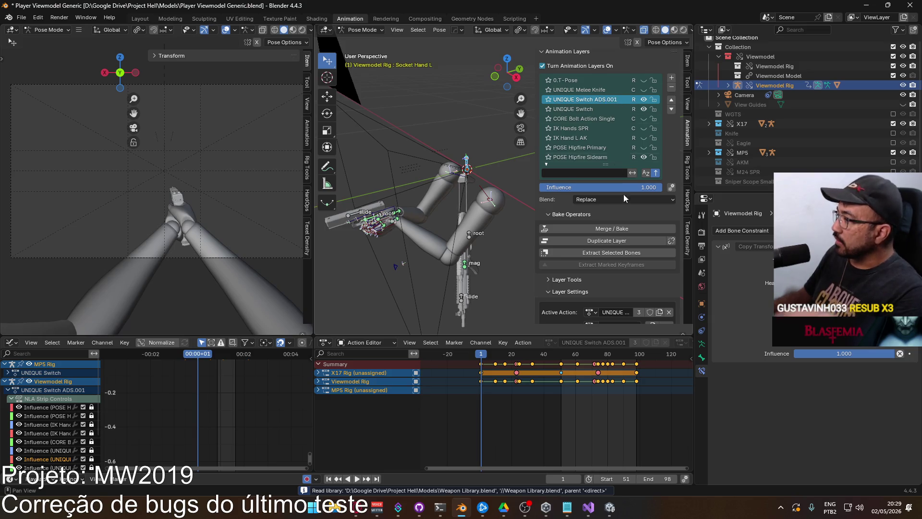
Show the Outliner in Blender File mode and delete the old UNIQUE Switch ADS action
scroll(606, 267, down, 3)
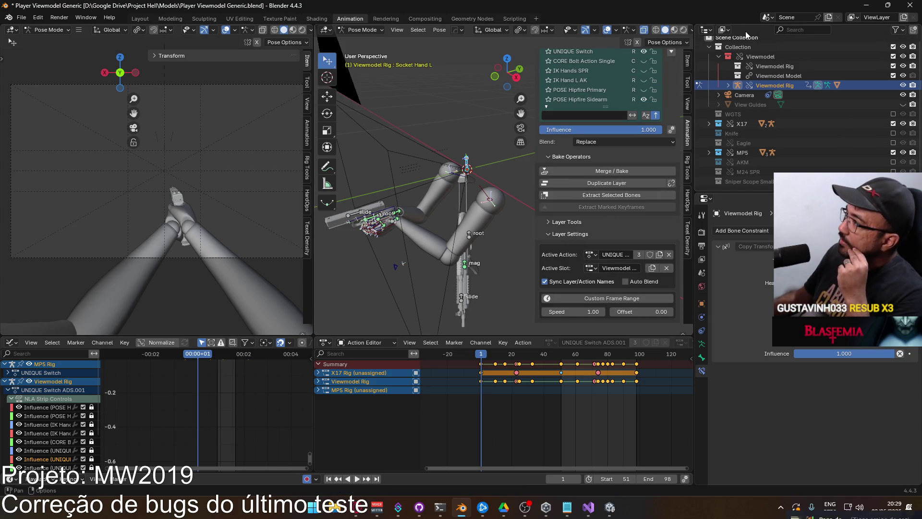
click(725, 30)
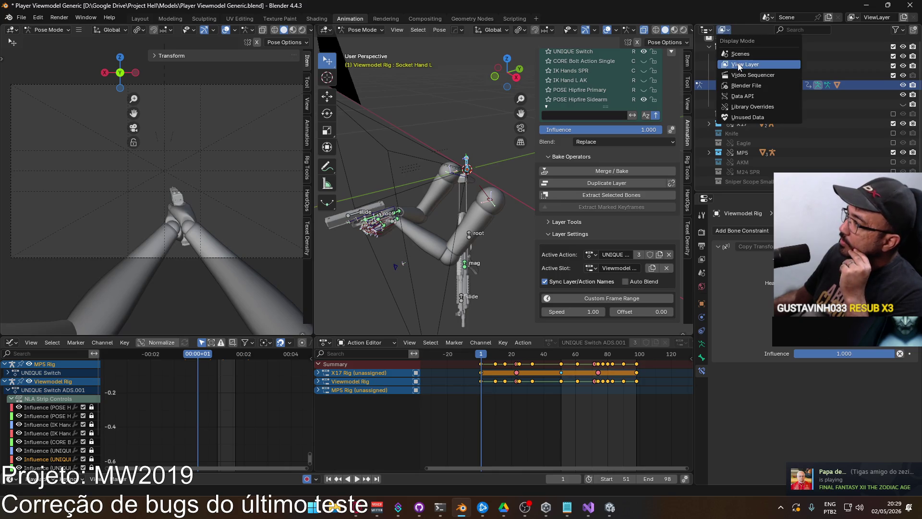
click(744, 85)
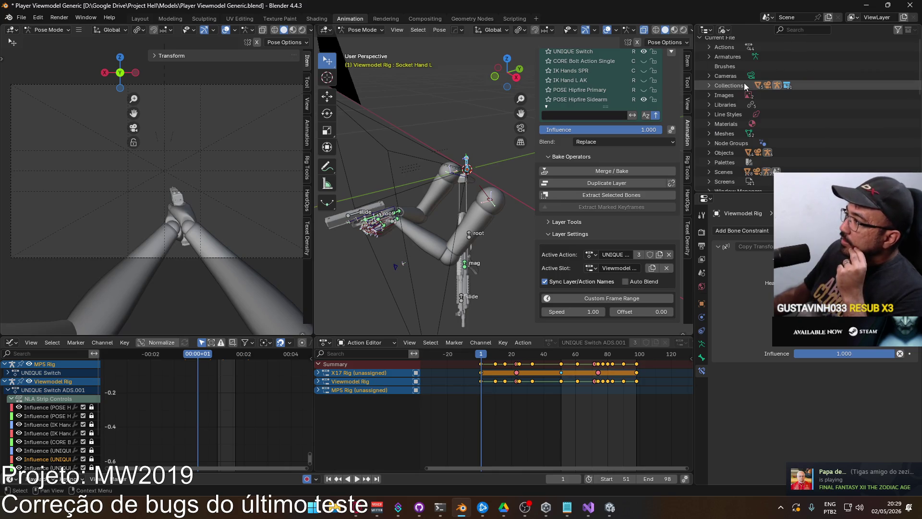
click(708, 47)
scroll(807, 111, down, 2)
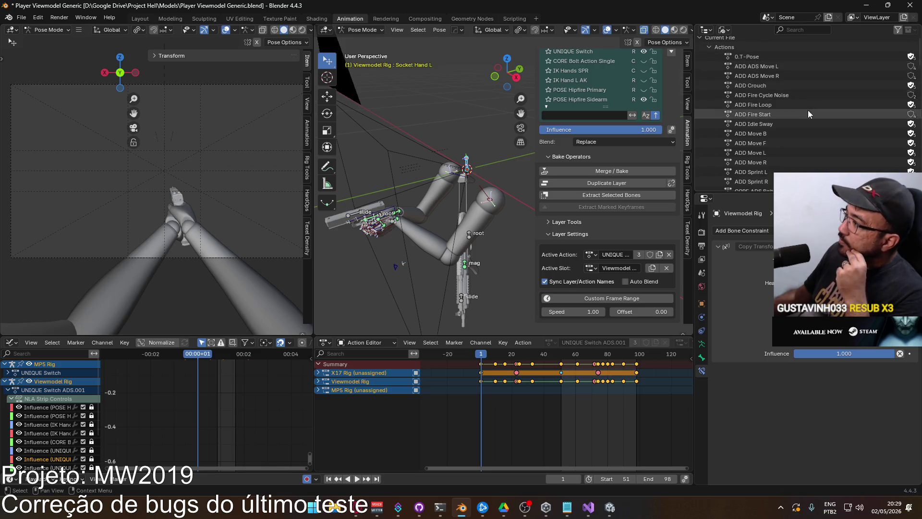
scroll(807, 111, down, 10)
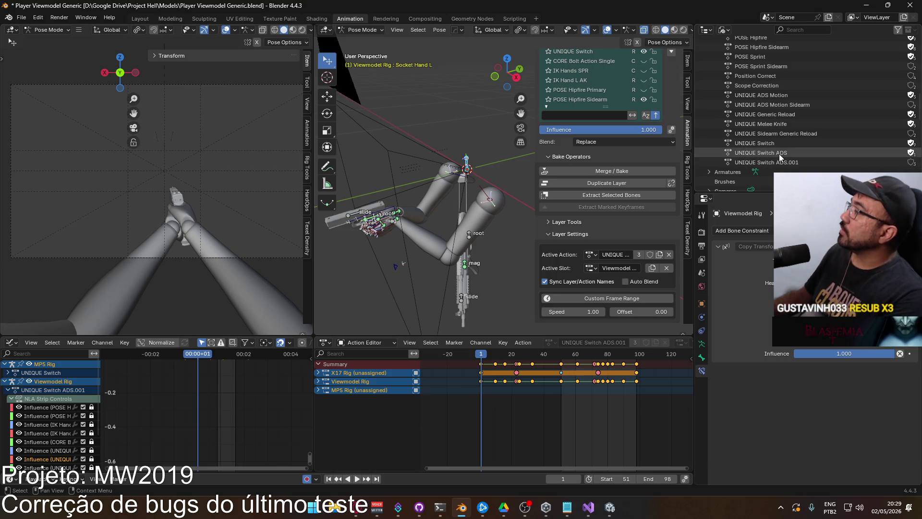
click(770, 155)
right_click(770, 155)
click(793, 157)
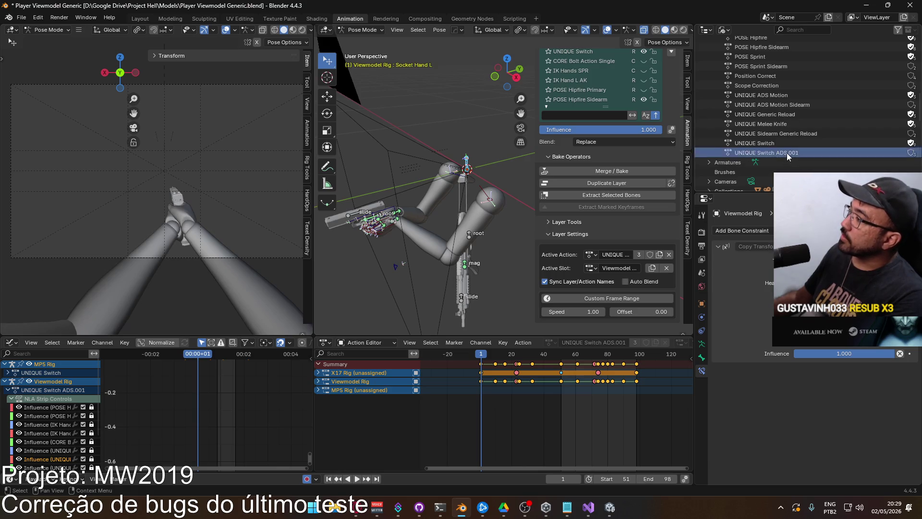
Rename the UNIQUE Switch ADS.001 action to UNIQUE Switch ADS and give it a fake user
double_click(786, 153)
key(End)
key(BackSpace)
key(BackSpace)
key(BackSpace)
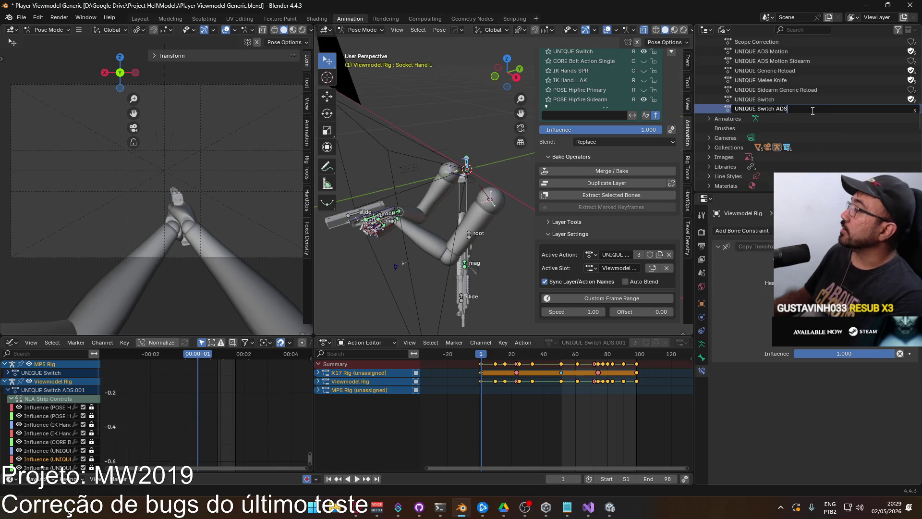
key(Return)
click(911, 109)
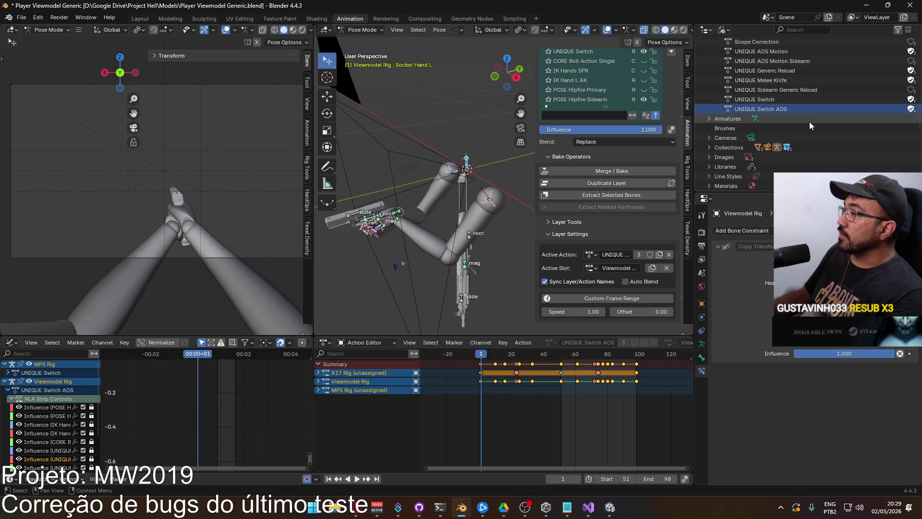
View the rig from the right and play the animation to check the switch
scroll(626, 93, up, 3)
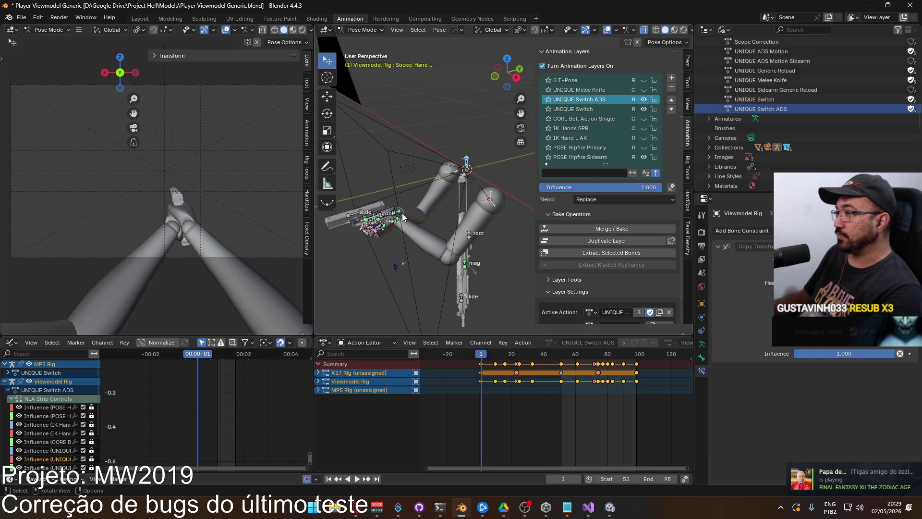
key(KP_3)
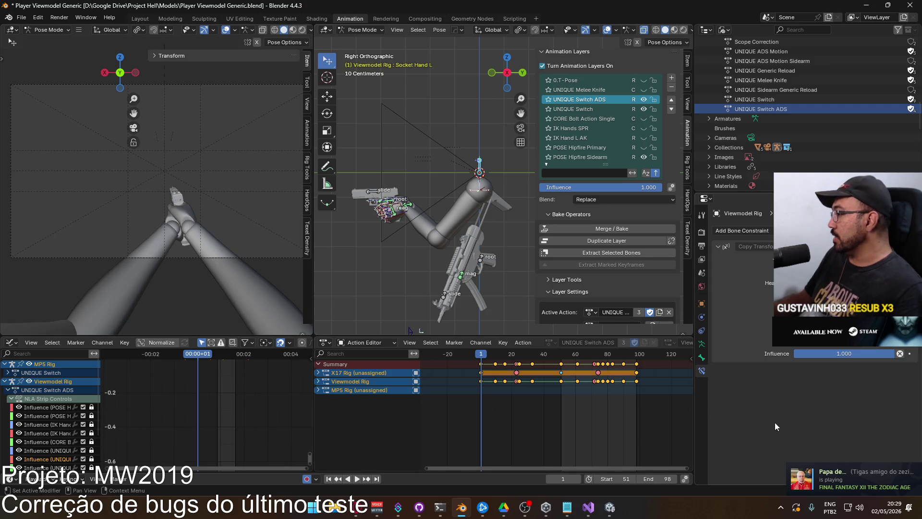
click(855, 475)
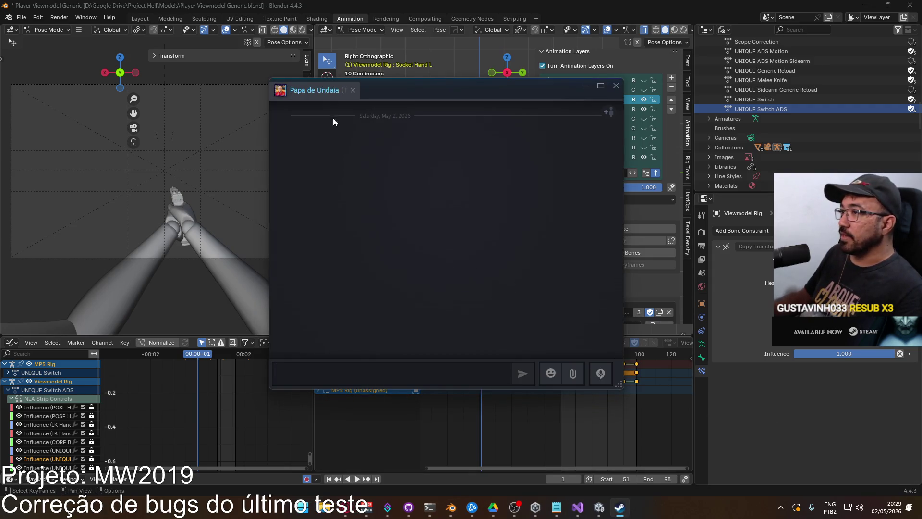
click(616, 86)
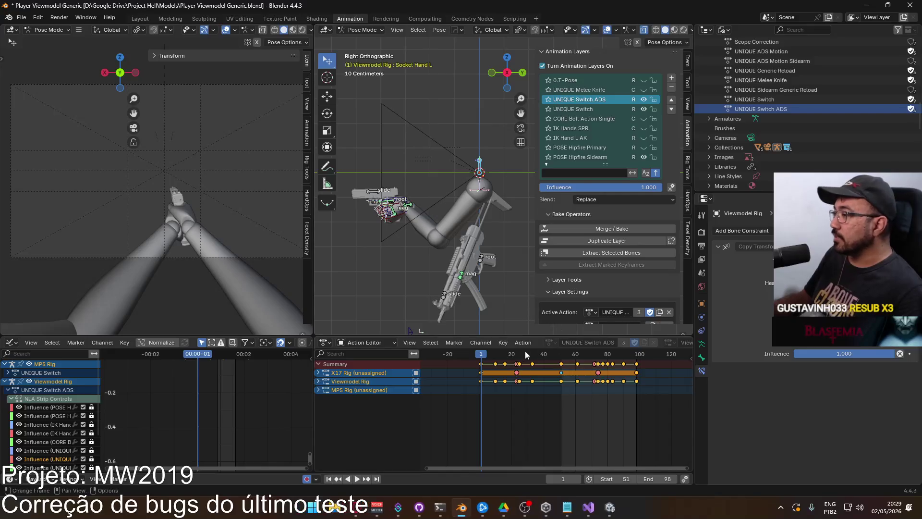
key(space)
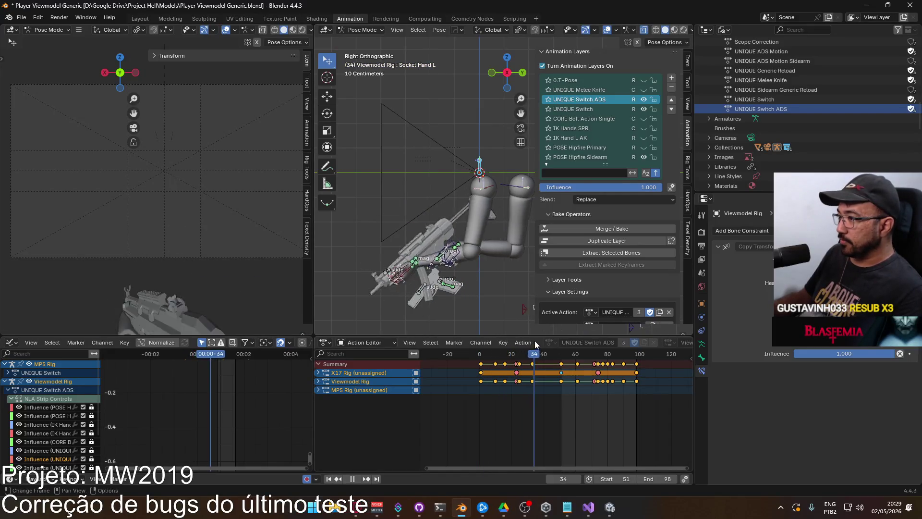
key(Escape)
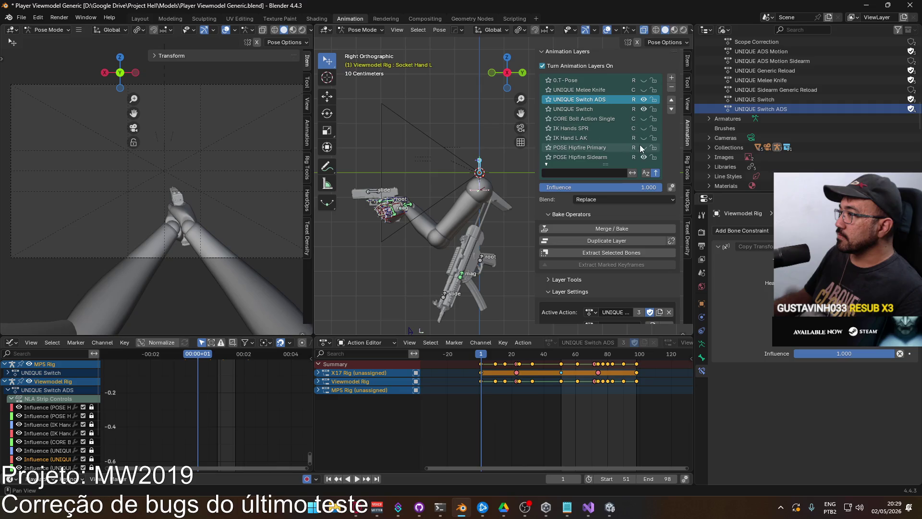
scroll(638, 145, down, 2)
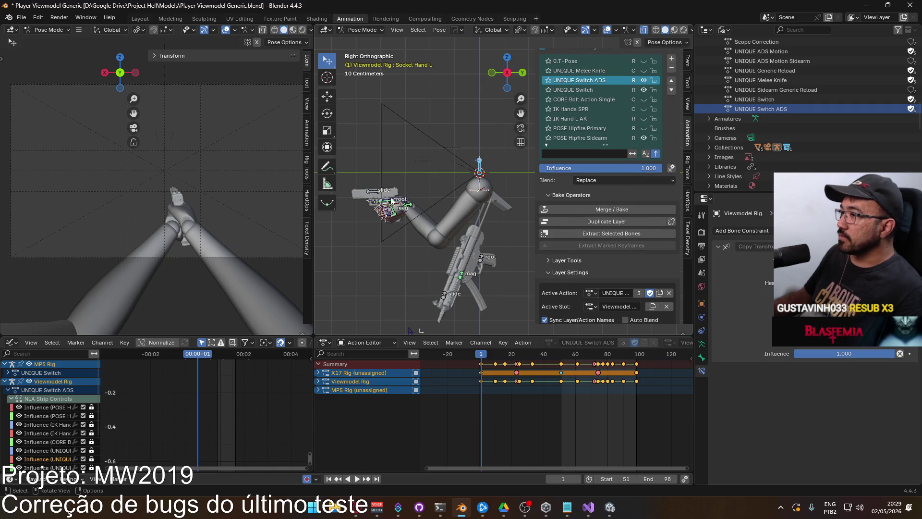
Select and frame the X17 rig's root bone, briefly hiding and reshowing its UNIQUE Switch layer
click(374, 195)
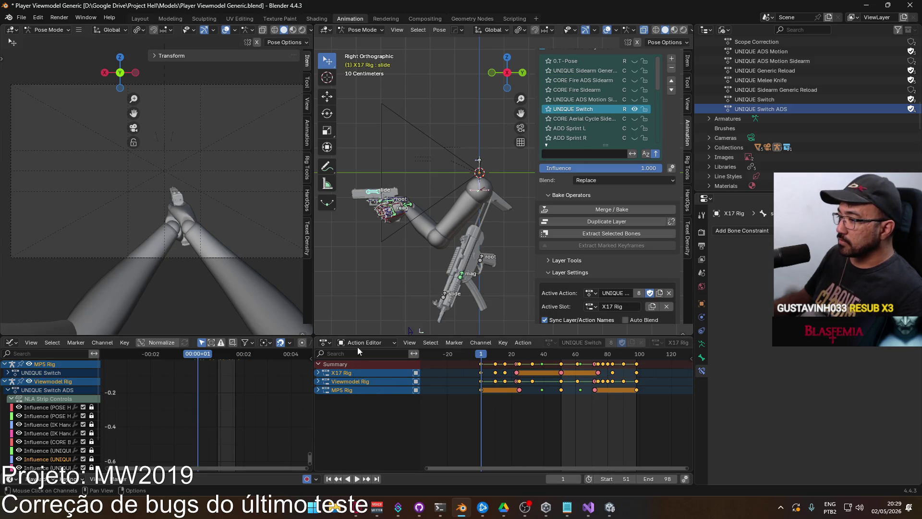
scroll(385, 188, up, 2)
key(KP_Decimal)
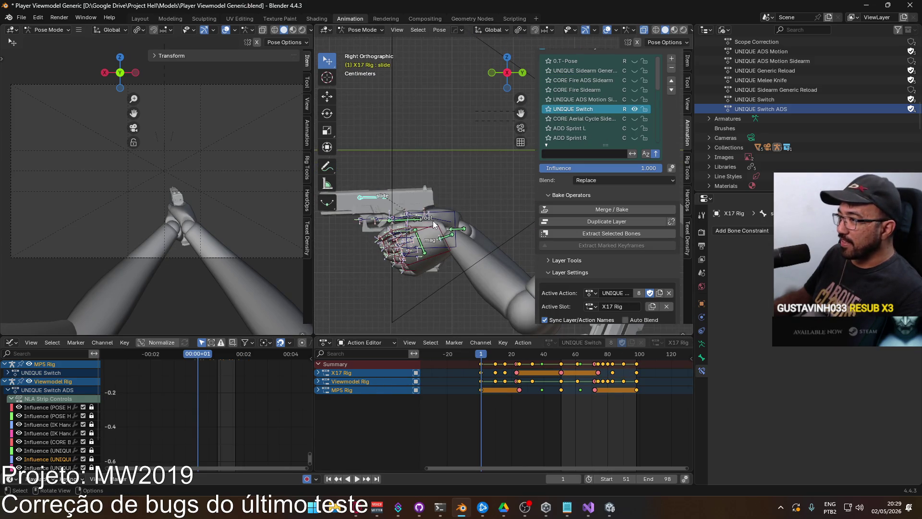
click(423, 219)
click(422, 219)
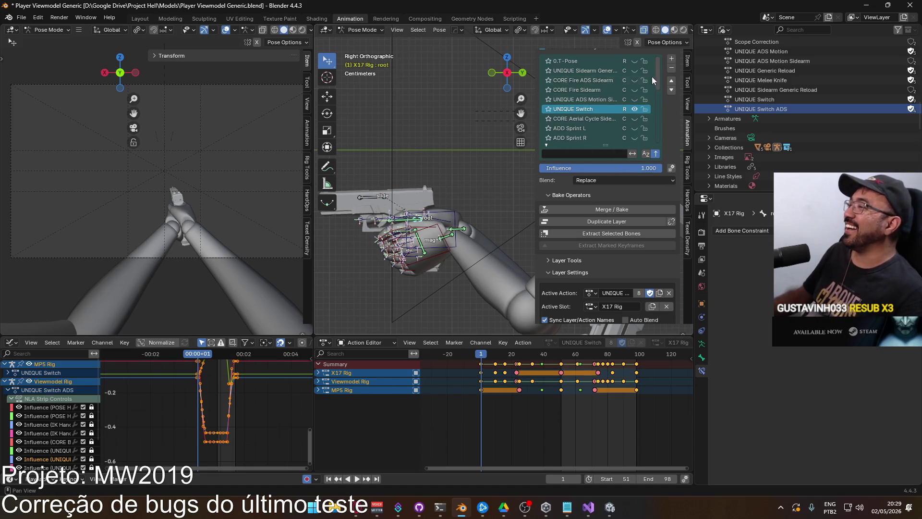
click(635, 106)
click(635, 106)
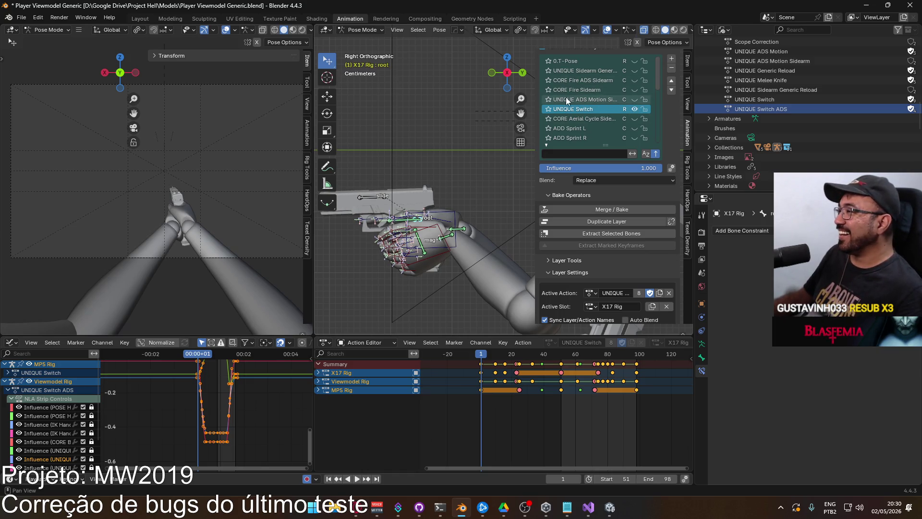
Add a new X17 animation layer using the UNIQUE Switch ADS action with Replace blending
click(671, 58)
scroll(629, 275, down, 2)
click(590, 254)
scroll(645, 326, down, 6)
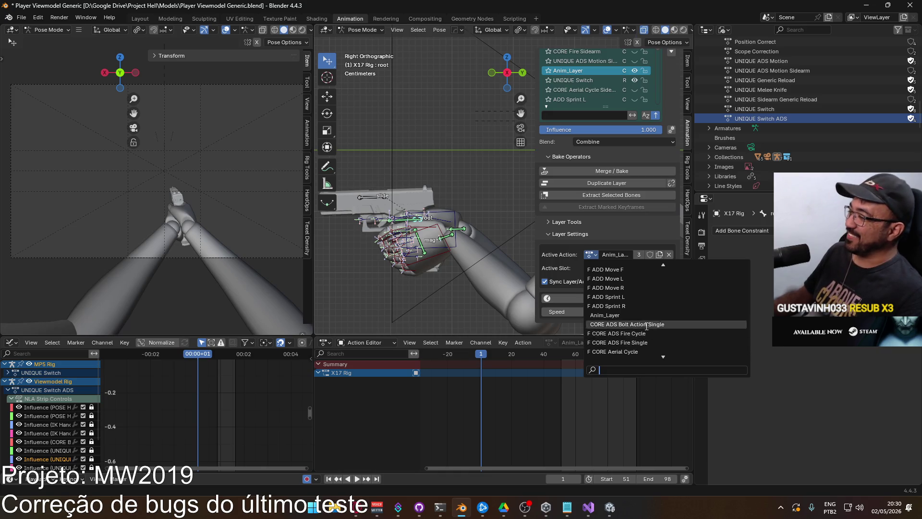
scroll(643, 318, down, 10)
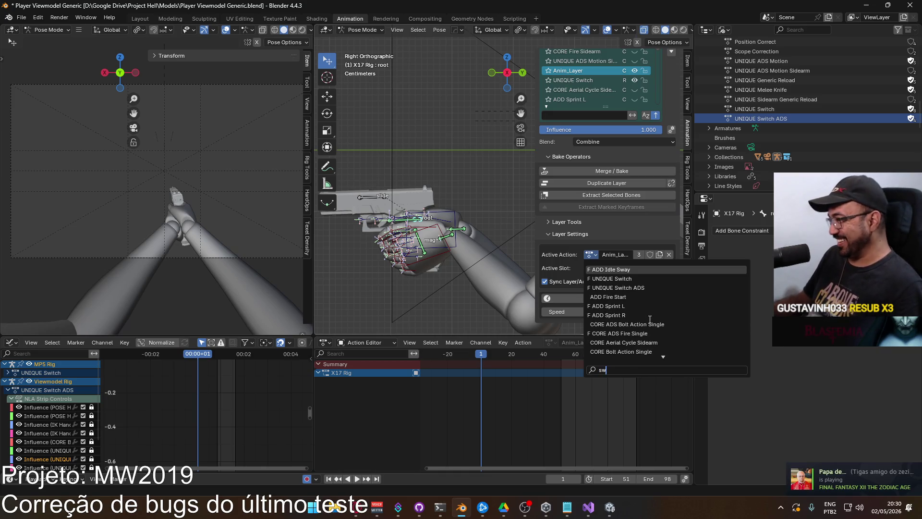
click(629, 280)
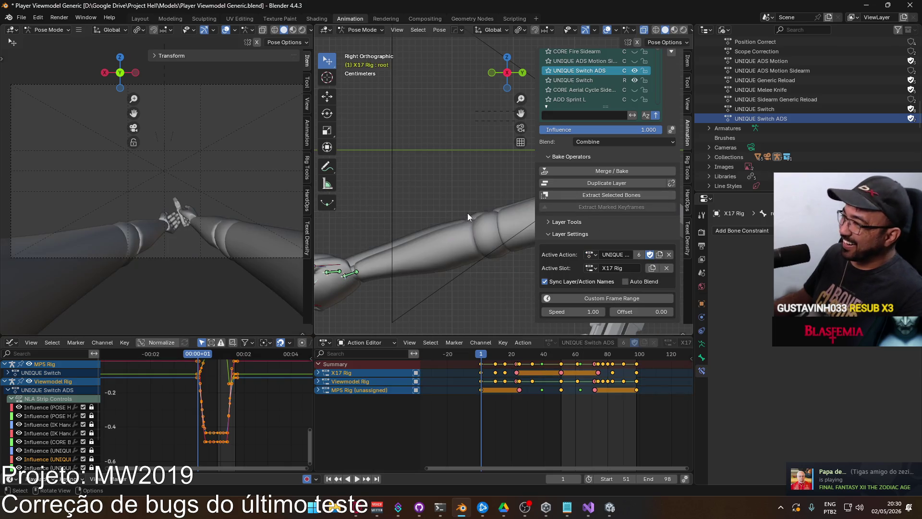
scroll(460, 215, down, 2)
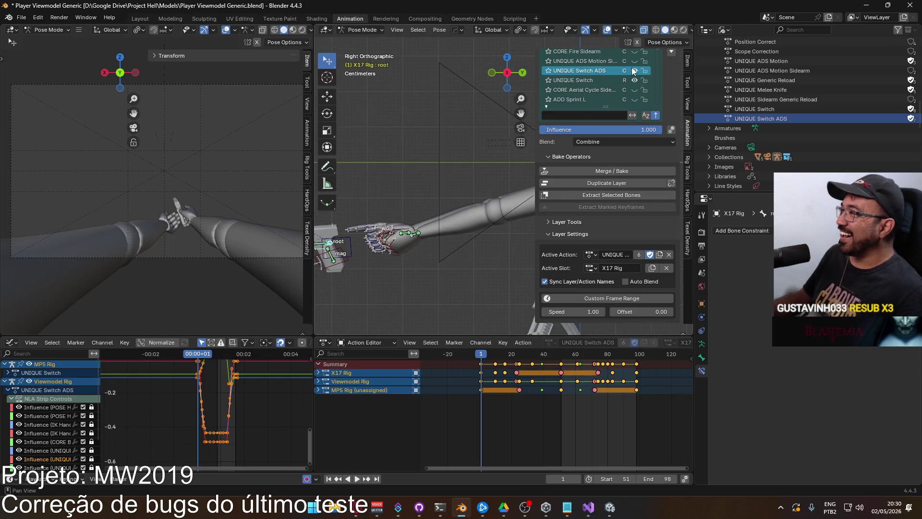
click(616, 140)
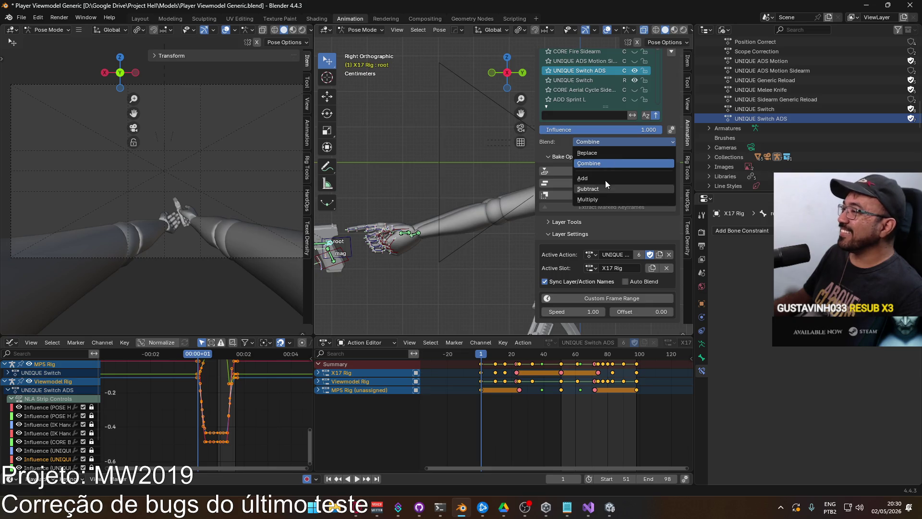
click(604, 153)
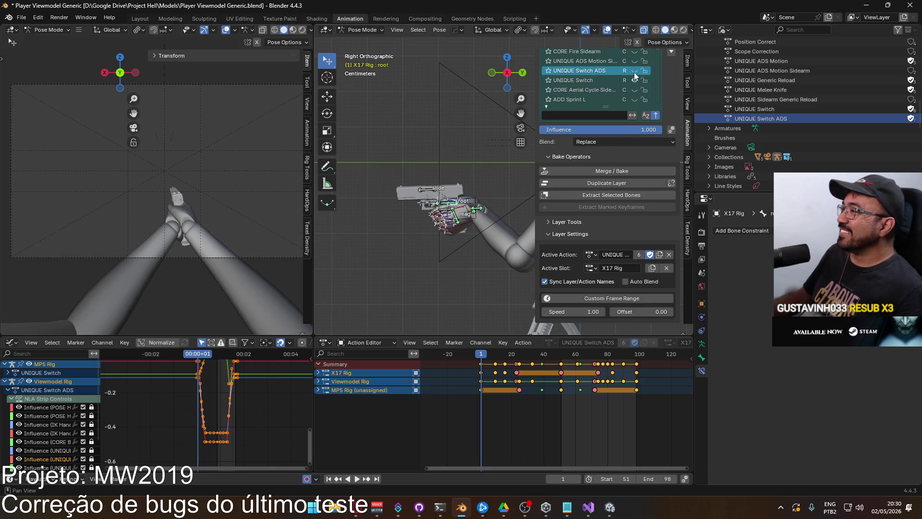
mouse_move(480, 218)
shift+middle_down()
mouse_move(443, 214)
mouse_move(351, 249)
mouse_move(379, 240)
shift+middle_up()
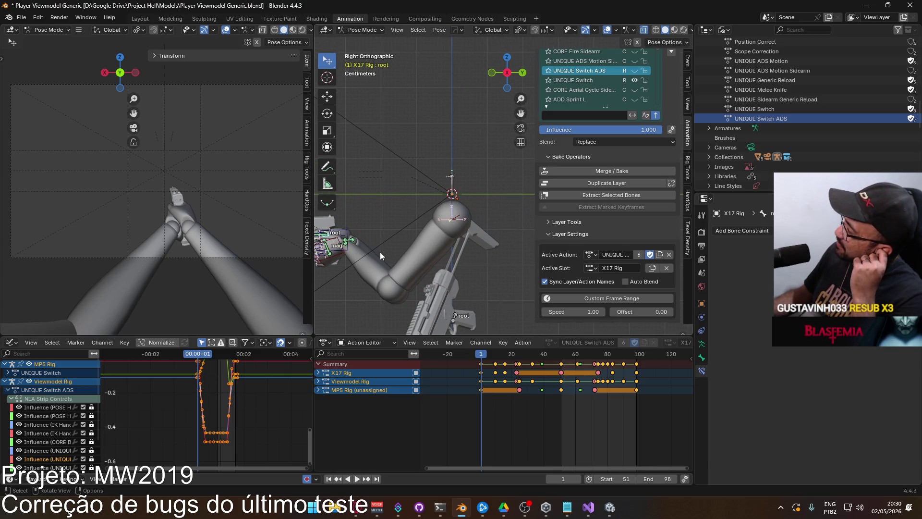
click(455, 317)
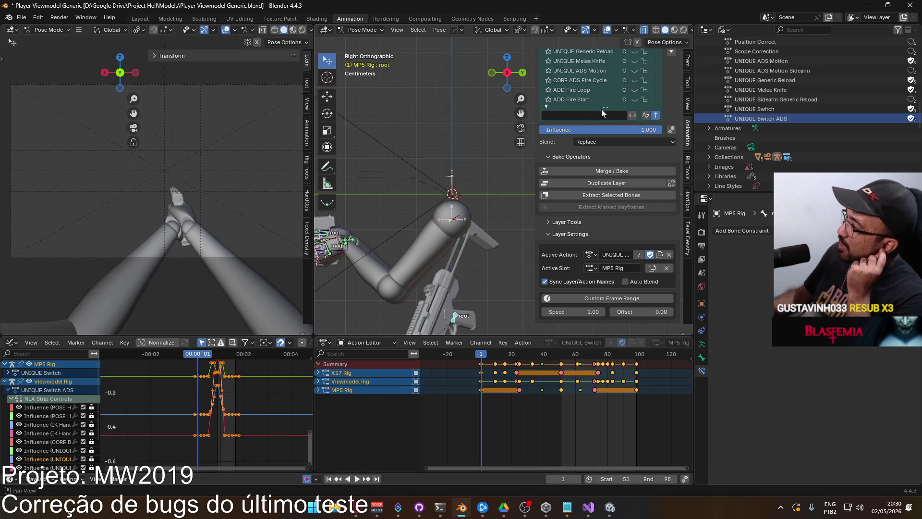
Select the MP5 rig's UNIQUE Switch layer in the Animation Layers list
scroll(618, 82, down, 3)
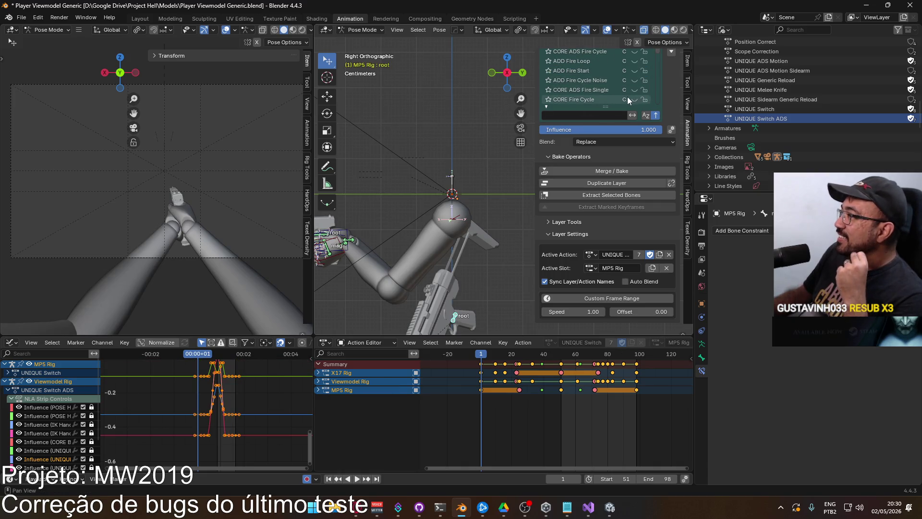
scroll(584, 92, down, 1)
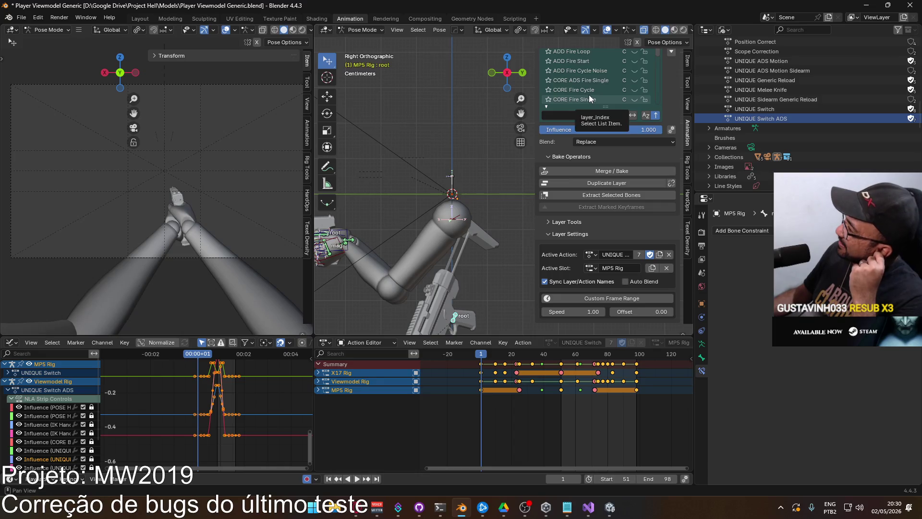
scroll(593, 89, up, 4)
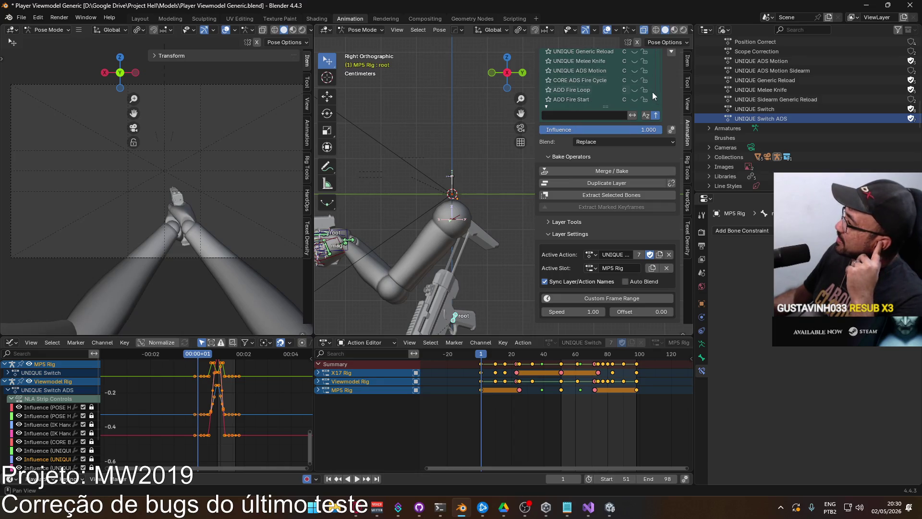
scroll(661, 96, up, 2)
scroll(768, 144, up, 4)
click(649, 82)
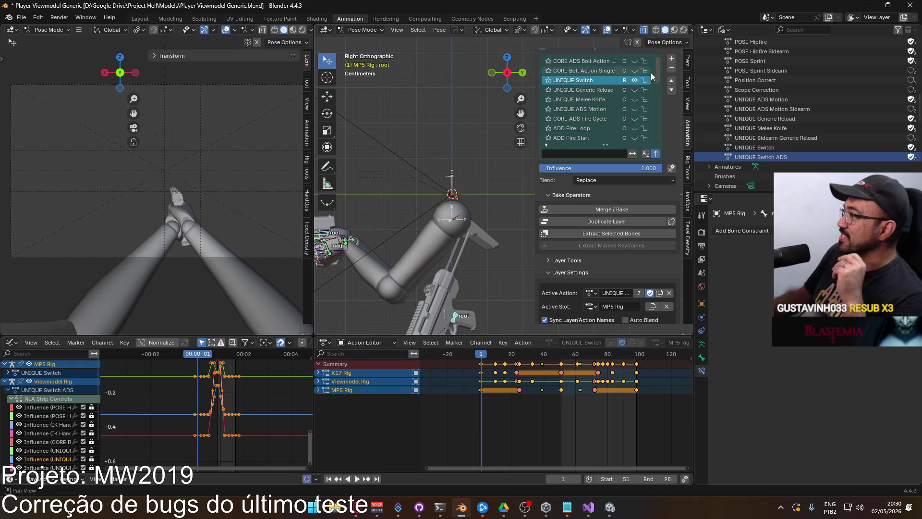
Add an MP5 layer playing UNIQUE Switch ADS with Replace blending, and hide UNIQUE Switch
click(672, 60)
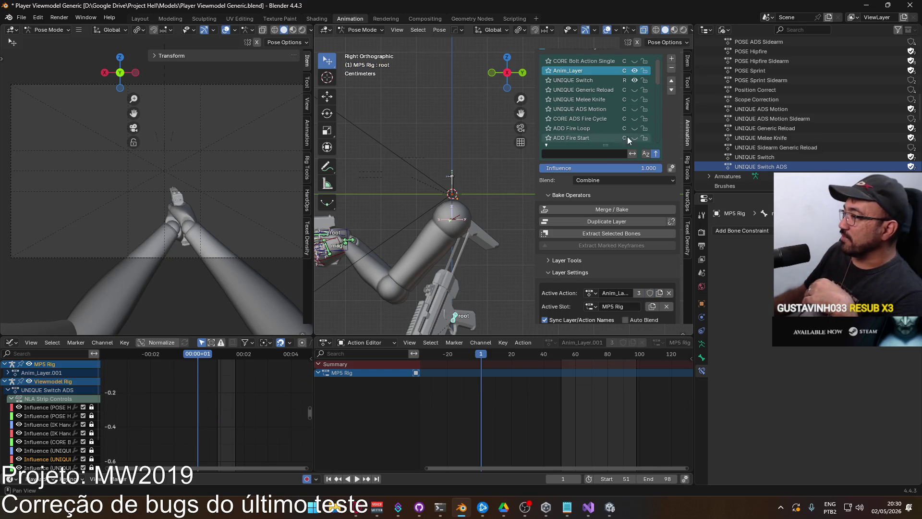
click(589, 294)
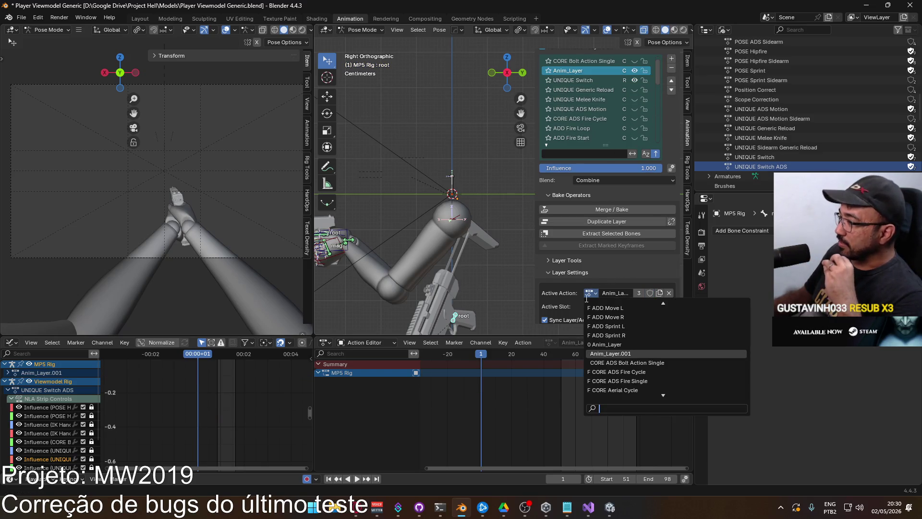
text(swi)
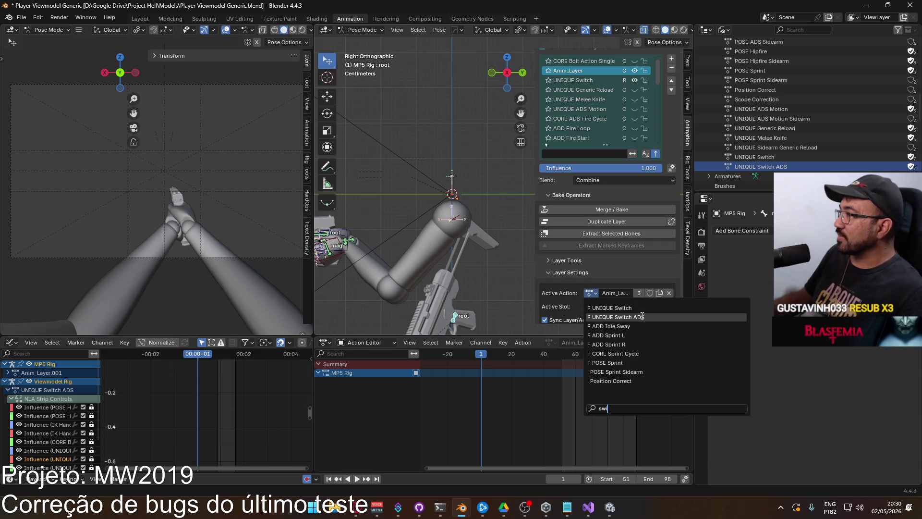
click(642, 317)
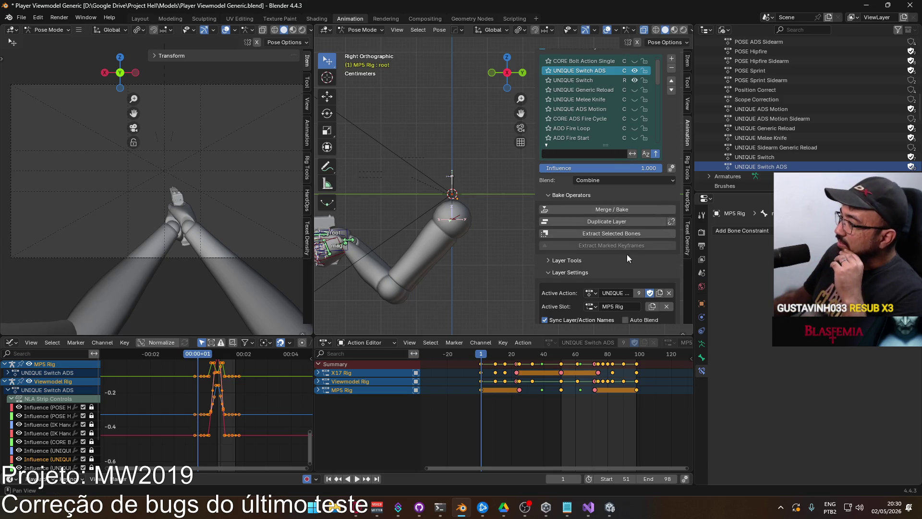
scroll(619, 260, down, 2)
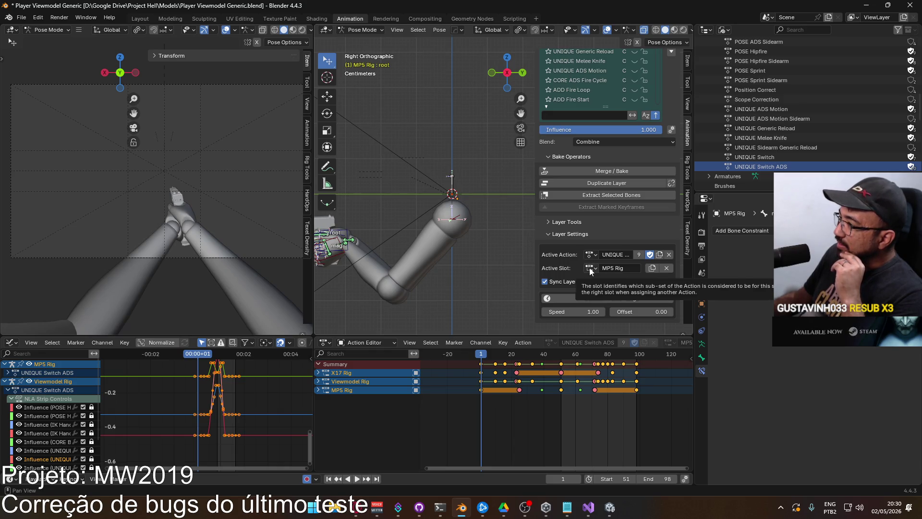
scroll(634, 216, up, 3)
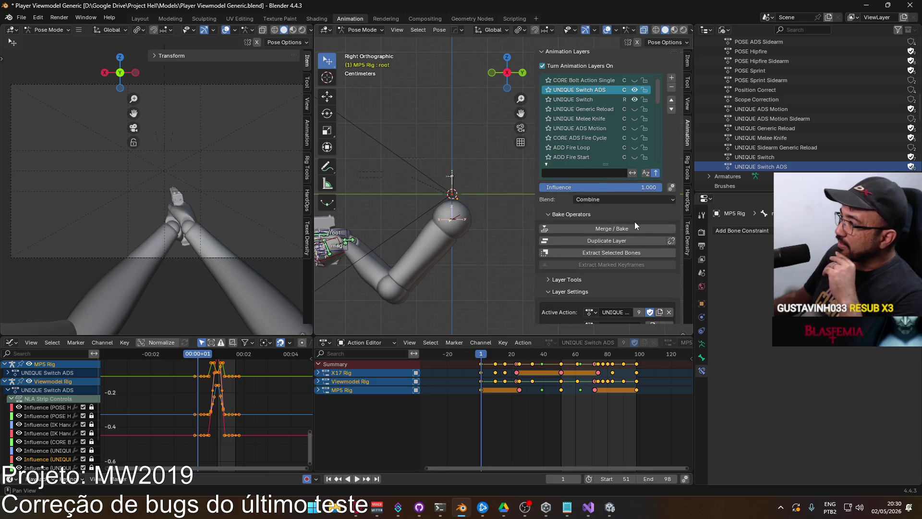
click(599, 200)
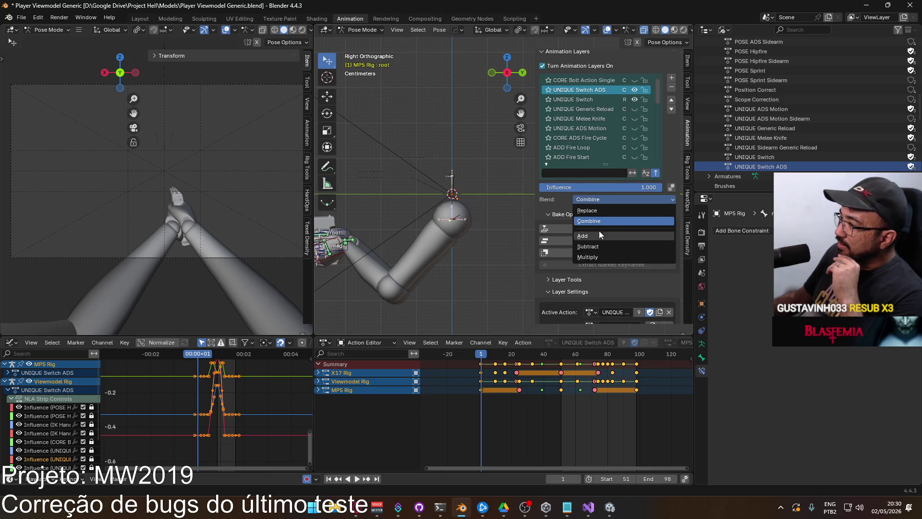
click(598, 208)
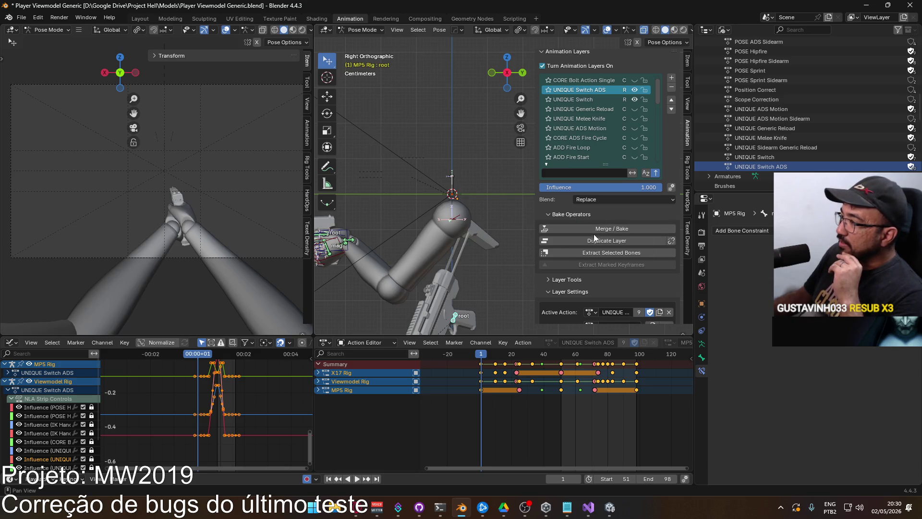
click(635, 100)
click(330, 237)
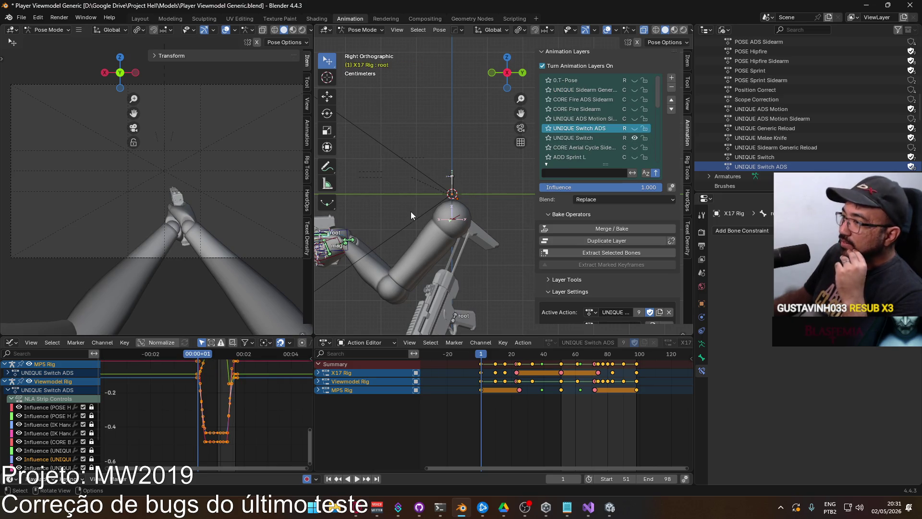
Compare the MP5 and Viewmodel rigs' layers and show the Viewmodel's UNIQUE Switch ADS layer
click(456, 314)
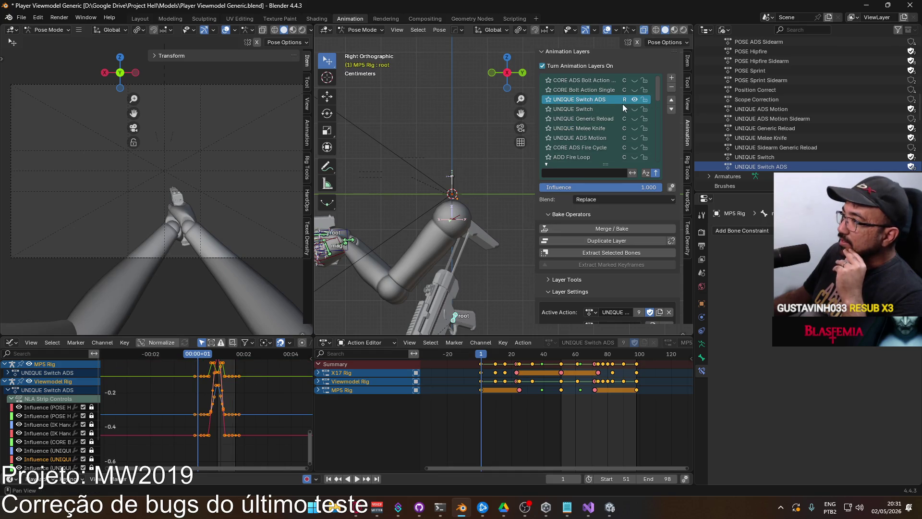
click(333, 238)
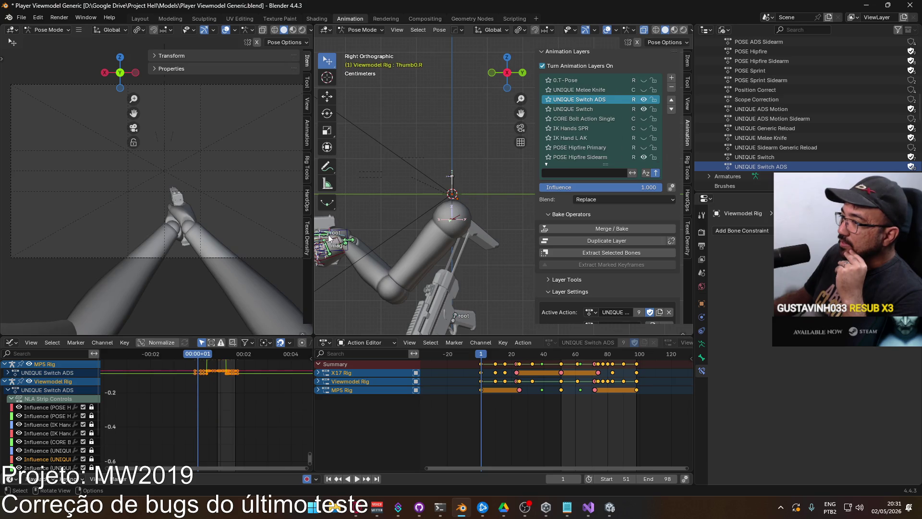
click(326, 234)
click(633, 129)
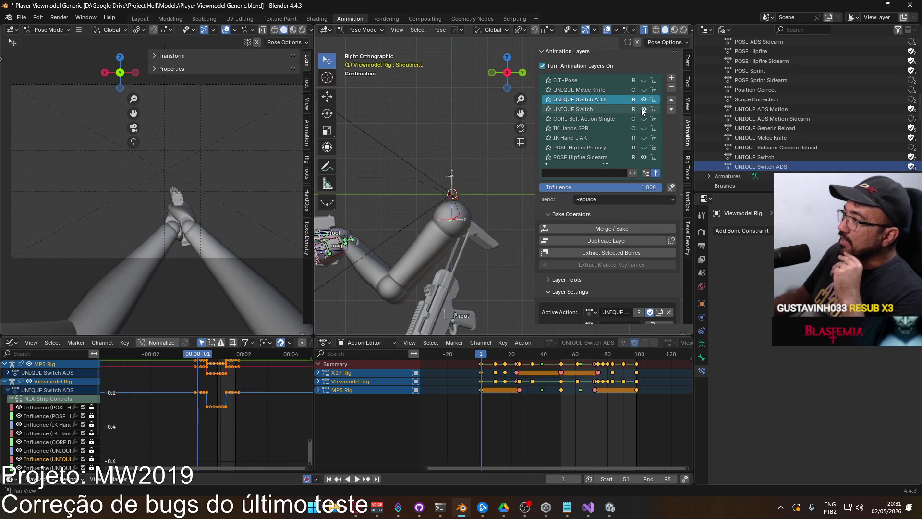
Select the X17 rig root, browse its layer stack, and toggle its UNIQUE Switch ADS layer
click(331, 235)
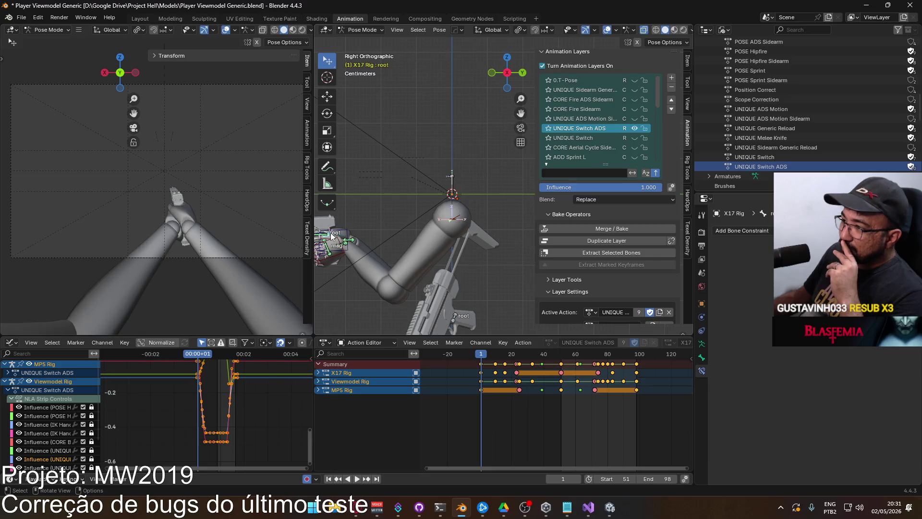
drag(657, 89, 658, 158)
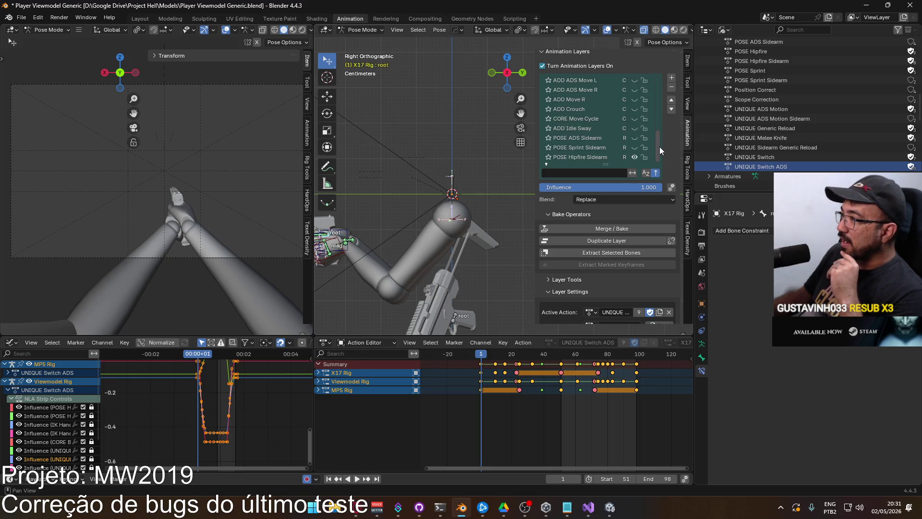
scroll(592, 148, up, 4)
scroll(671, 181, up, 2)
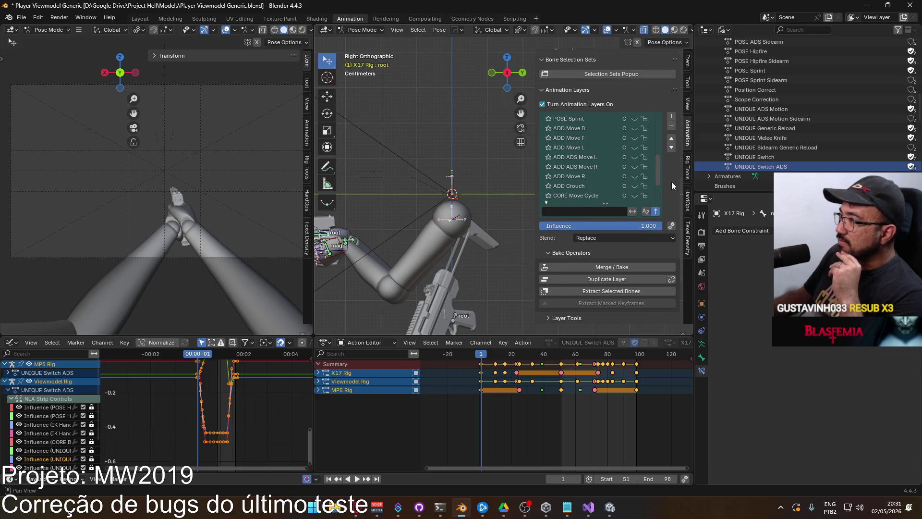
scroll(671, 183, up, 2)
scroll(639, 211, up, 8)
scroll(638, 213, up, 3)
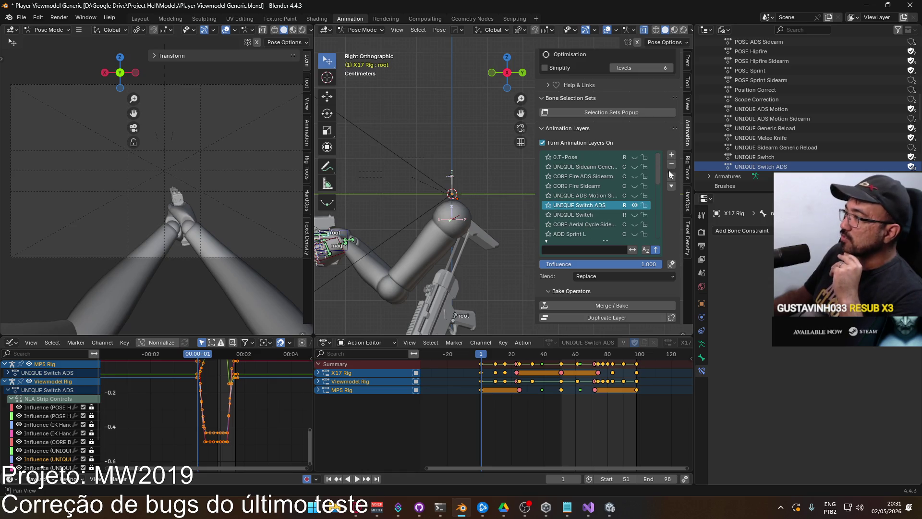
drag(659, 170, 647, 226)
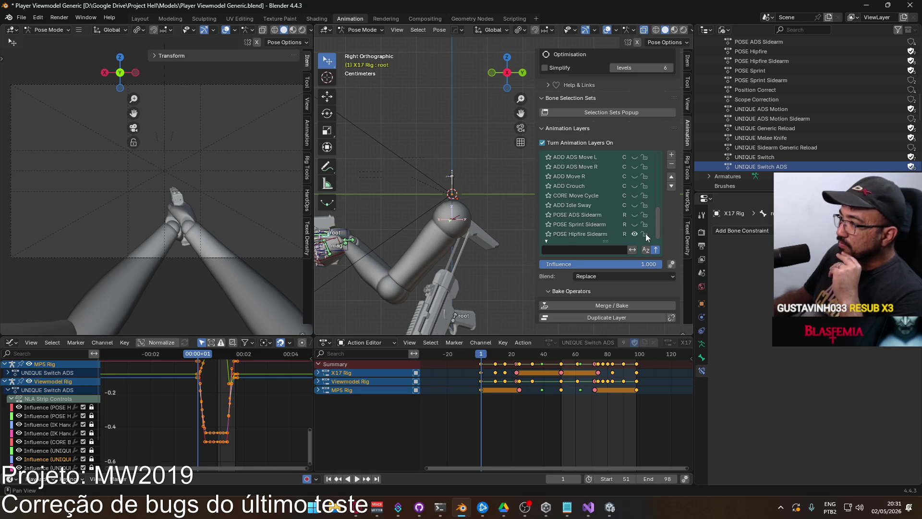
scroll(632, 195, up, 7)
scroll(633, 206, up, 6)
scroll(635, 207, up, 2)
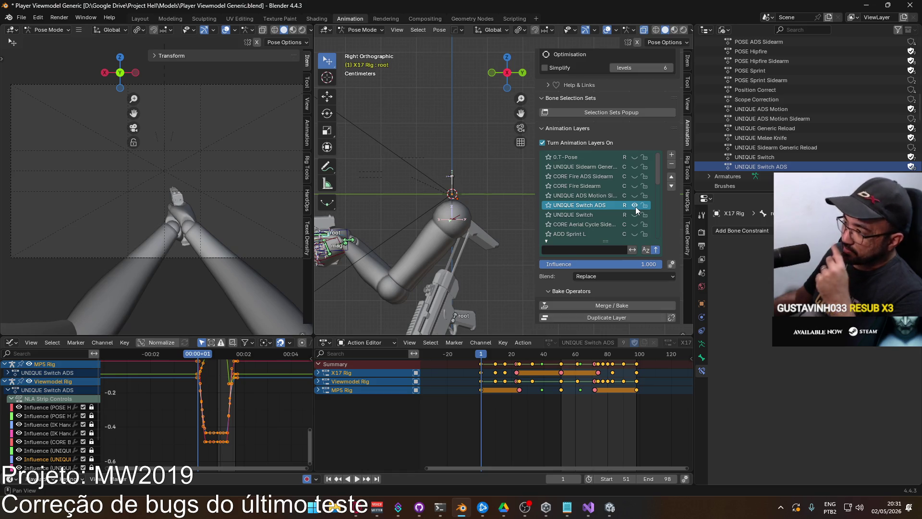
scroll(634, 207, down, 6)
scroll(625, 212, down, 5)
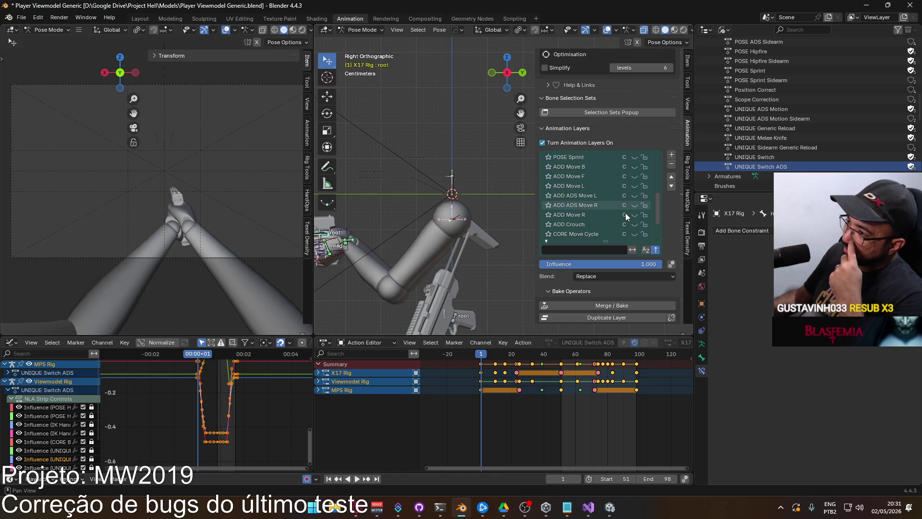
scroll(625, 212, down, 4)
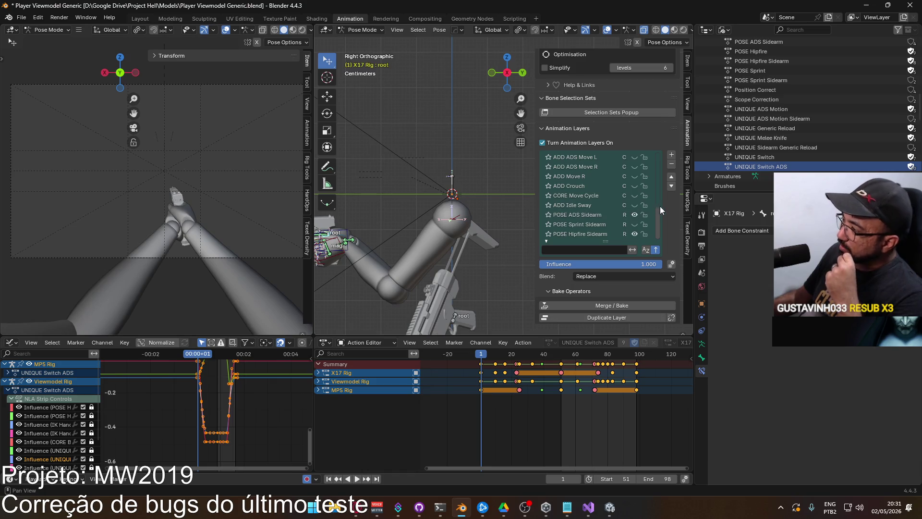
drag(659, 212, 656, 152)
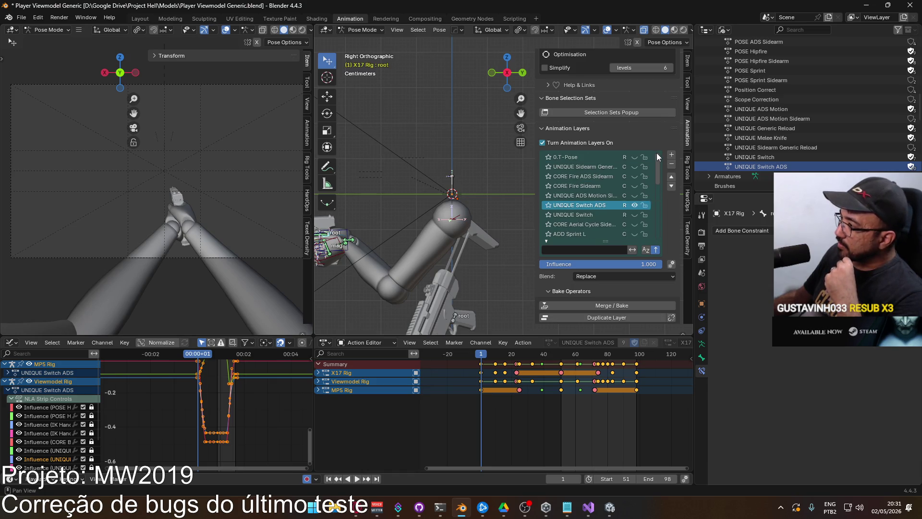
click(634, 206)
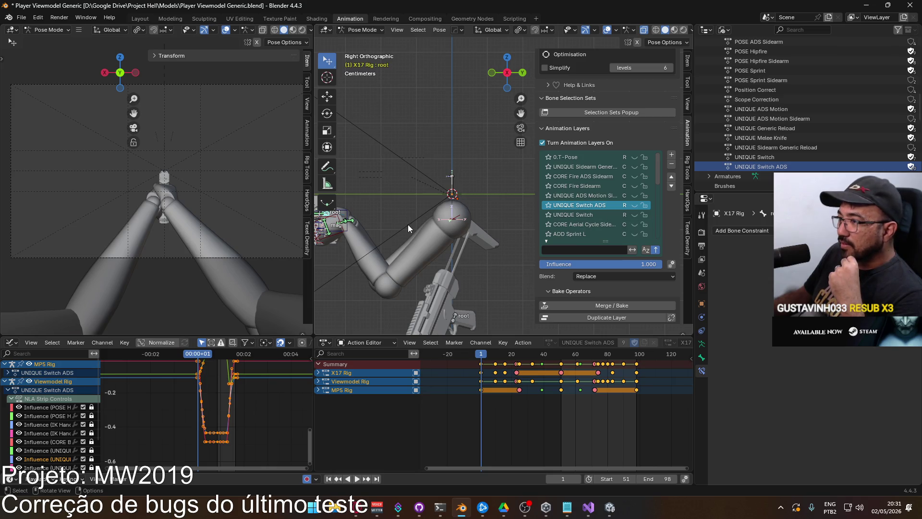
Pick an option from Quick Favorites' HOps world coords submenu and toggle a layer's visibility
scroll(407, 224, down, 3)
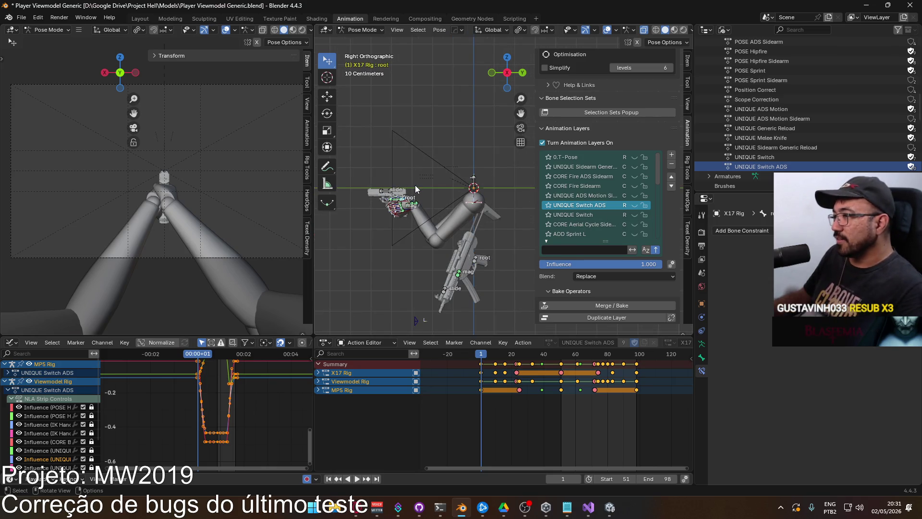
key(q)
mouse_move(415, 186)
click(481, 204)
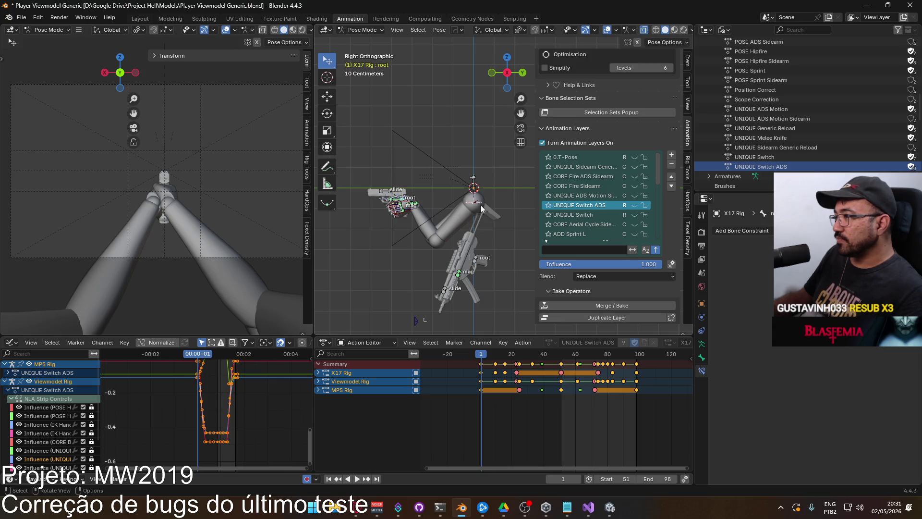
click(635, 205)
drag(661, 177, 650, 241)
Select POSE ADS Sidearm, then make UNIQUE Switch ADS the active X17 layer
click(593, 214)
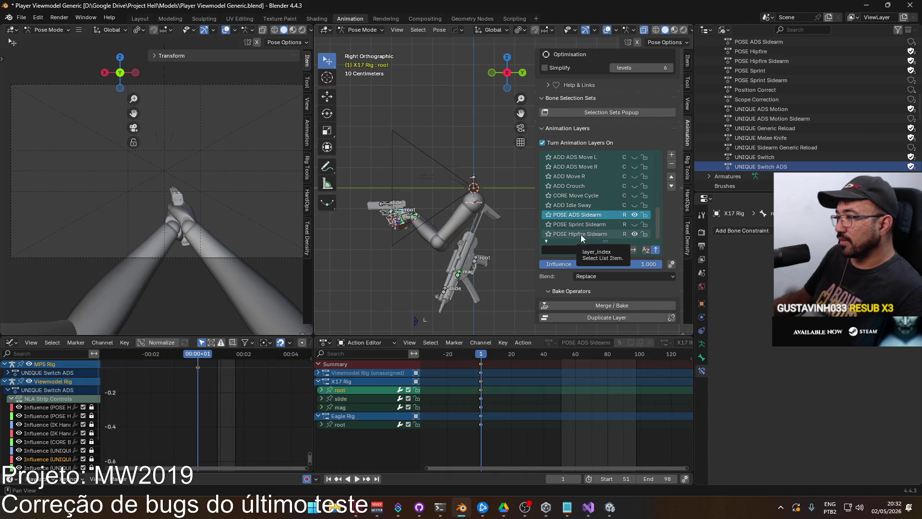
scroll(388, 219, up, 2)
shift+middle_drag(388, 220, 452, 210)
scroll(619, 223, up, 8)
scroll(645, 235, up, 4)
click(594, 204)
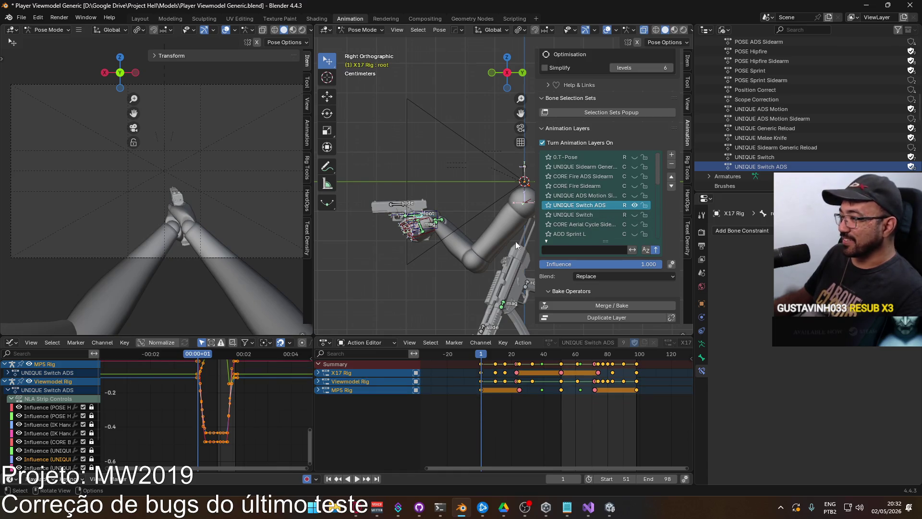
scroll(387, 252, up, 2)
Paste the saved world coordinates onto the X17 pose and play it back
key(q)
mouse_move(414, 231)
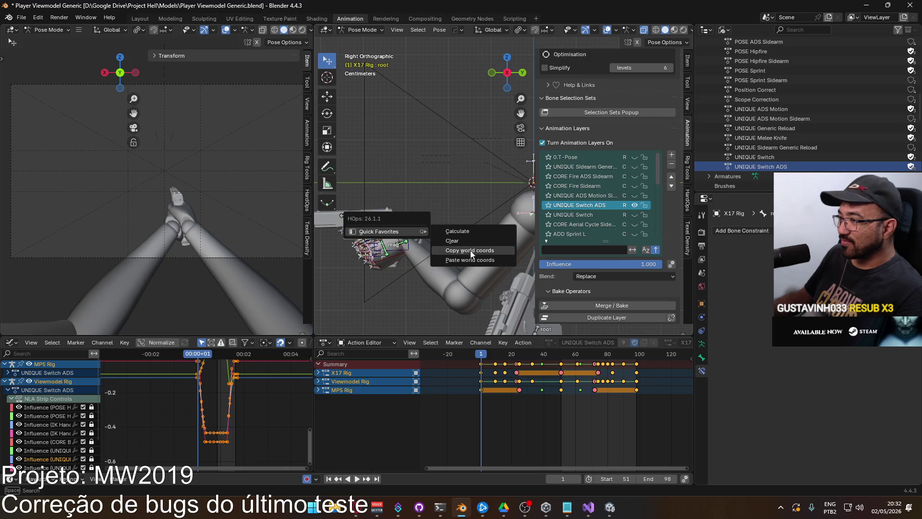
click(470, 259)
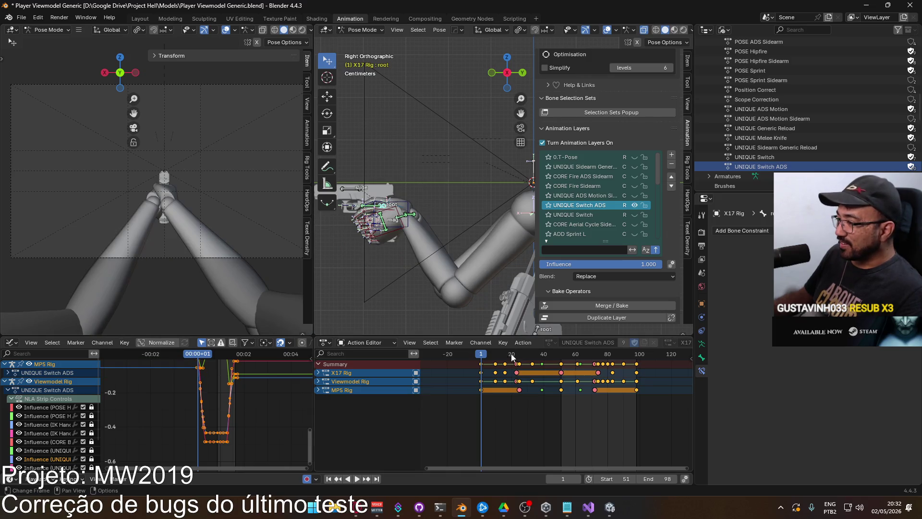
key(space)
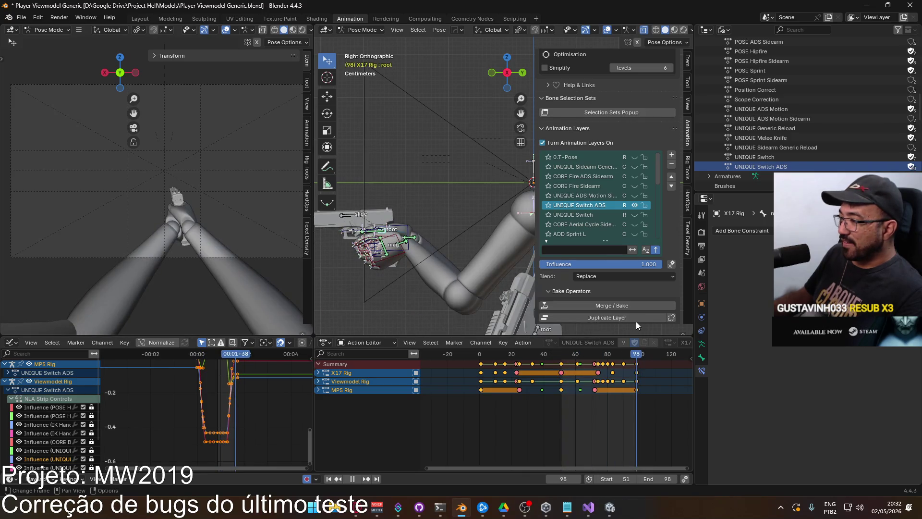
Paste world coordinates onto the last-frame pose, then scrub back and stop at frame 51
key(q)
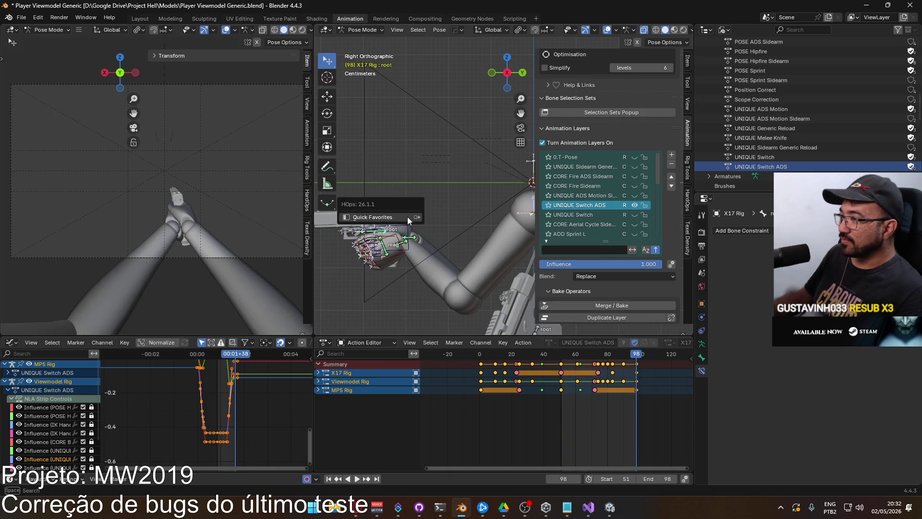
mouse_move(408, 217)
click(485, 244)
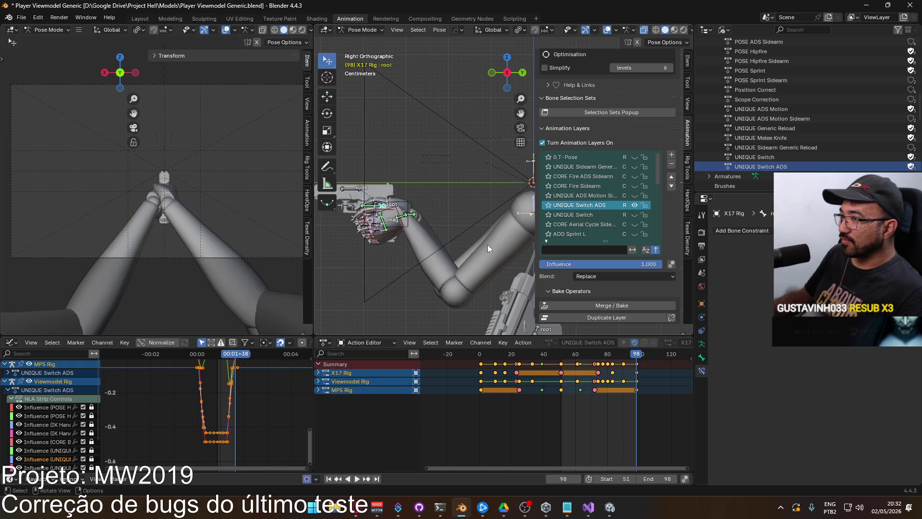
key(space)
drag(638, 356, 561, 355)
key(space)
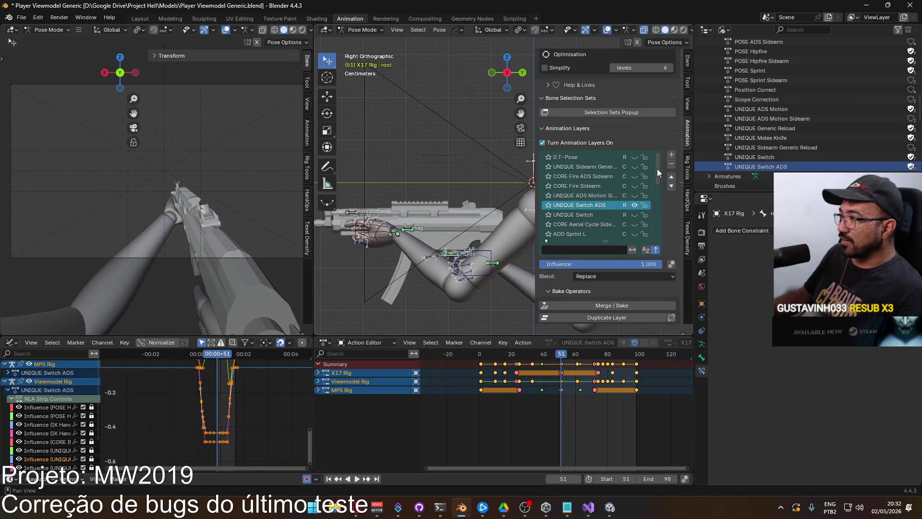
click(634, 205)
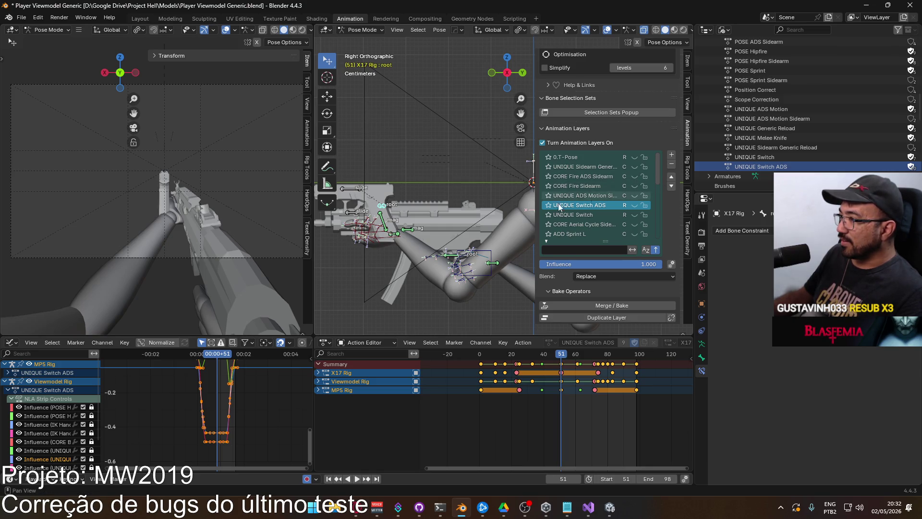
click(465, 259)
click(467, 257)
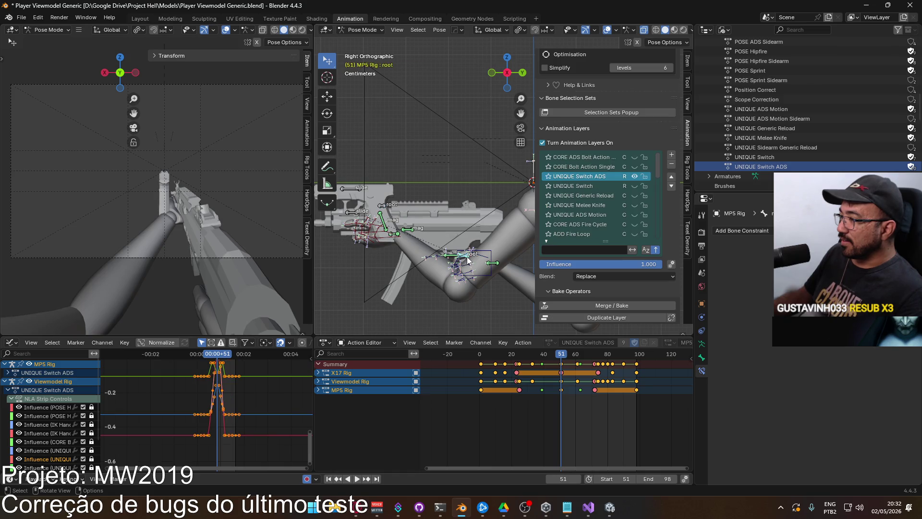
Briefly show the MP5 Rig's POSE ADS layer, then hide it again
scroll(655, 170, down, 5)
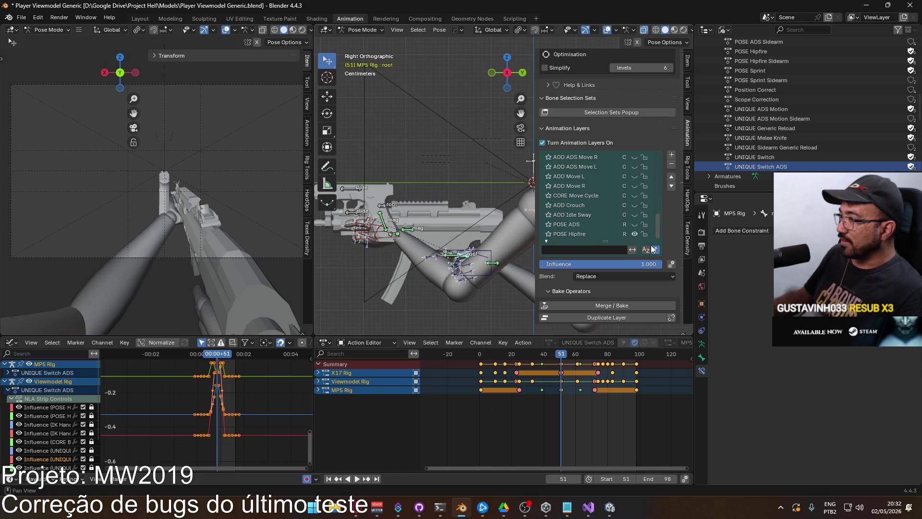
click(634, 225)
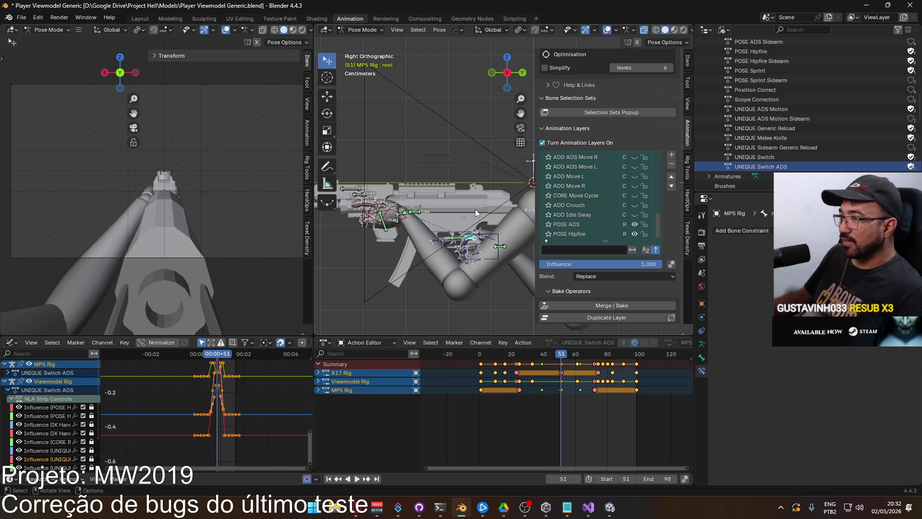
key(q)
mouse_move(482, 224)
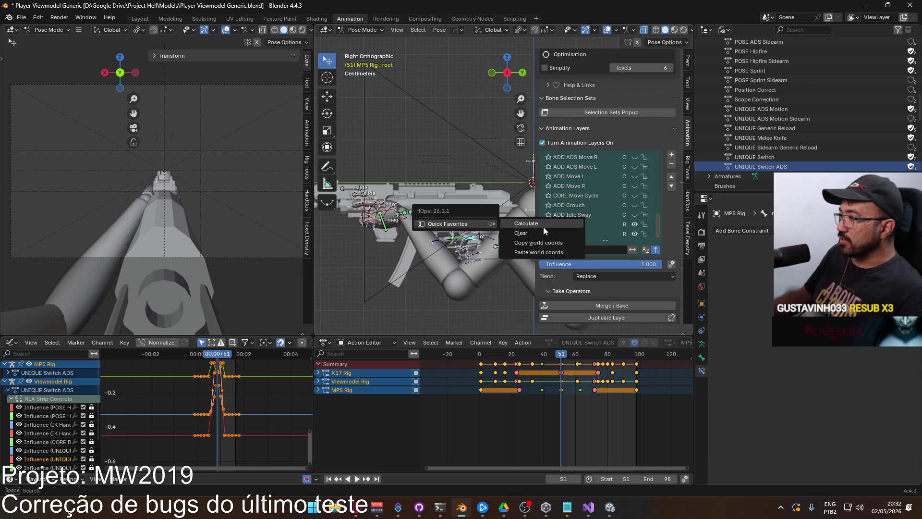
click(633, 223)
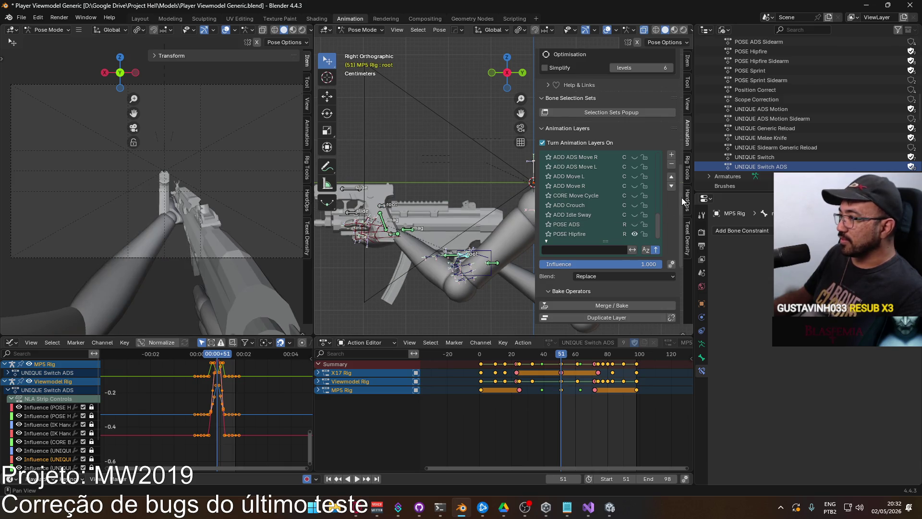
drag(656, 223, 663, 152)
Show the MP5's UNIQUE Switch ADS layer and paste world coordinates onto its pose
click(636, 176)
key(q)
mouse_move(445, 226)
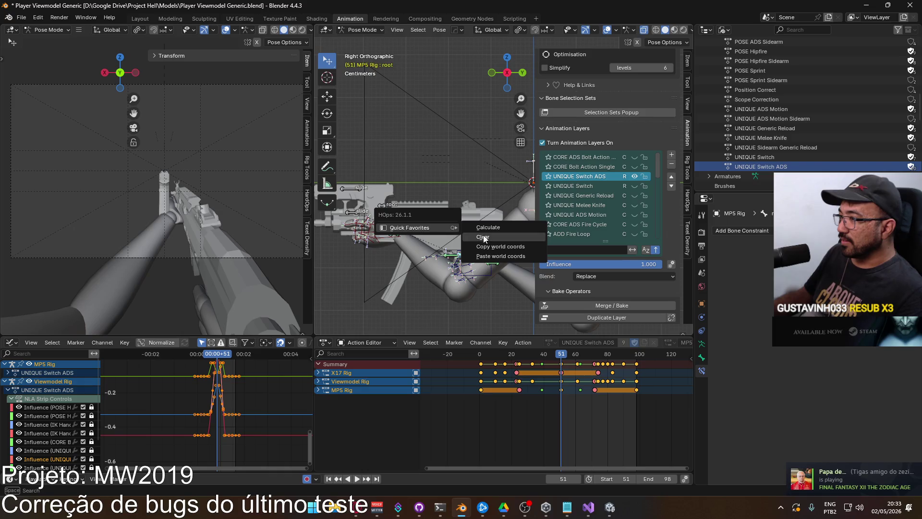
click(494, 256)
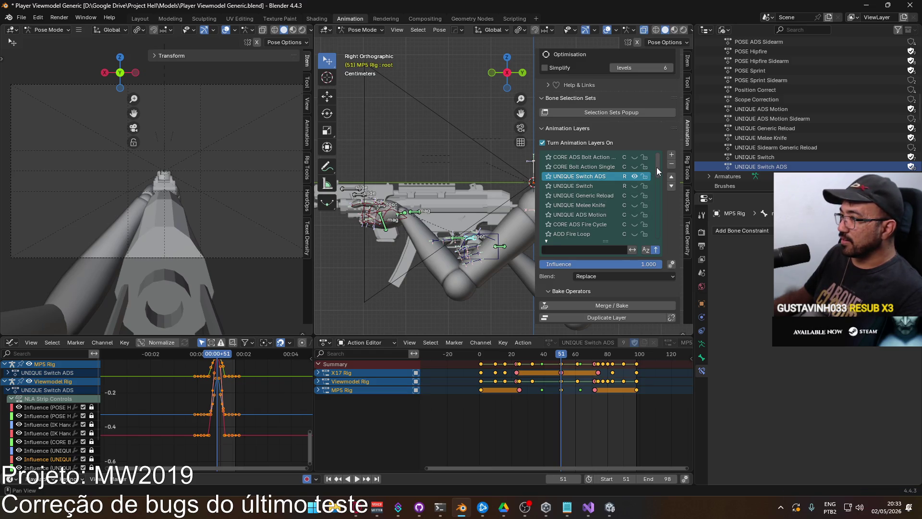
drag(657, 167, 657, 238)
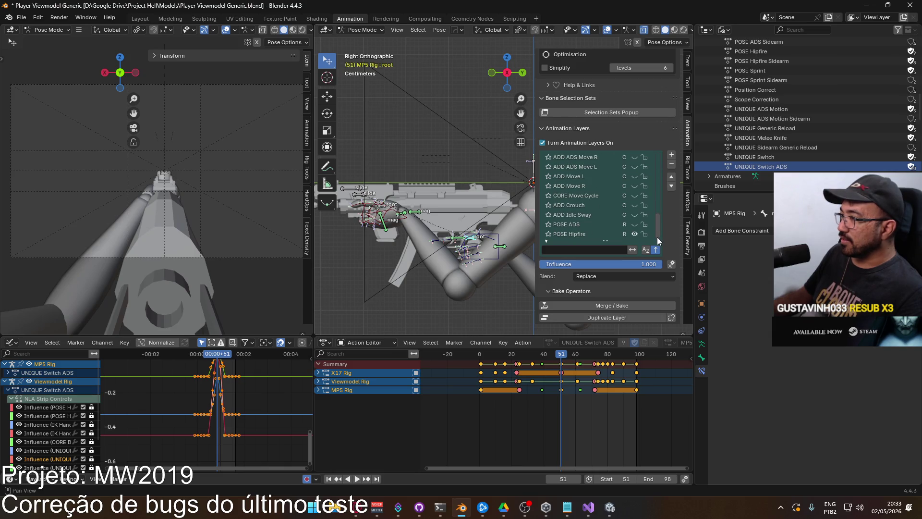
click(383, 210)
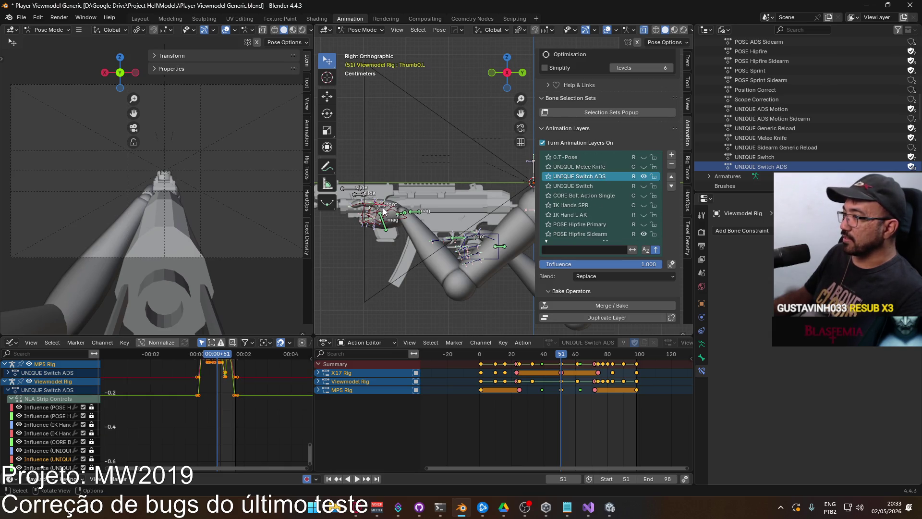
On the X17 Rig, hide the POSE ADS Sidearm layer and show UNIQUE Switch ADS
click(383, 210)
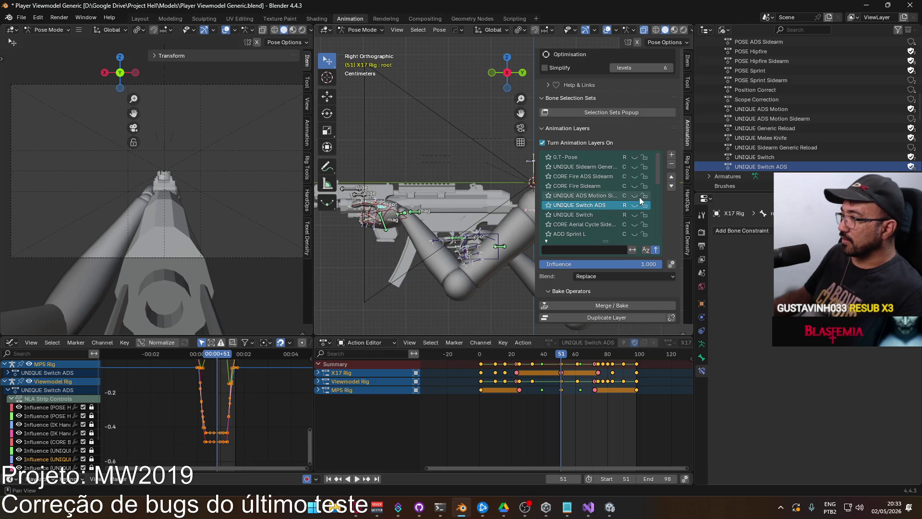
drag(656, 175, 660, 231)
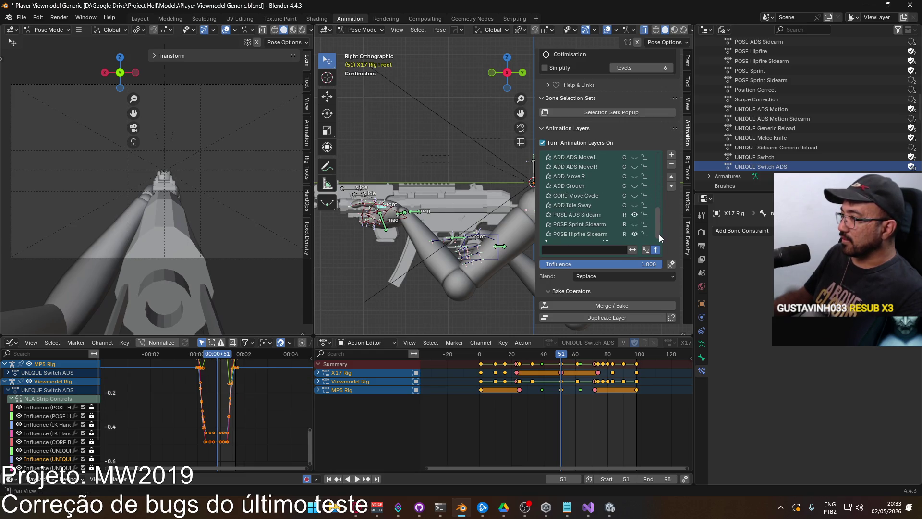
click(634, 214)
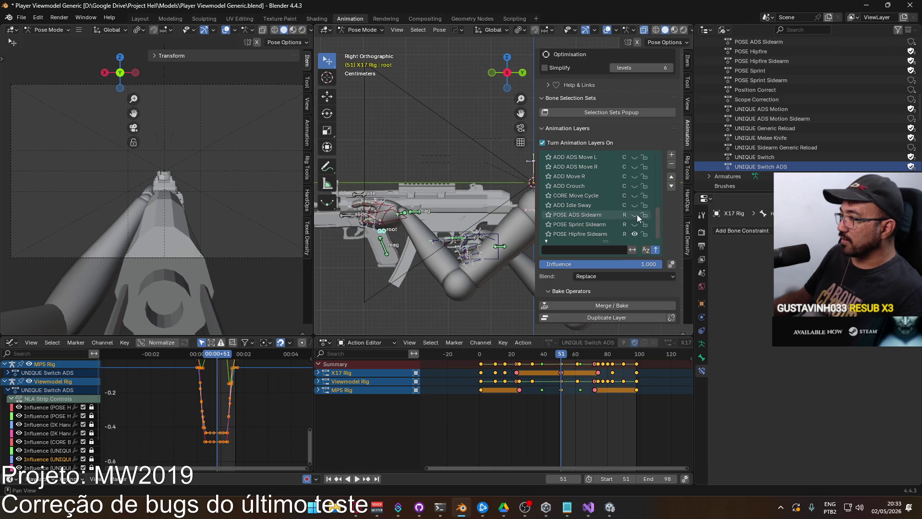
drag(657, 216, 659, 207)
scroll(659, 207, up, 5)
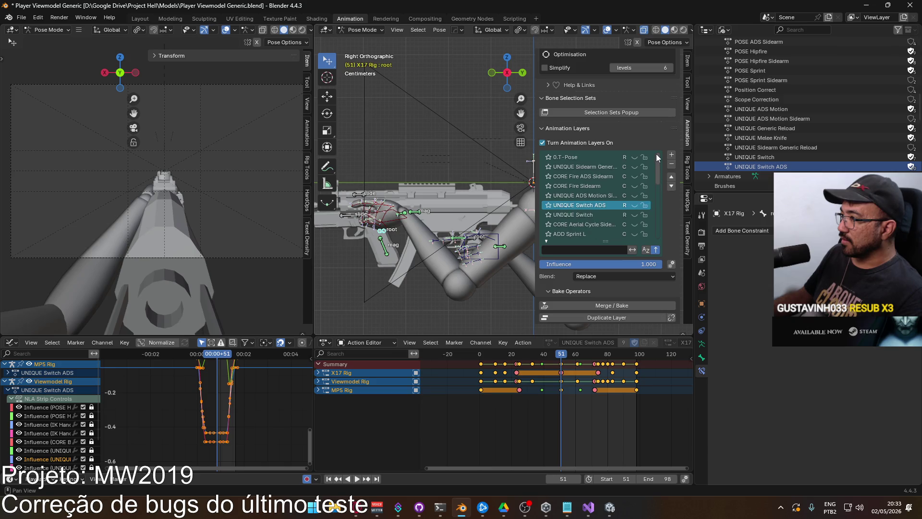
click(634, 205)
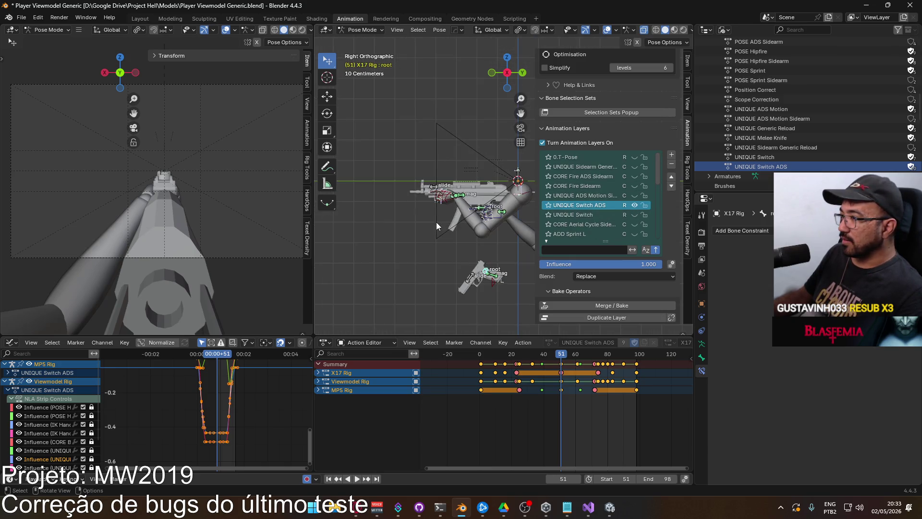
Select the Viewmodel Rig's Socket Weapon bone and MP5 Rig root to compare their layers
click(480, 229)
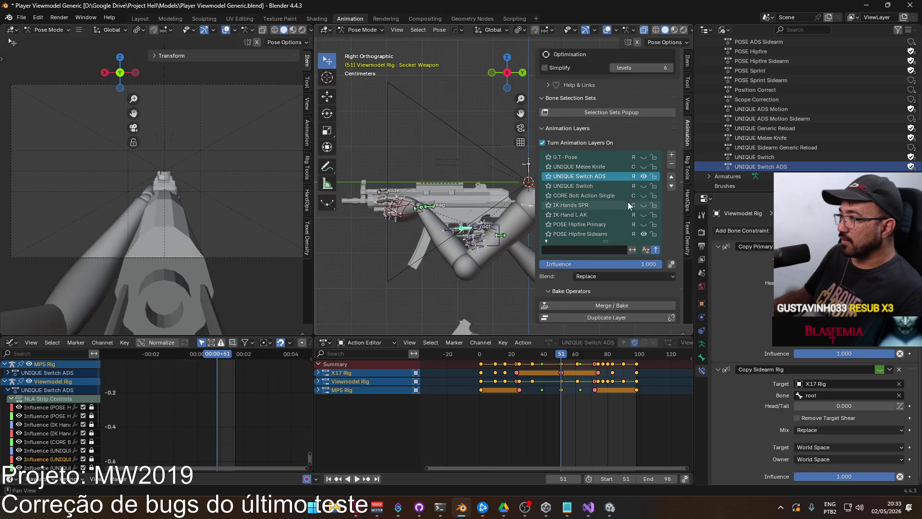
scroll(647, 189, down, 2)
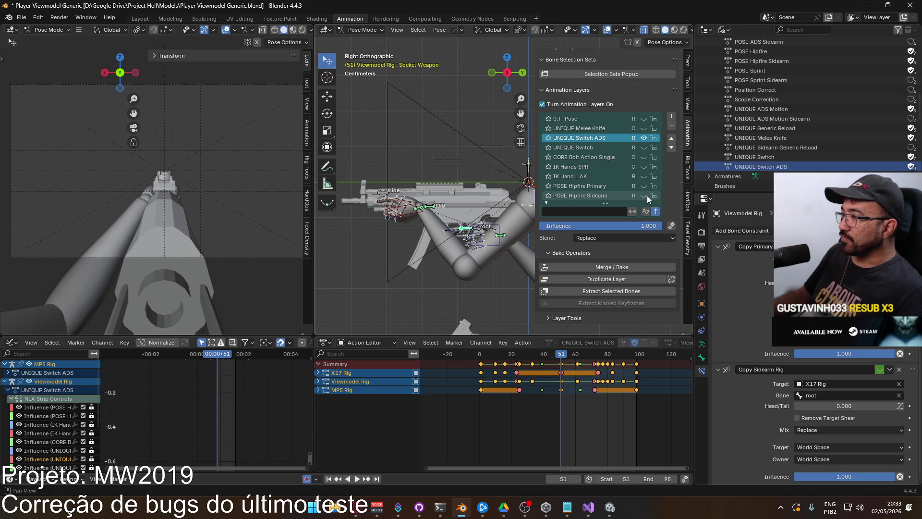
click(480, 229)
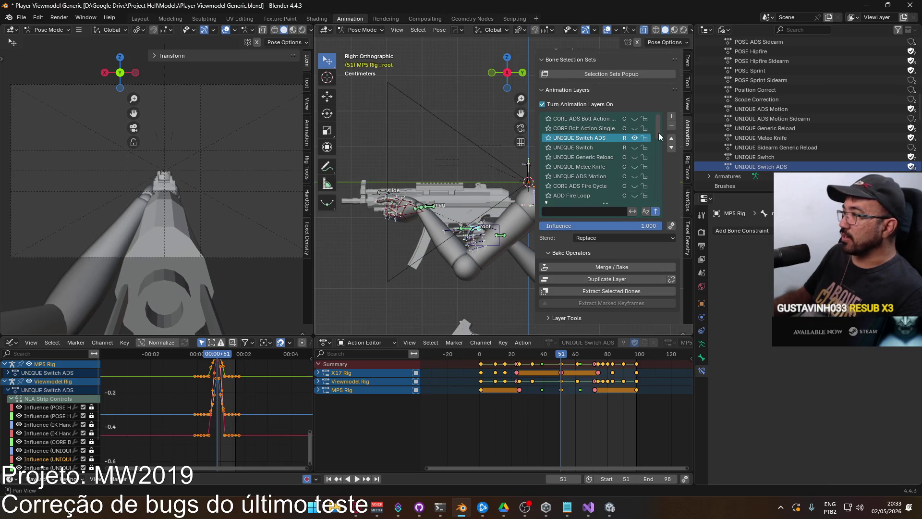
scroll(643, 192, down, 10)
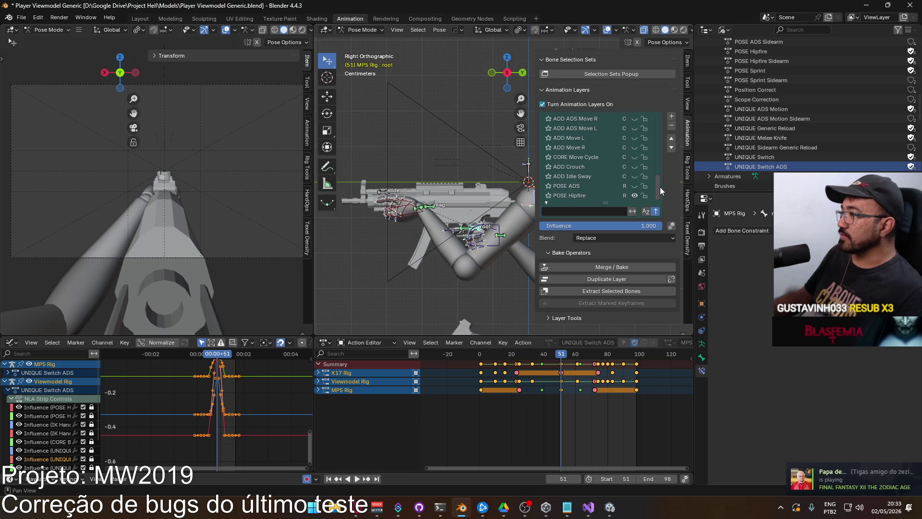
scroll(659, 186, up, 10)
Scrub the timeline through the switch frames around frame 62
mouse_move(556, 356)
mouse_down()
mouse_move(481, 359)
mouse_move(581, 355)
mouse_up()
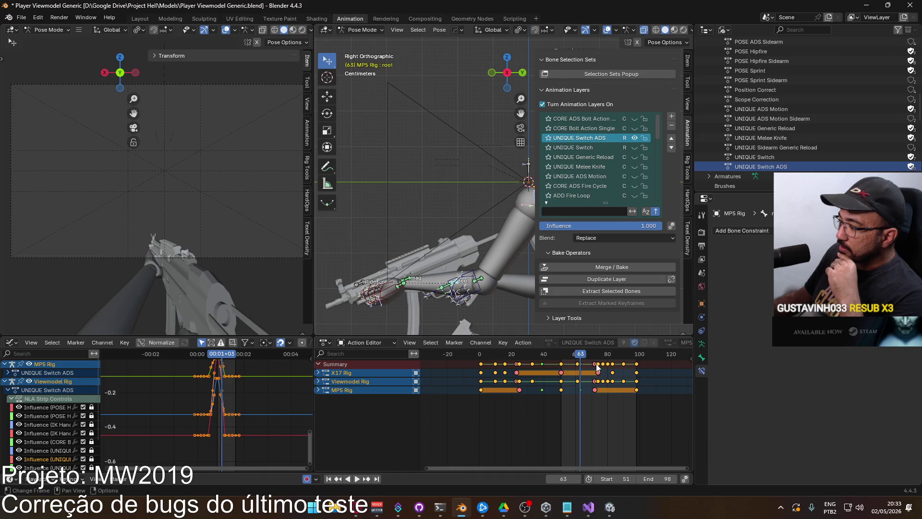
scroll(584, 376, up, 2)
scroll(608, 366, up, 1)
middle_drag(608, 367, 514, 356)
mouse_move(501, 356)
mouse_down()
mouse_move(595, 357)
mouse_move(474, 369)
mouse_move(574, 362)
mouse_move(548, 363)
mouse_up()
Frame the rigs from another angle, select ElbowIK.L, and play the switch animation
mouse_move(461, 288)
middle_down()
mouse_move(447, 268)
mouse_move(467, 300)
mouse_move(406, 281)
mouse_move(342, 283)
mouse_move(370, 290)
middle_up()
mouse_move(425, 248)
middle_down()
mouse_move(467, 290)
mouse_move(460, 252)
mouse_move(468, 262)
middle_up()
click(469, 291)
mouse_move(488, 323)
shift+middle_down()
mouse_move(476, 309)
mouse_move(482, 326)
shift+middle_up()
key(space)
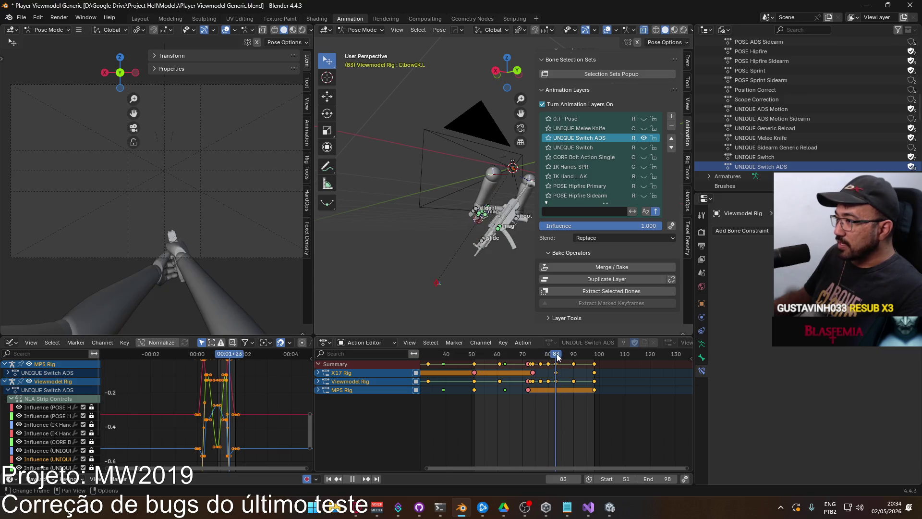